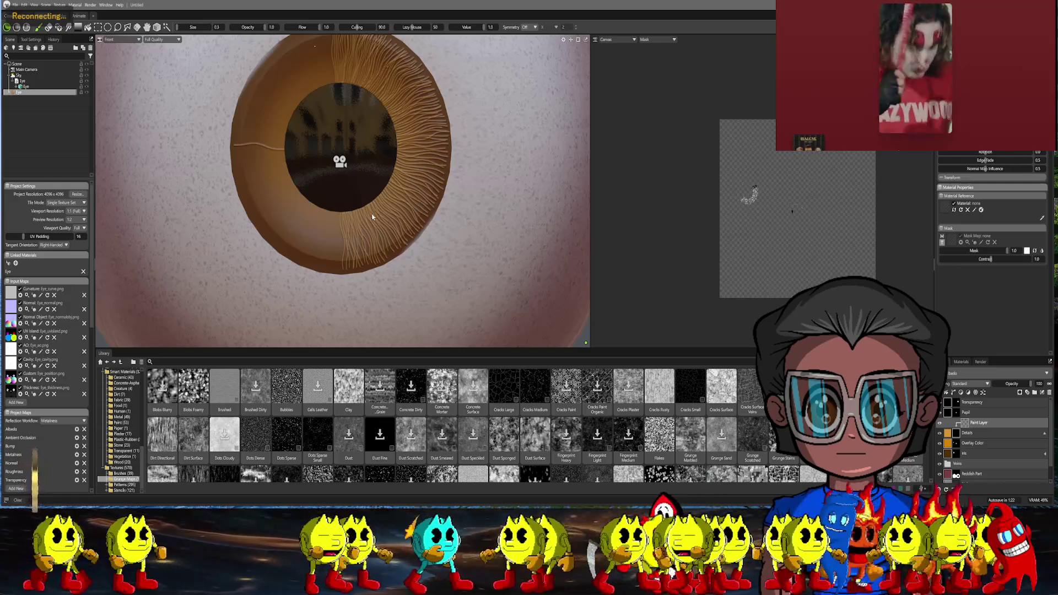
pyautogui.scroll(2, 371, 206)
pyautogui.scroll(2, 371, 207)
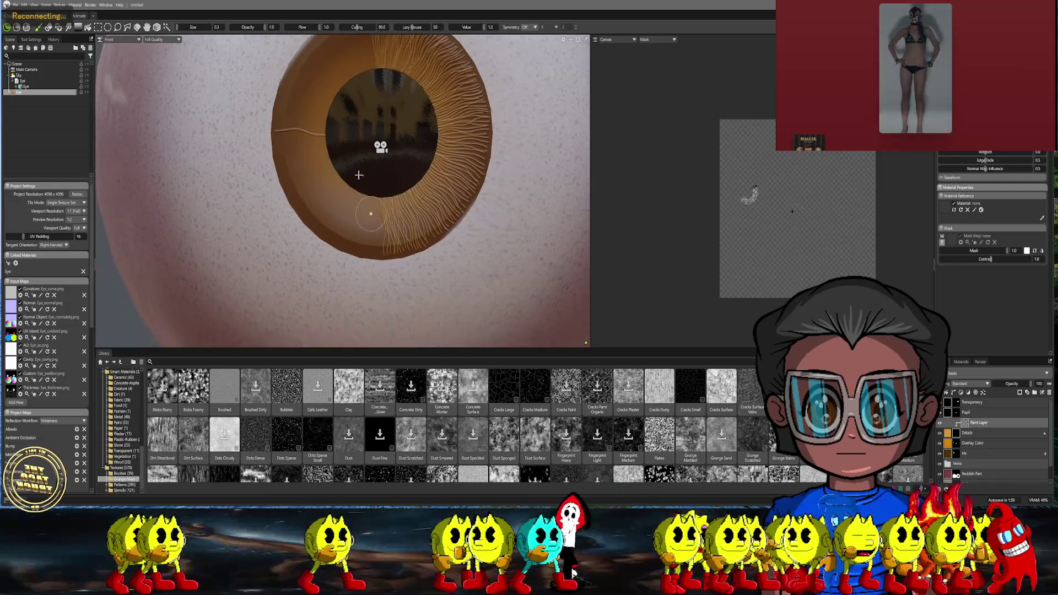
pyautogui.scroll(3, 364, 211)
pyautogui.scroll(2, 354, 212)
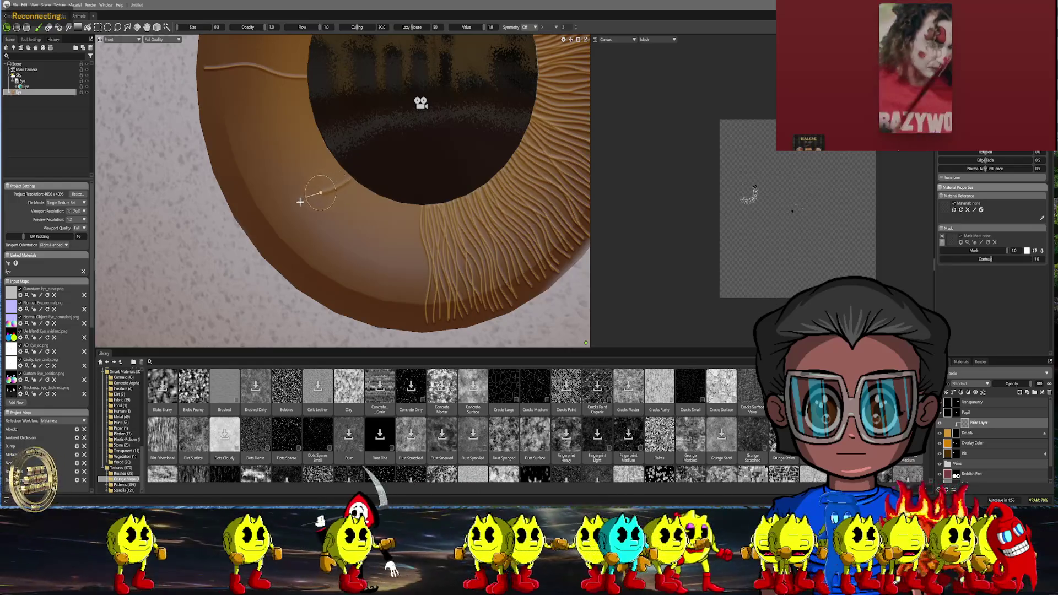
# Paint two curving fiber strands down the lower-left iris, reframing the view around them
pyautogui.moveTo(319, 195); pyautogui.dragTo(271, 242)
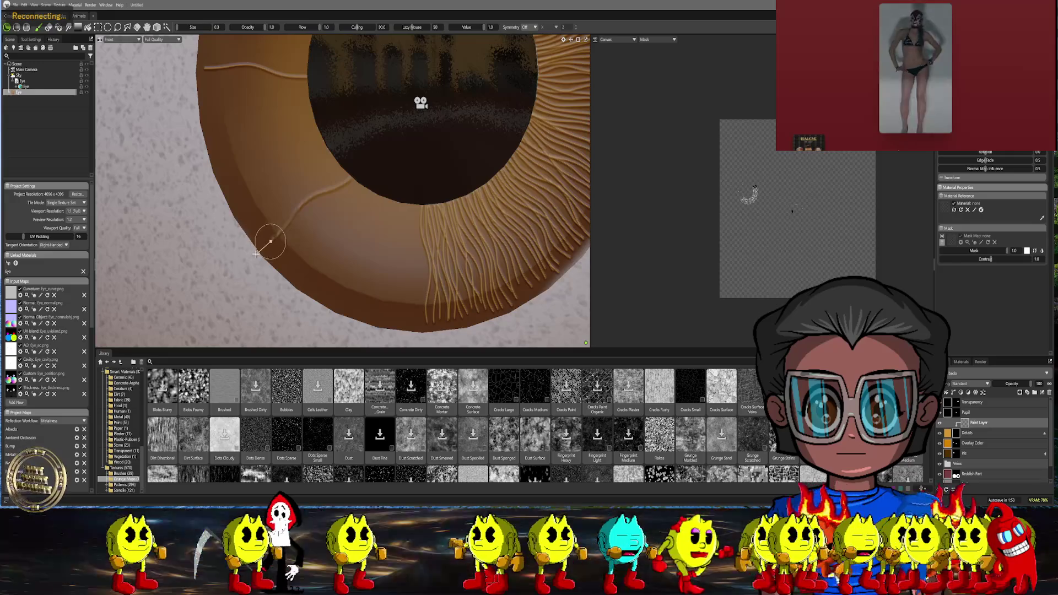
pyautogui.moveTo(340, 219); pyautogui.dragTo(322, 170, button='middle')
pyautogui.moveTo(372, 166)
pyautogui.mouseDown()
pyautogui.moveTo(347, 199)
pyautogui.moveTo(334, 252)
pyautogui.mouseUp()
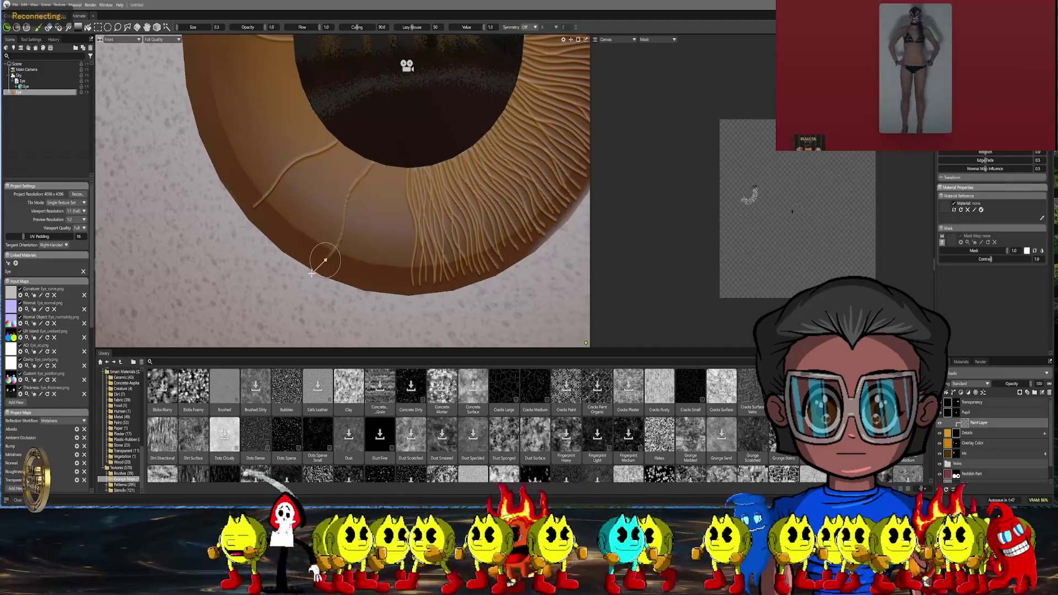
pyautogui.moveTo(372, 207); pyautogui.dragTo(354, 182, button='middle')
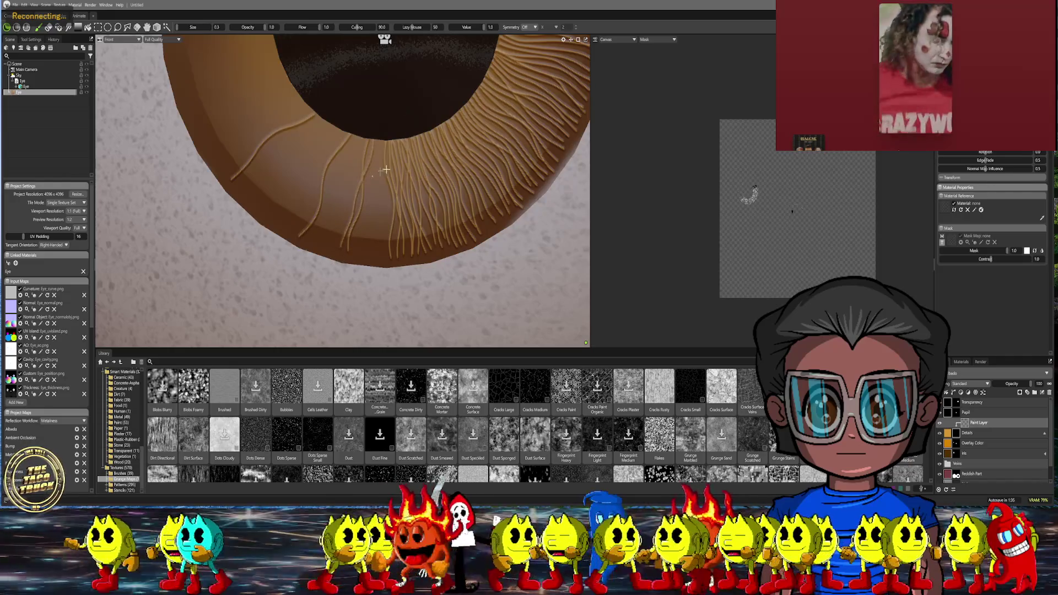
pyautogui.moveTo(372, 180); pyautogui.dragTo(387, 118, button='middle')
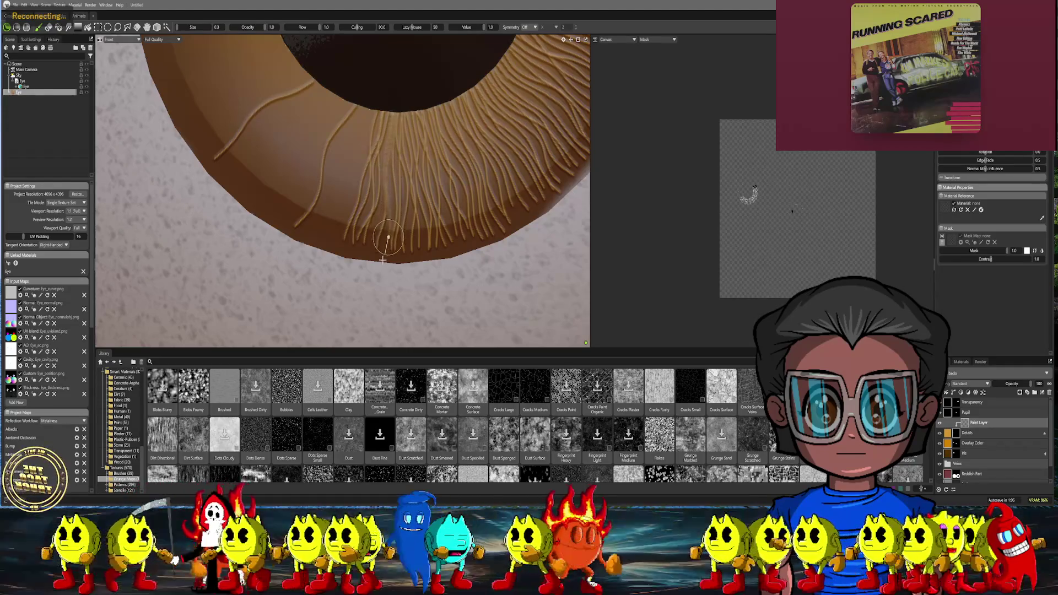
pyautogui.scroll(-3, 438, 201)
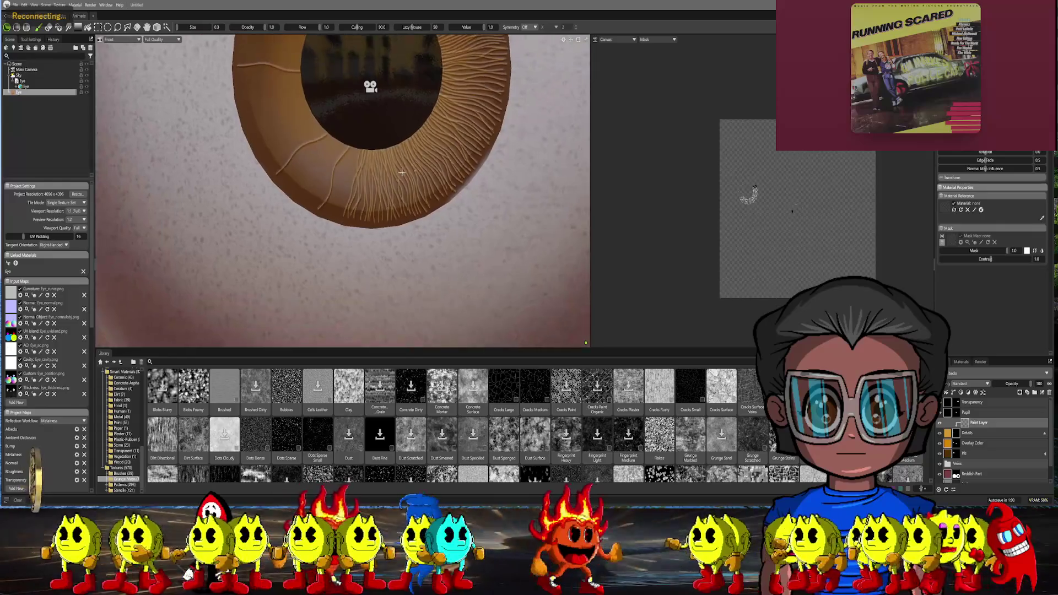
pyautogui.scroll(-3, 421, 194)
pyautogui.scroll(-2, 408, 189)
pyautogui.moveTo(408, 189); pyautogui.dragTo(400, 236, button='middle')
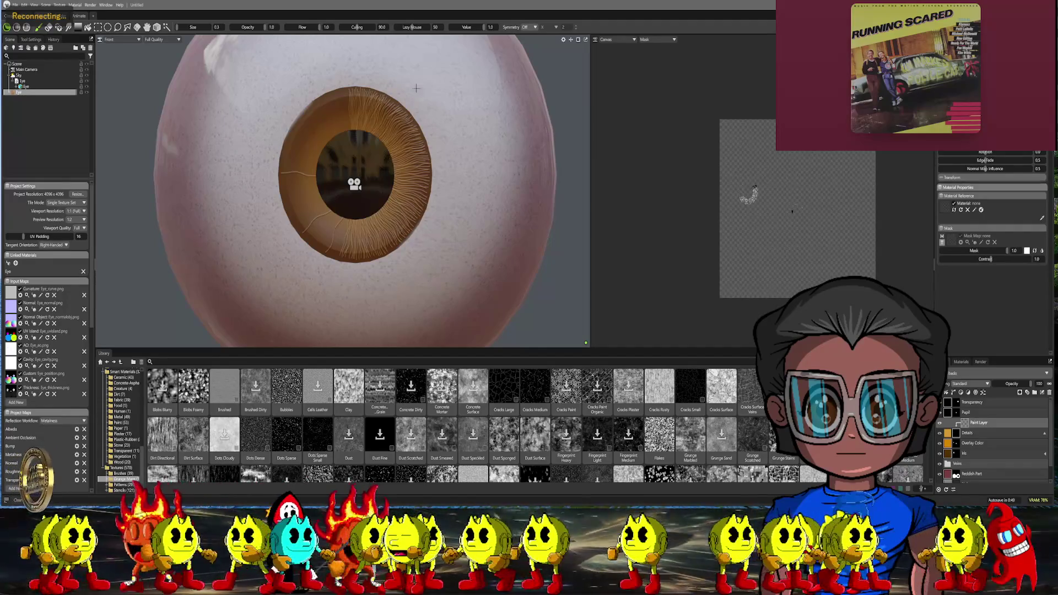
pyautogui.scroll(5, 416, 88)
pyautogui.scroll(4, 356, 124)
# Paint two thin fiber strands running down the left side of the iris from the pupil edge
pyautogui.moveTo(380, 50); pyautogui.dragTo(348, 141, button='middle')
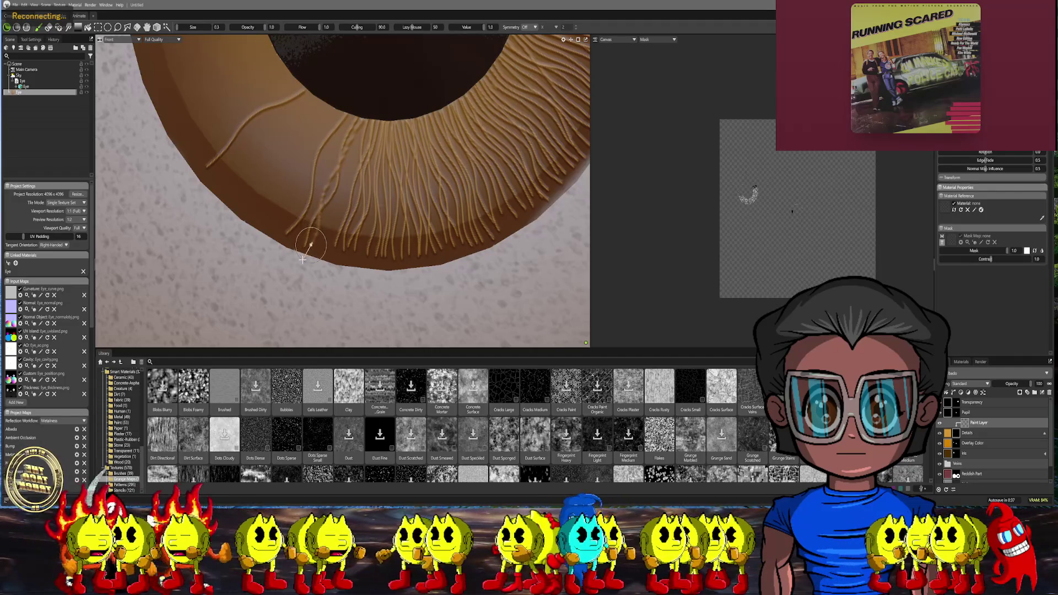
pyautogui.keyDown('alt'); pyautogui.moveTo(364, 90); pyautogui.dragTo(388, 165); pyautogui.keyUp('alt')
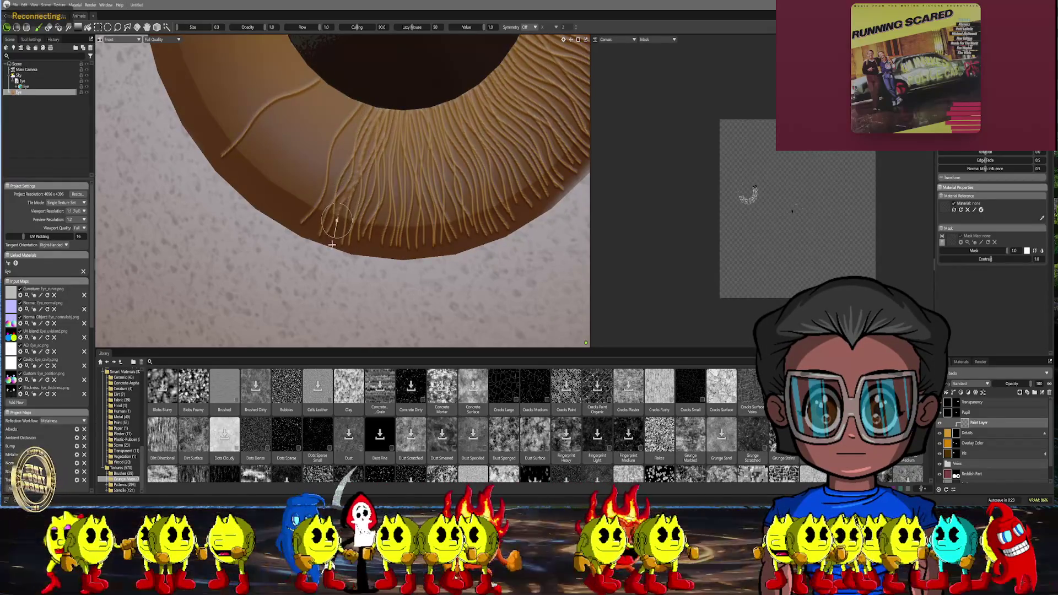
pyautogui.moveTo(338, 207)
pyautogui.keyDown('alt'); pyautogui.mouseDown()
pyautogui.moveTo(404, 157)
pyautogui.moveTo(393, 101)
pyautogui.mouseUp(); pyautogui.keyUp('alt')
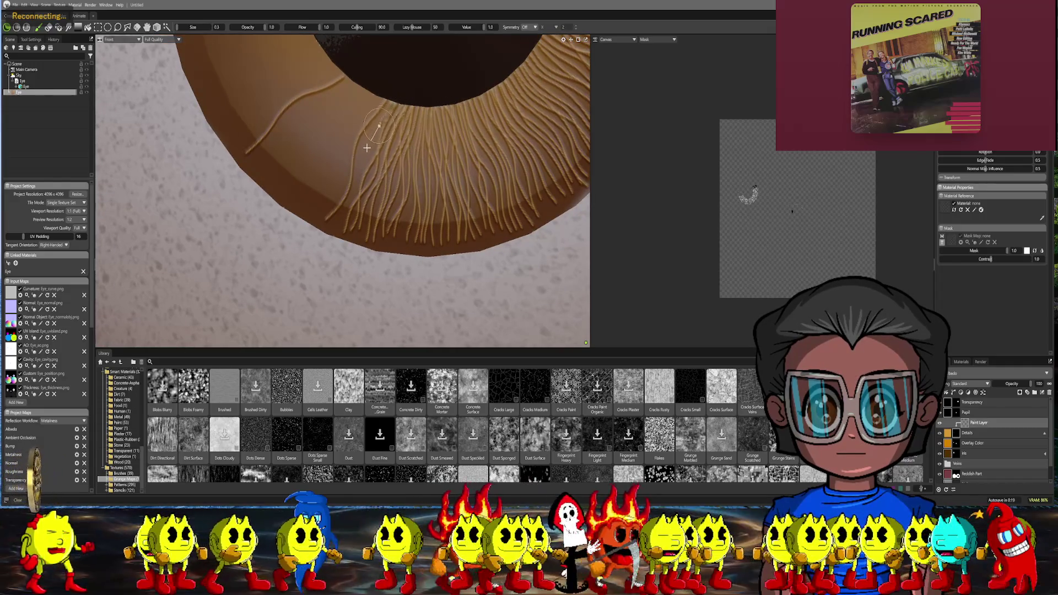
pyautogui.moveTo(366, 140); pyautogui.dragTo(340, 223)
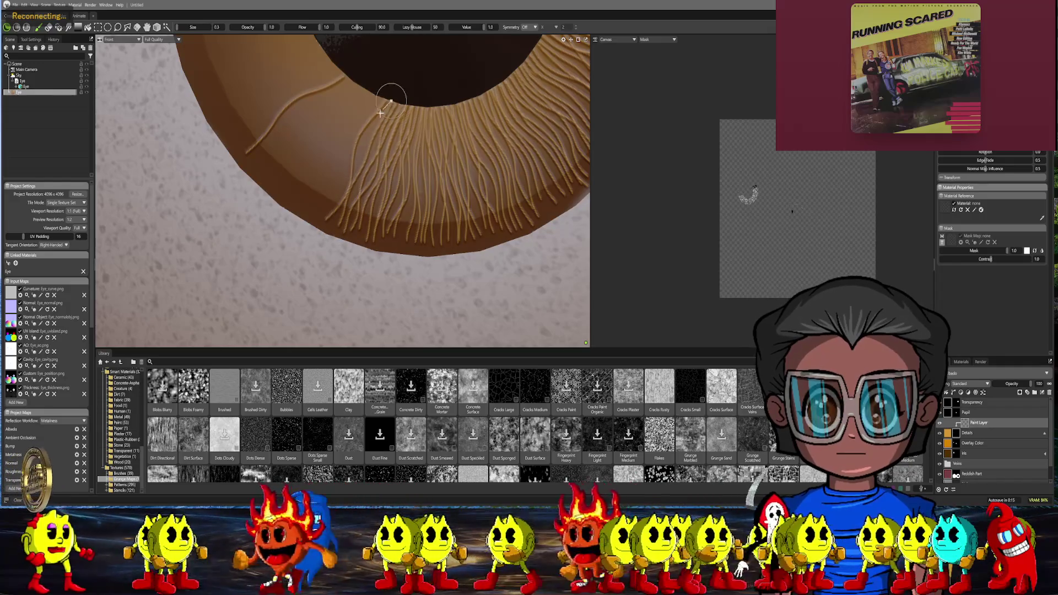
pyautogui.moveTo(360, 150); pyautogui.dragTo(346, 230)
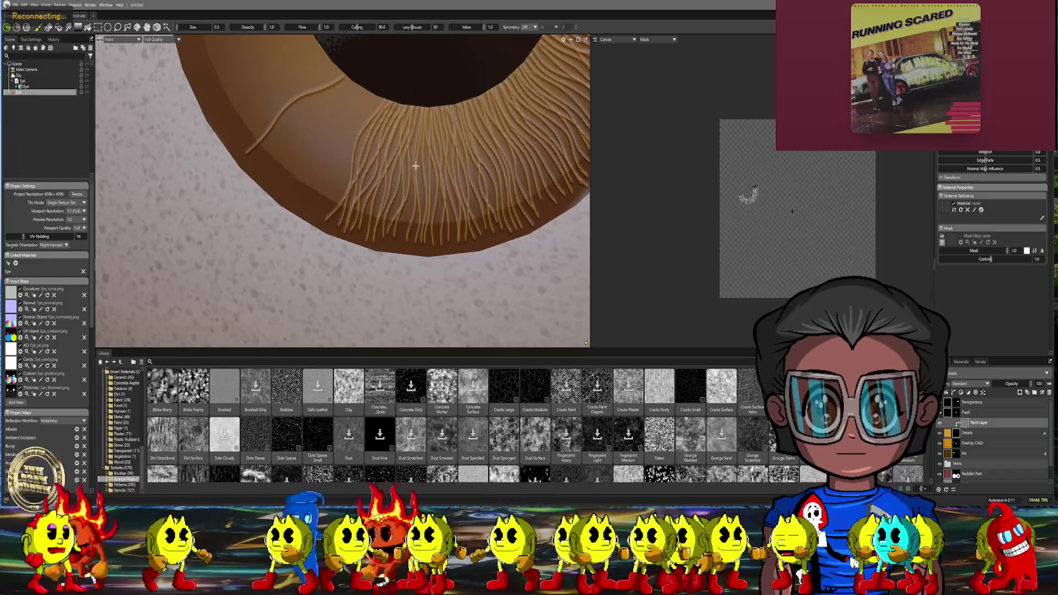
pyautogui.scroll(-5, 389, 132)
pyautogui.scroll(-3, 394, 130)
pyautogui.scroll(2, 394, 149)
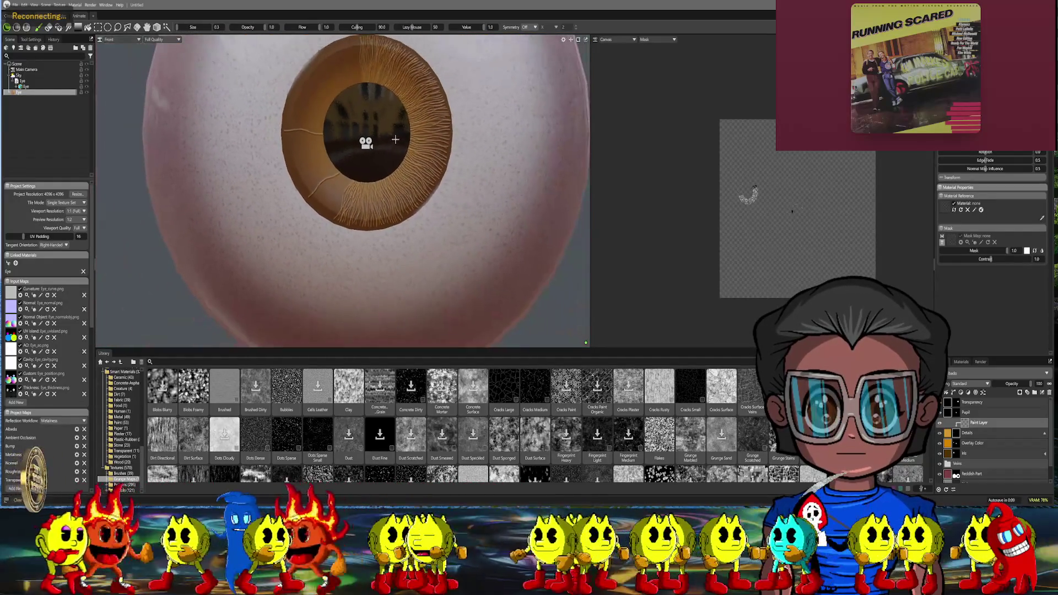
pyautogui.scroll(-2, 394, 163)
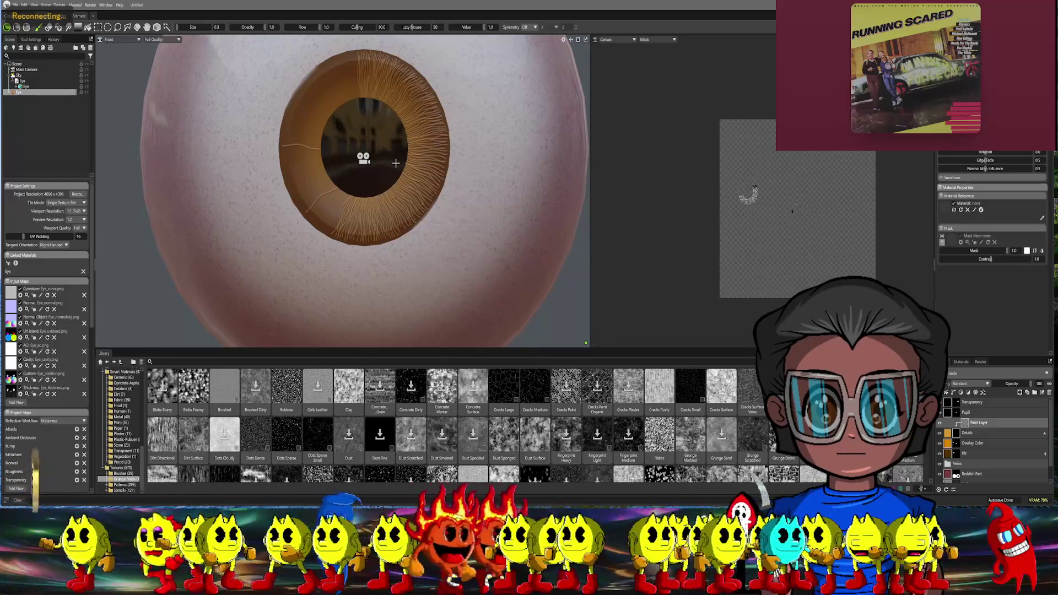
pyautogui.scroll(5, 372, 115)
# Paint four more thin strands curving down-left from the pupil edge across the lower iris
pyautogui.moveTo(372, 148)
pyautogui.mouseDown(button='middle')
pyautogui.moveTo(393, 132)
pyautogui.moveTo(388, 145)
pyautogui.mouseUp(button='middle')
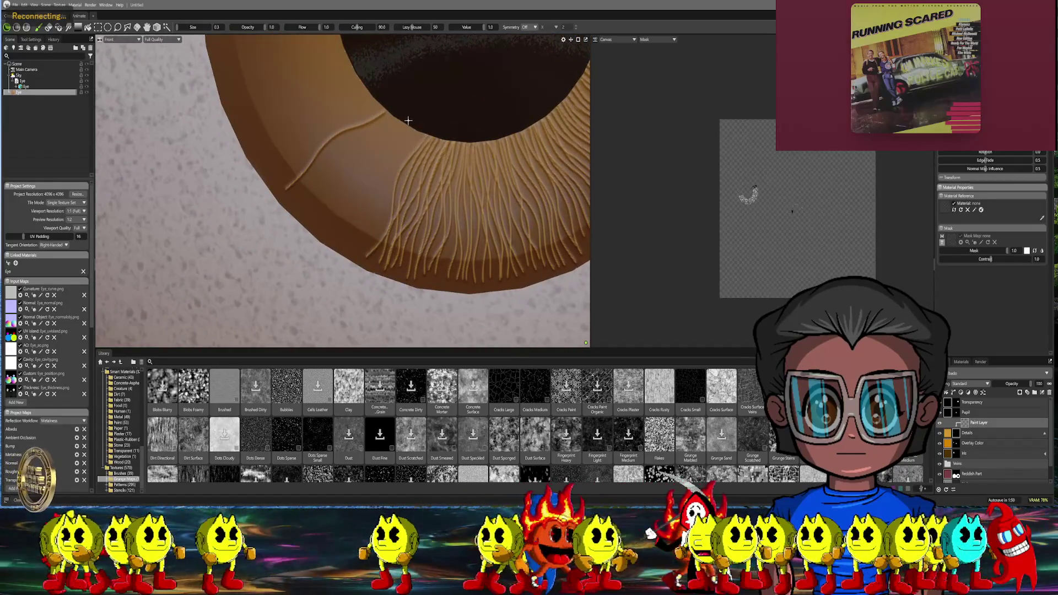
pyautogui.moveTo(382, 145)
pyautogui.mouseDown()
pyautogui.moveTo(356, 165)
pyautogui.moveTo(323, 227)
pyautogui.mouseUp()
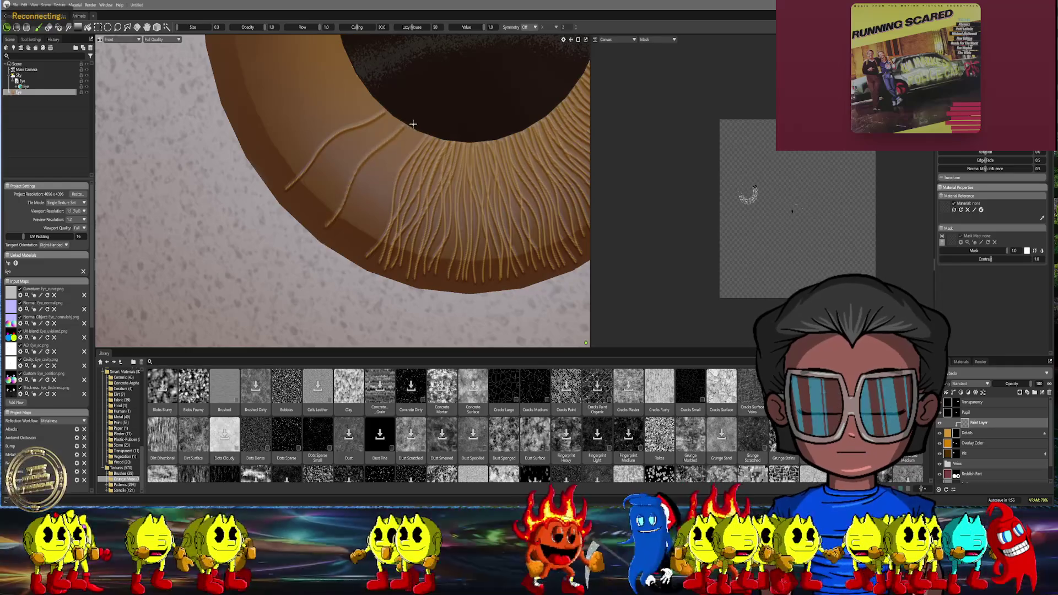
pyautogui.moveTo(389, 148); pyautogui.dragTo(330, 209)
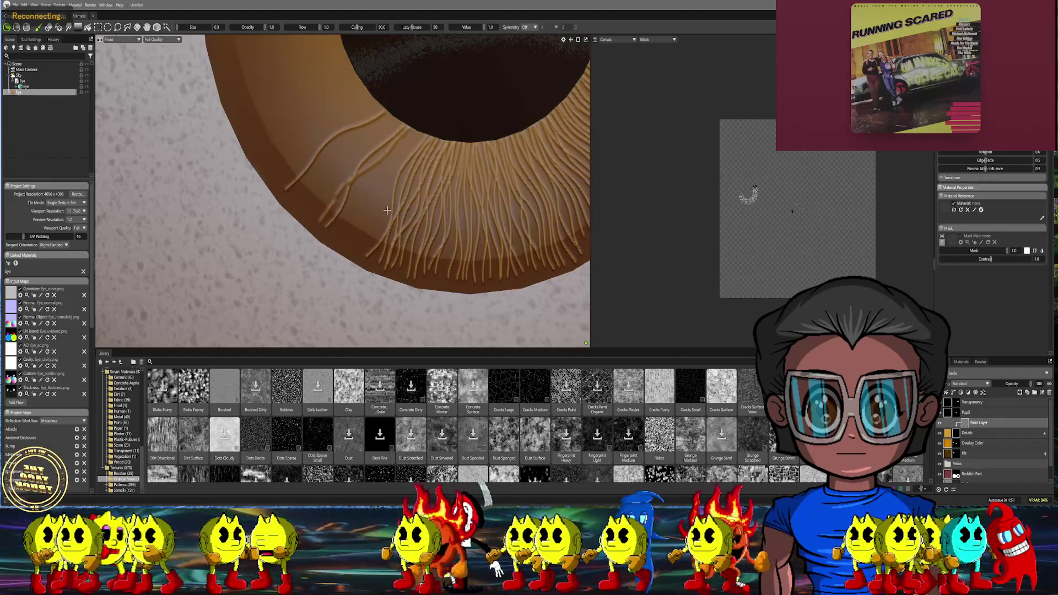
pyautogui.moveTo(393, 162); pyautogui.dragTo(415, 156, button='middle')
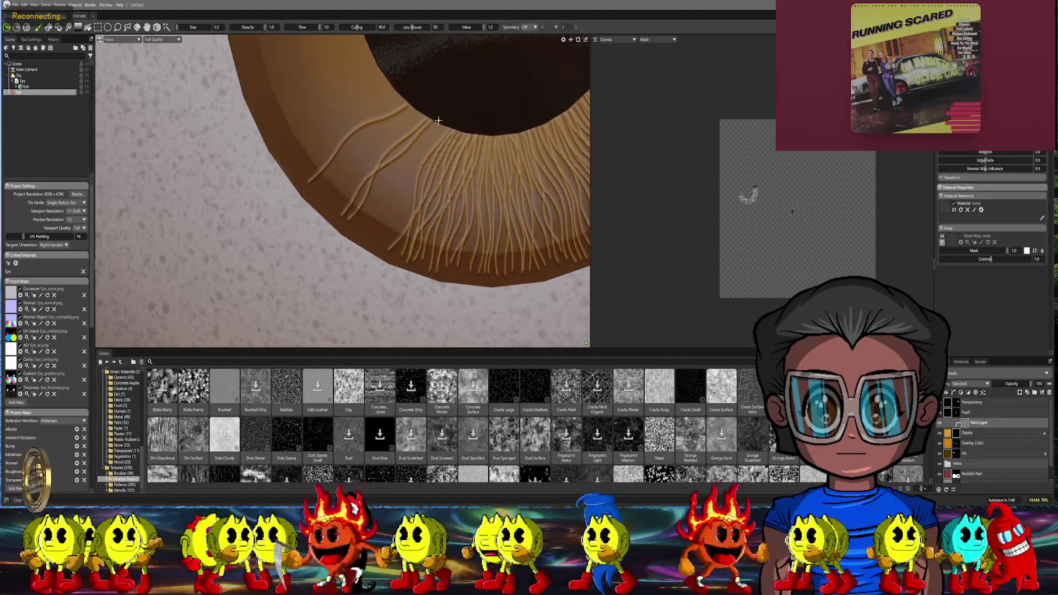
pyautogui.moveTo(421, 140); pyautogui.dragTo(363, 217)
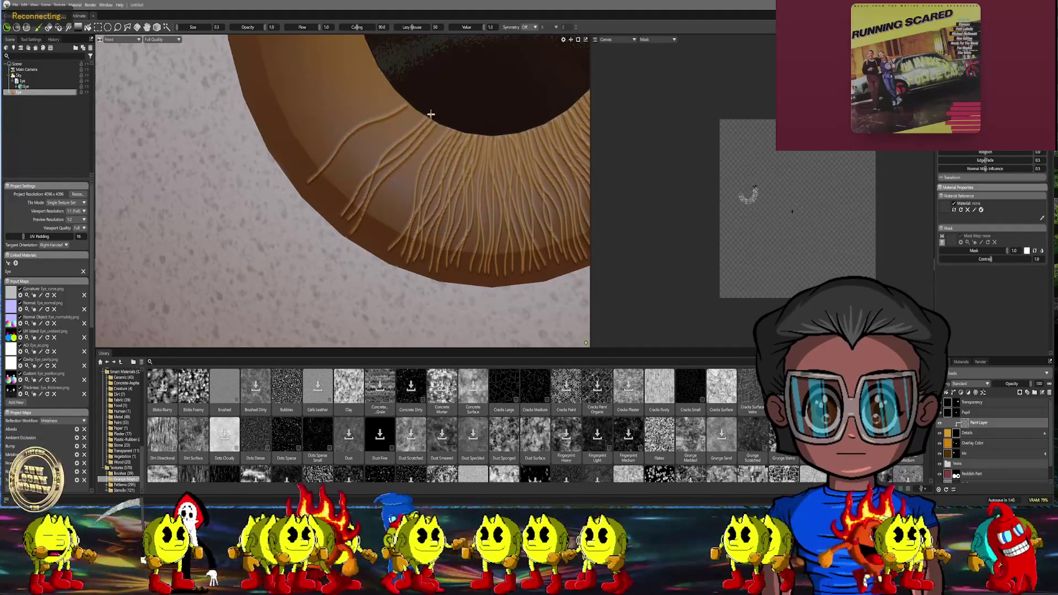
pyautogui.moveTo(428, 107); pyautogui.dragTo(362, 232)
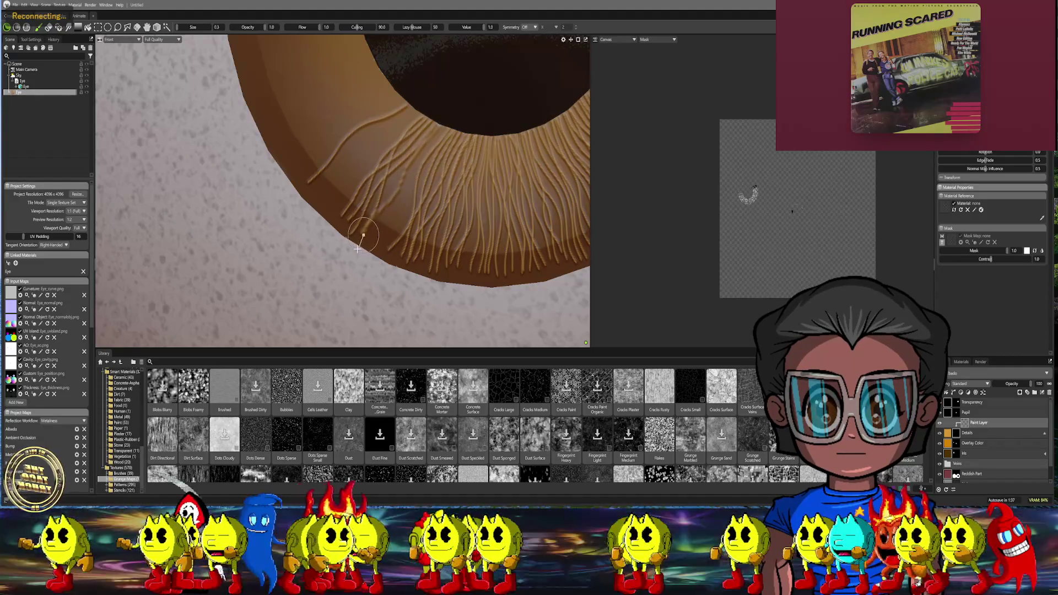
pyautogui.moveTo(429, 200); pyautogui.dragTo(456, 172, button='middle')
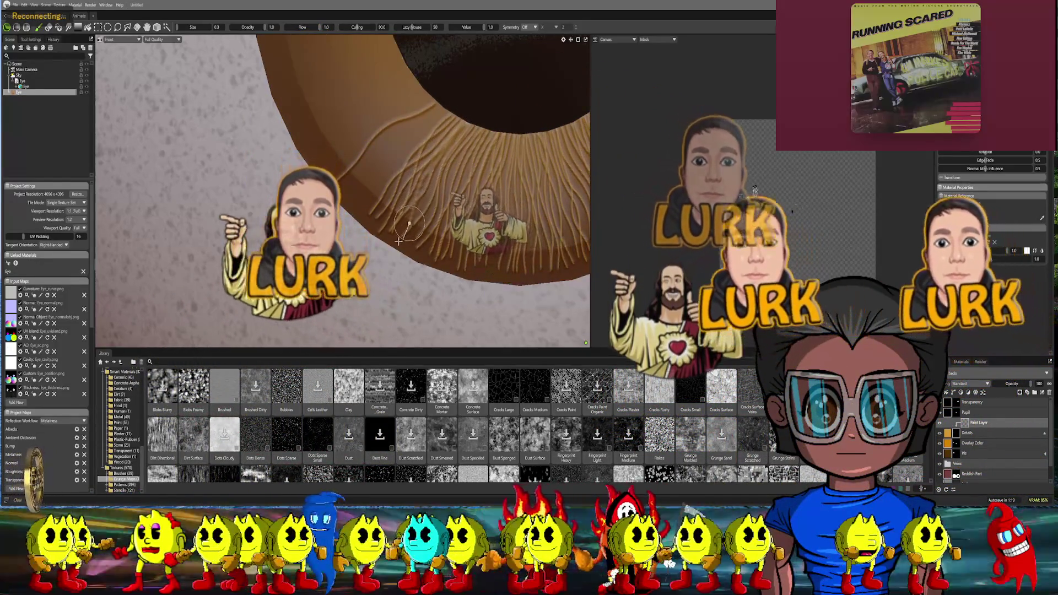
pyautogui.scroll(-6, 550, 162)
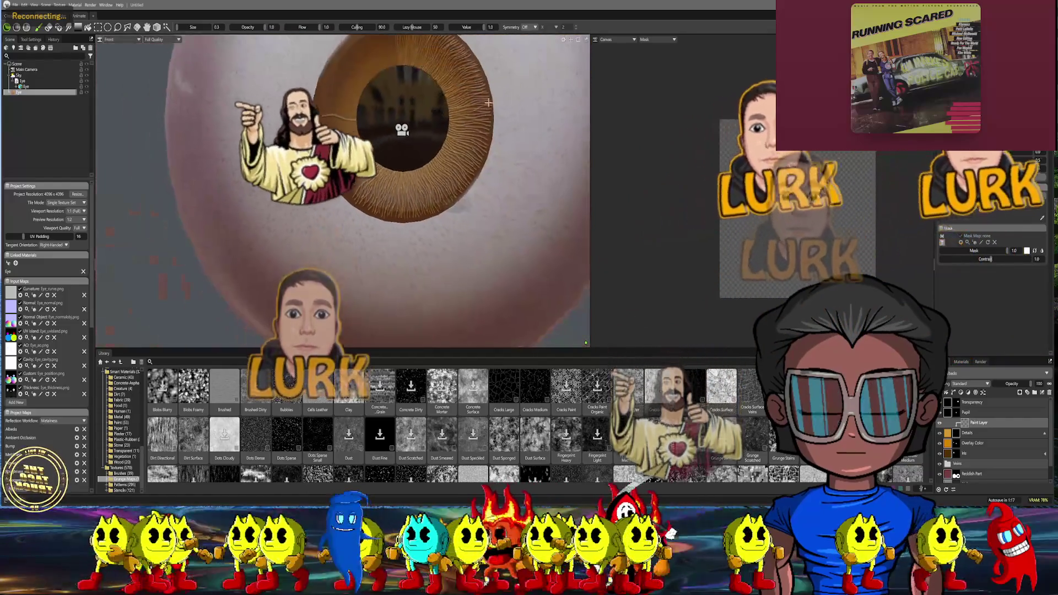
pyautogui.scroll(-5, 474, 174)
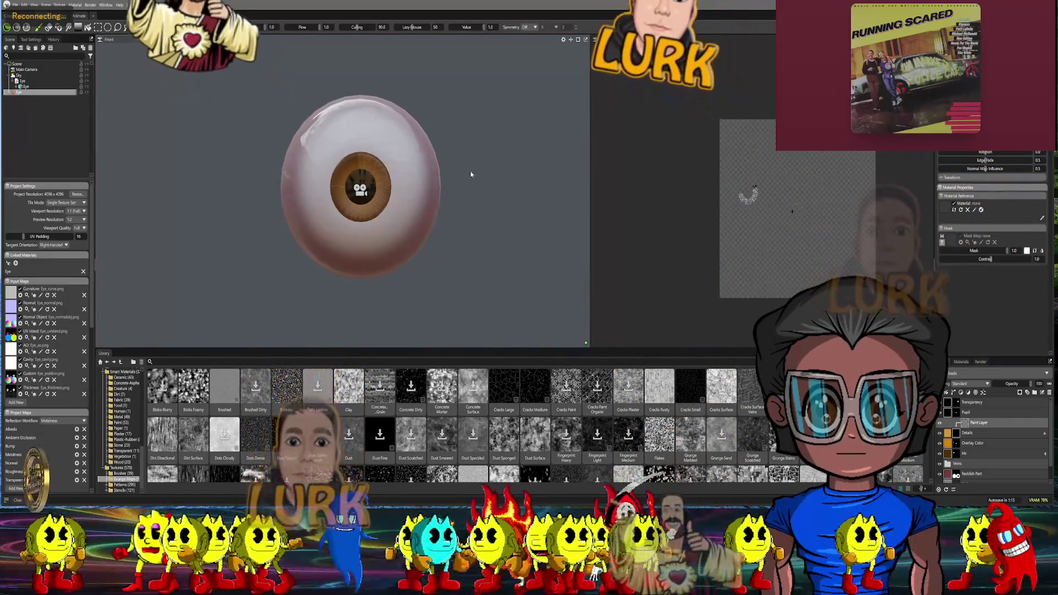
pyautogui.scroll(5, 489, 157)
pyautogui.scroll(3, 464, 173)
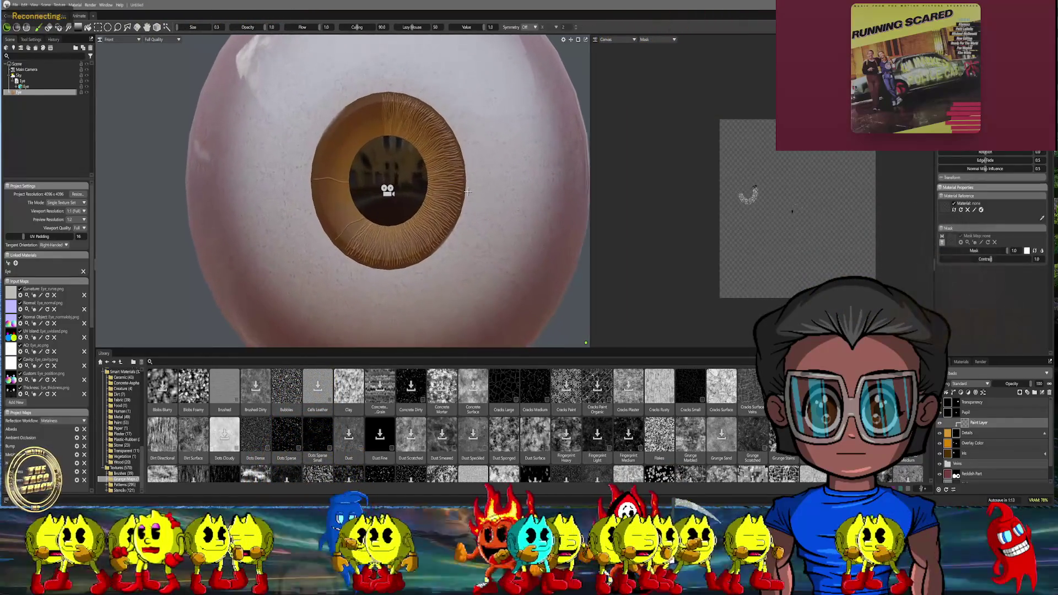
pyautogui.scroll(3, 439, 186)
pyautogui.scroll(4, 416, 195)
pyautogui.scroll(2, 416, 196)
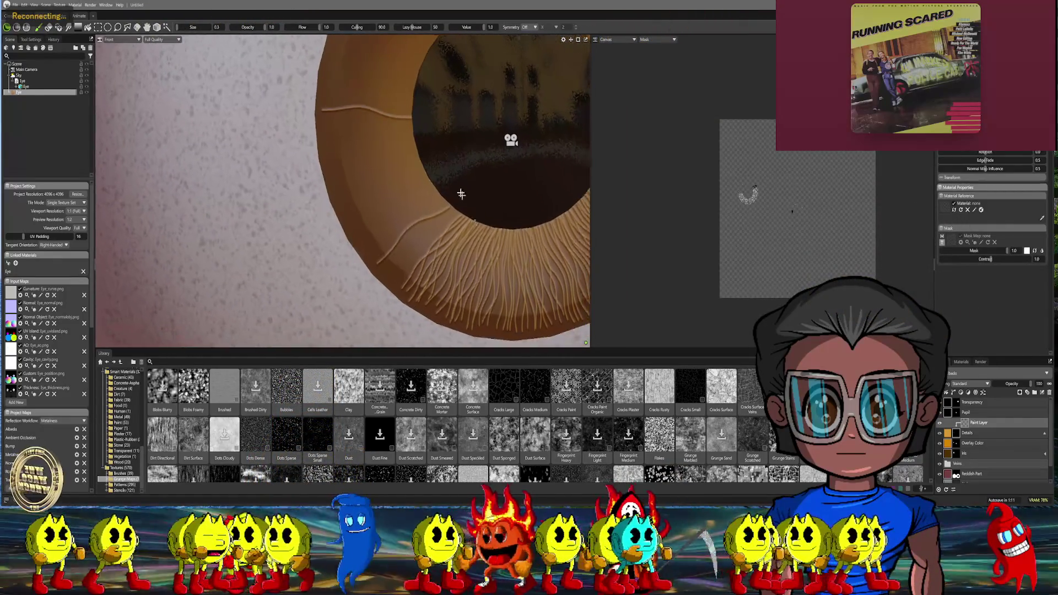
pyautogui.scroll(3, 422, 182)
pyautogui.scroll(3, 432, 151)
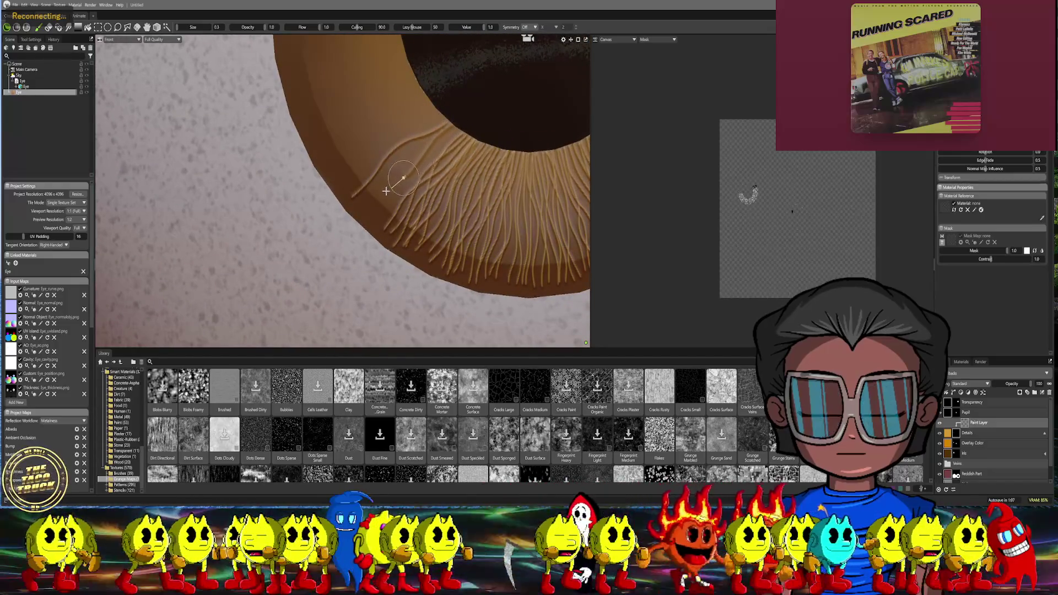
# Paint five raised fibre strands along the iris's lower-left edge near the pupil
pyautogui.moveTo(407, 178); pyautogui.dragTo(388, 226)
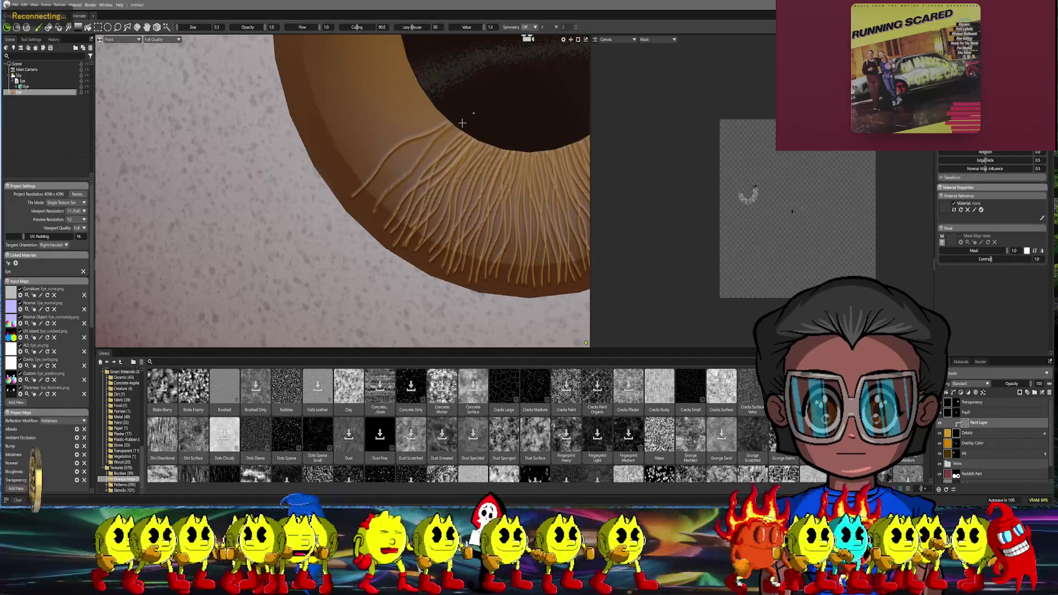
pyautogui.moveTo(434, 145); pyautogui.dragTo(372, 207)
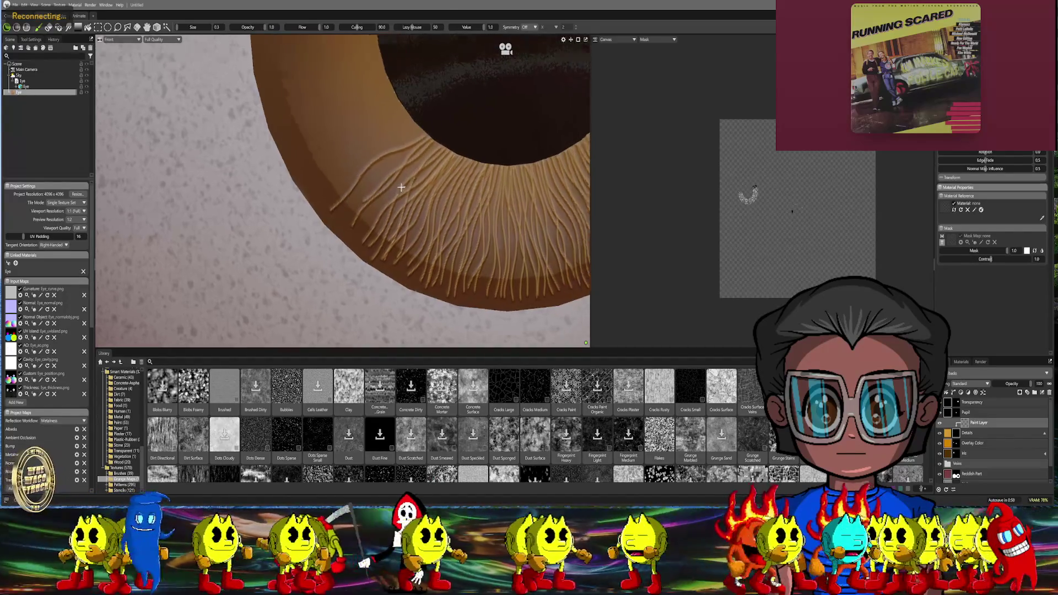
pyautogui.keyDown('alt'); pyautogui.moveTo(434, 214); pyautogui.dragTo(405, 130); pyautogui.keyUp('alt')
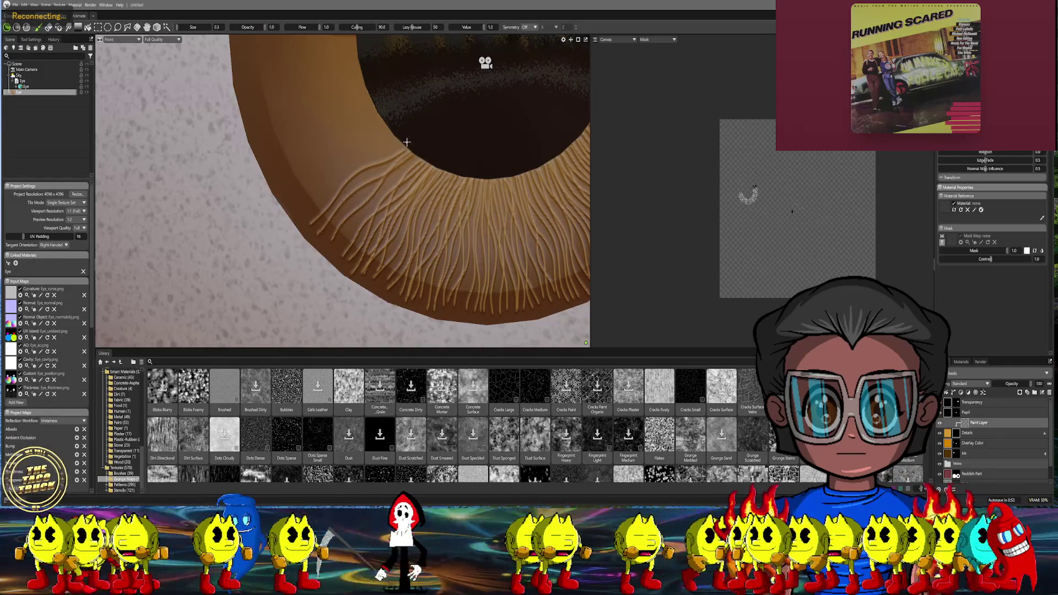
pyautogui.moveTo(405, 143); pyautogui.dragTo(383, 165)
pyautogui.moveTo(360, 200); pyautogui.dragTo(329, 230)
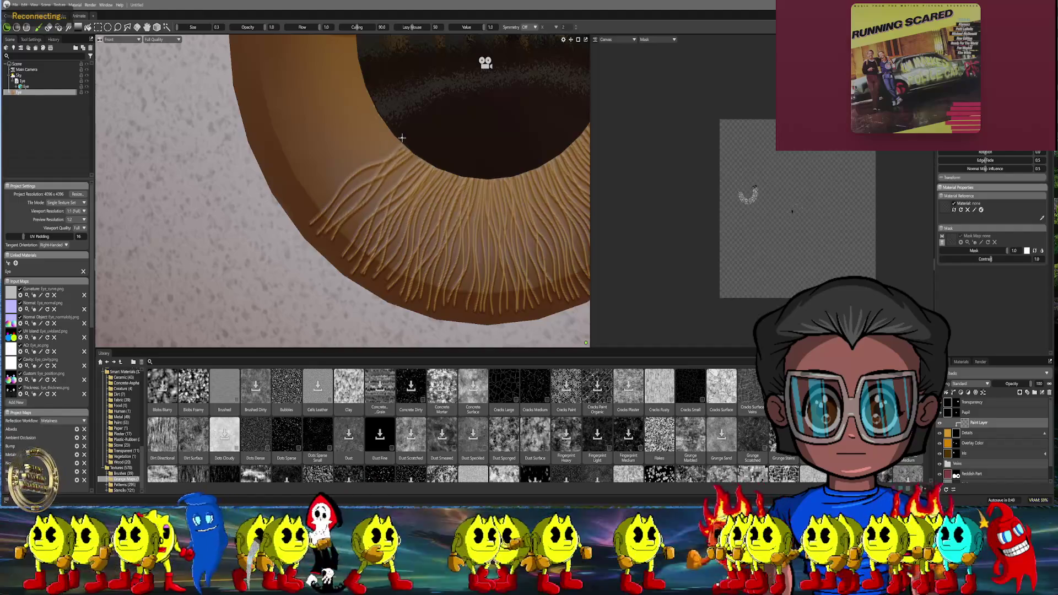
pyautogui.moveTo(372, 161); pyautogui.dragTo(323, 224)
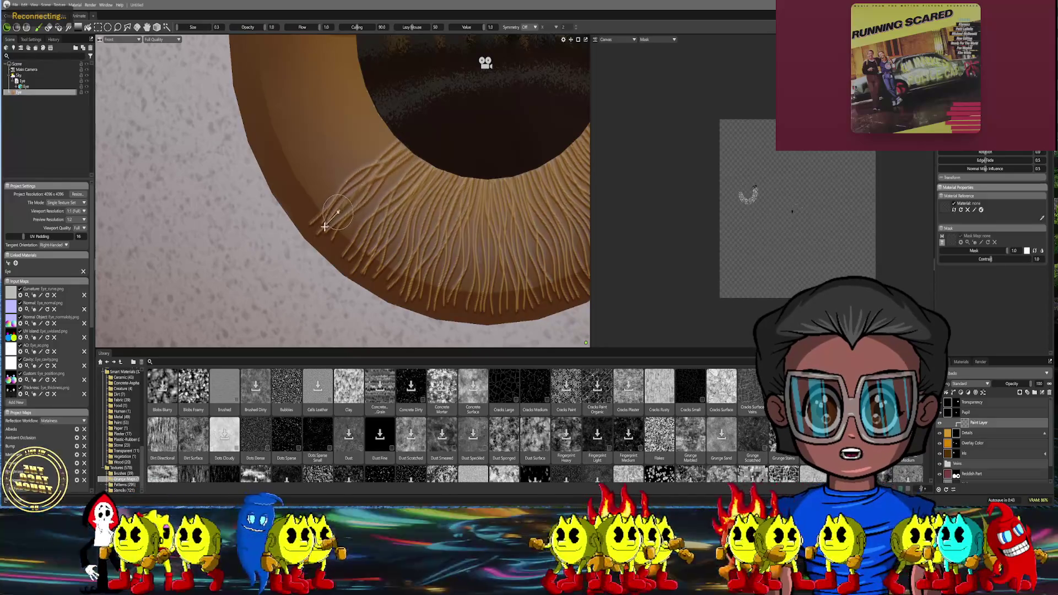
pyautogui.moveTo(409, 136); pyautogui.dragTo(420, 125, button='middle')
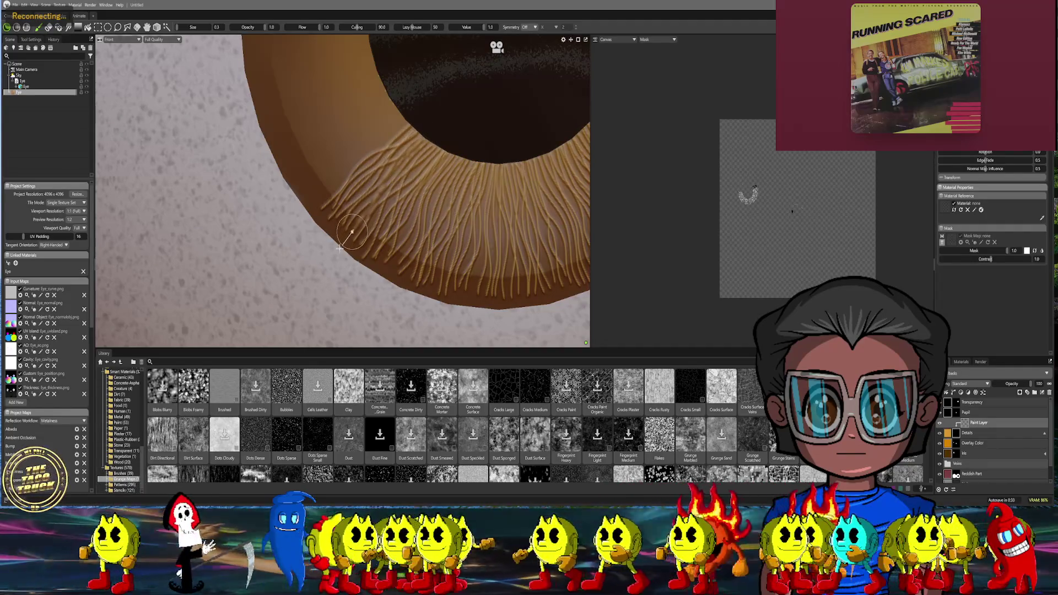
pyautogui.scroll(-8, 465, 216)
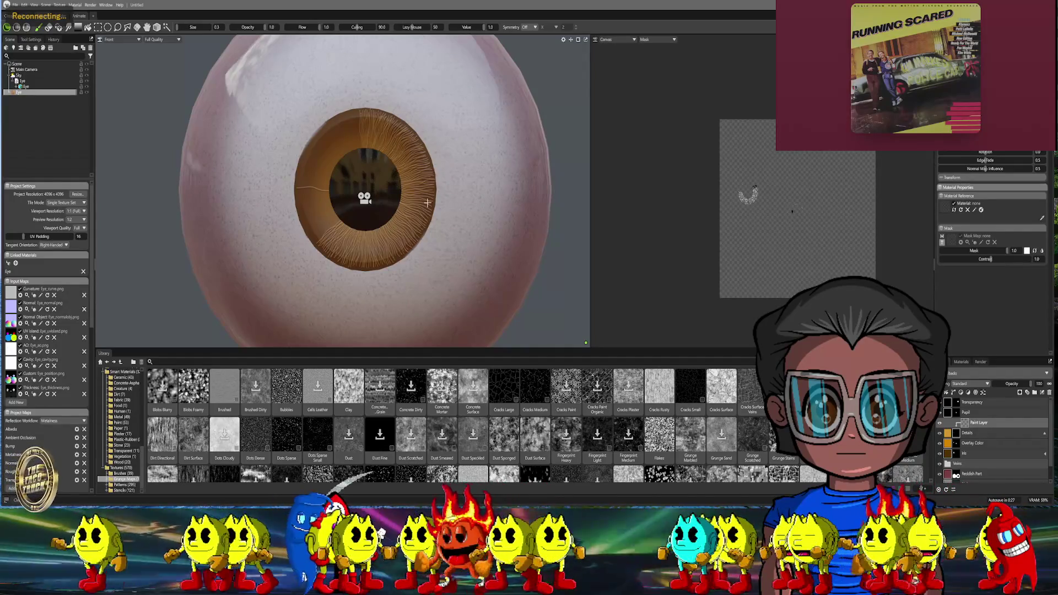
pyautogui.scroll(5, 404, 187)
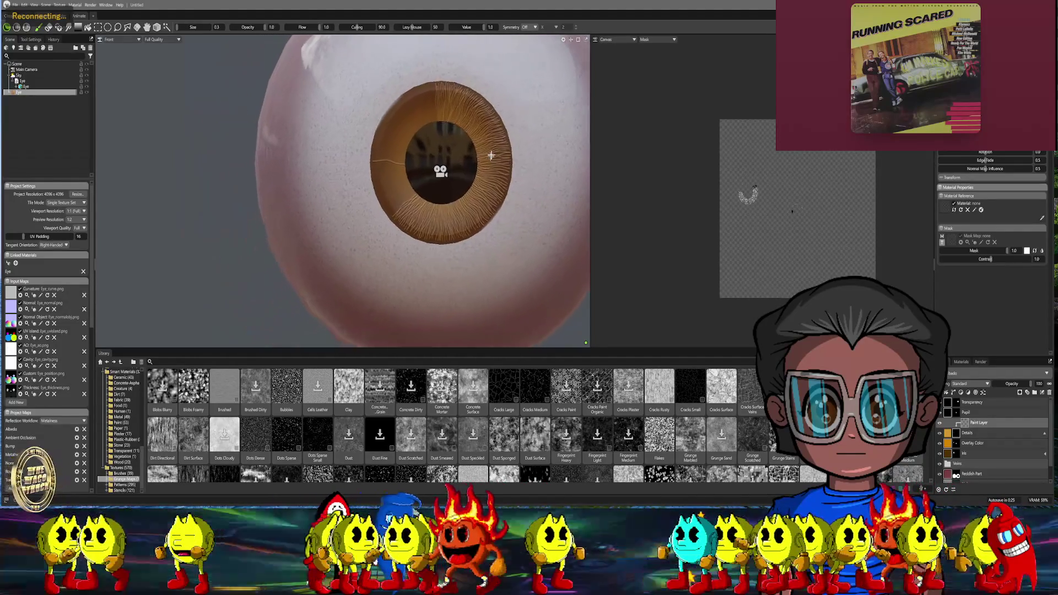
pyautogui.scroll(3, 405, 199)
# Paint a long wavy strand across the upper iris above the dense lower fibres
pyautogui.keyDown('alt'); pyautogui.moveTo(405, 207); pyautogui.dragTo(439, 165); pyautogui.keyUp('alt')
pyautogui.scroll(3, 445, 150)
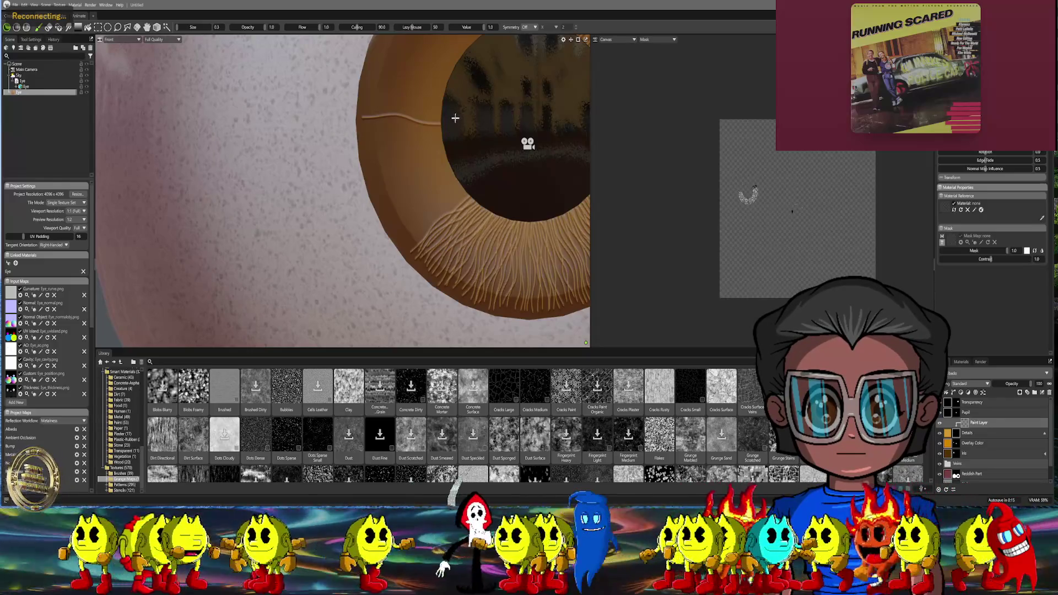
pyautogui.scroll(2, 451, 138)
pyautogui.scroll(2, 459, 131)
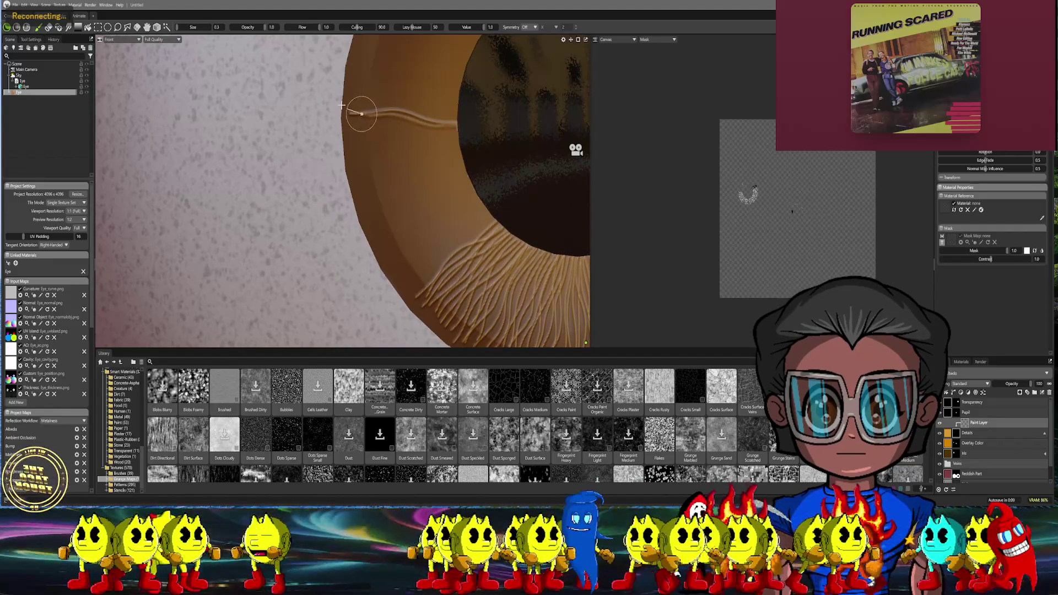
pyautogui.moveTo(423, 143); pyautogui.dragTo(476, 136, button='middle')
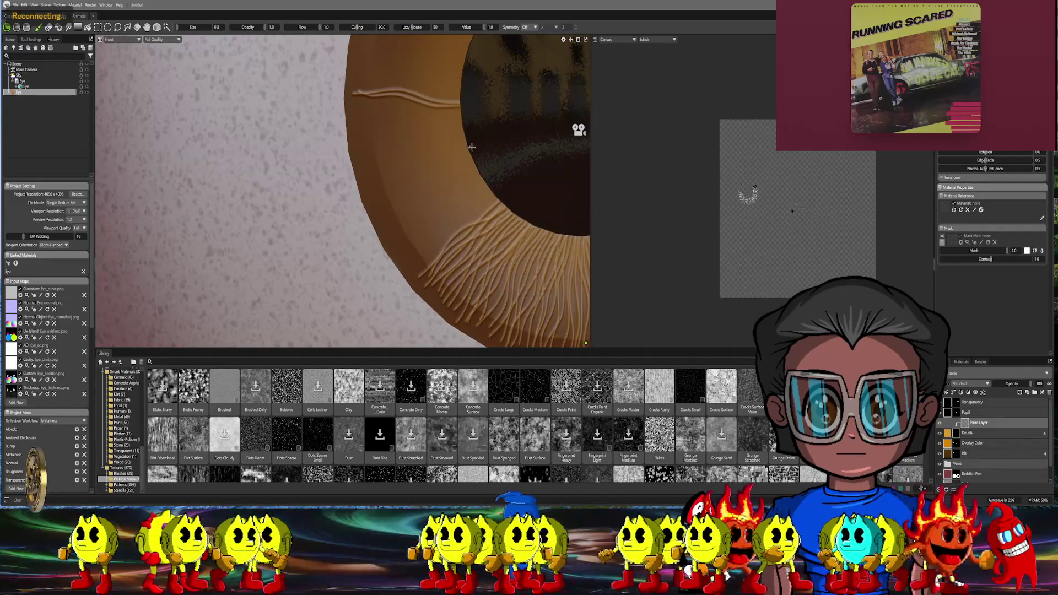
pyautogui.moveTo(470, 150); pyautogui.dragTo(375, 175)
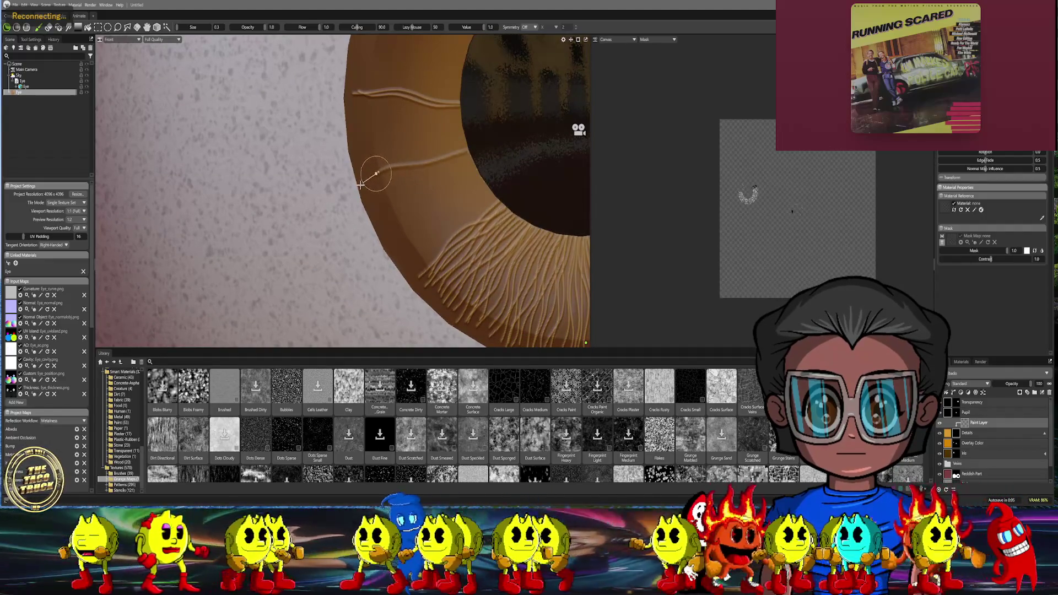
pyautogui.moveTo(458, 126); pyautogui.dragTo(413, 108, button='middle')
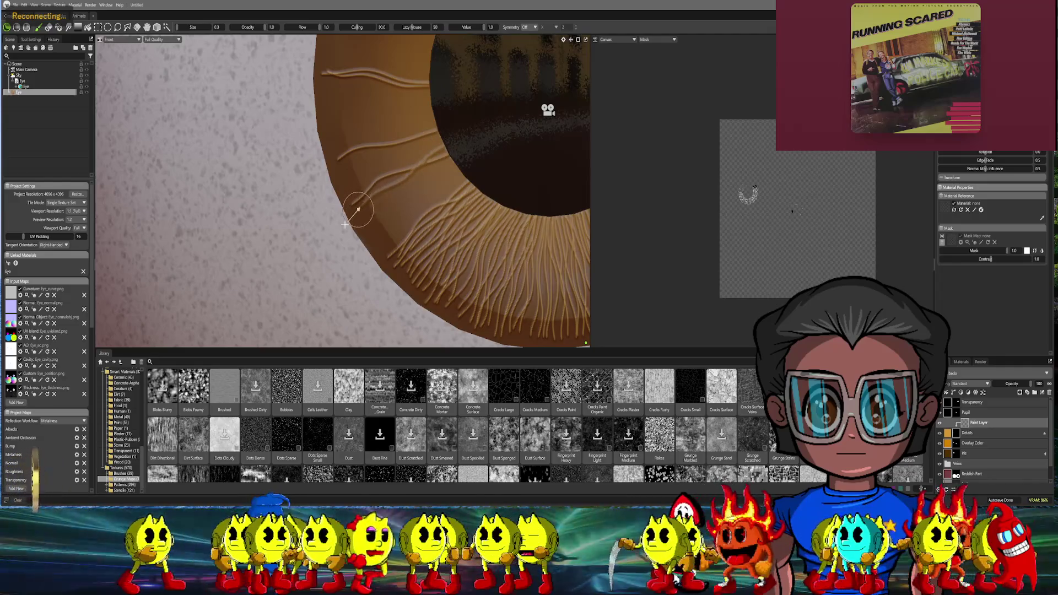
pyautogui.moveTo(387, 170); pyautogui.dragTo(432, 130, button='middle')
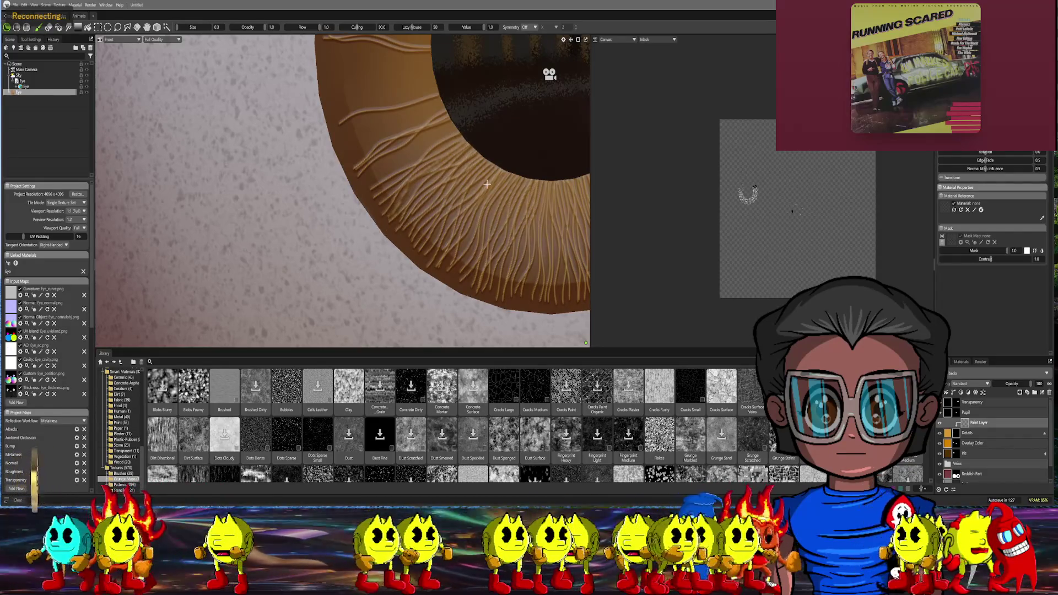
pyautogui.scroll(-5, 487, 197)
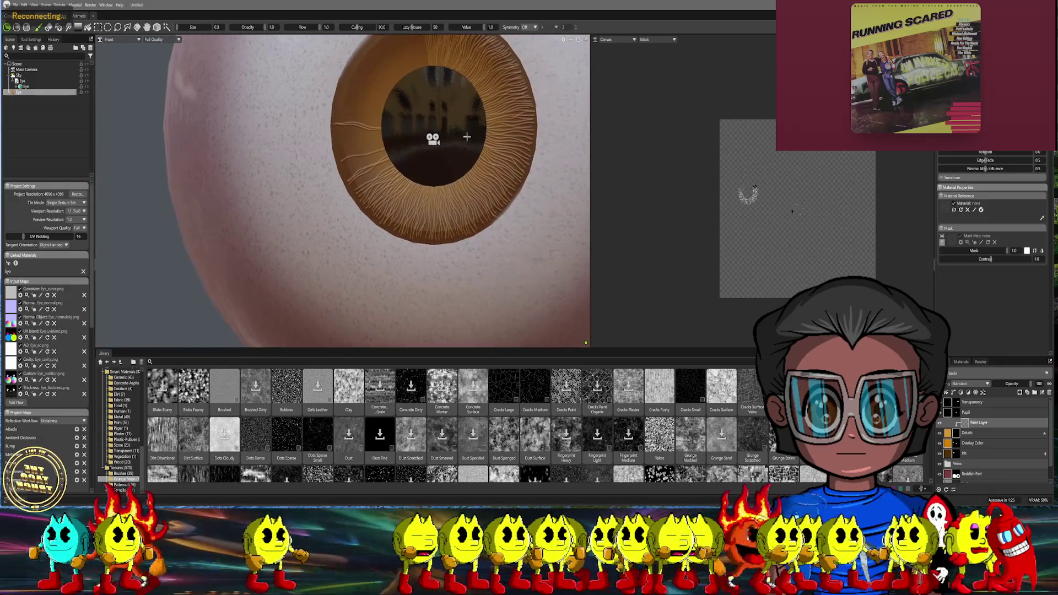
pyautogui.scroll(5, 455, 192)
# Orbit around the eyeball, then paint a long horizontal strand across the left iris
pyautogui.keyDown('alt'); pyautogui.moveTo(456, 194); pyautogui.dragTo(460, 135); pyautogui.keyUp('alt')
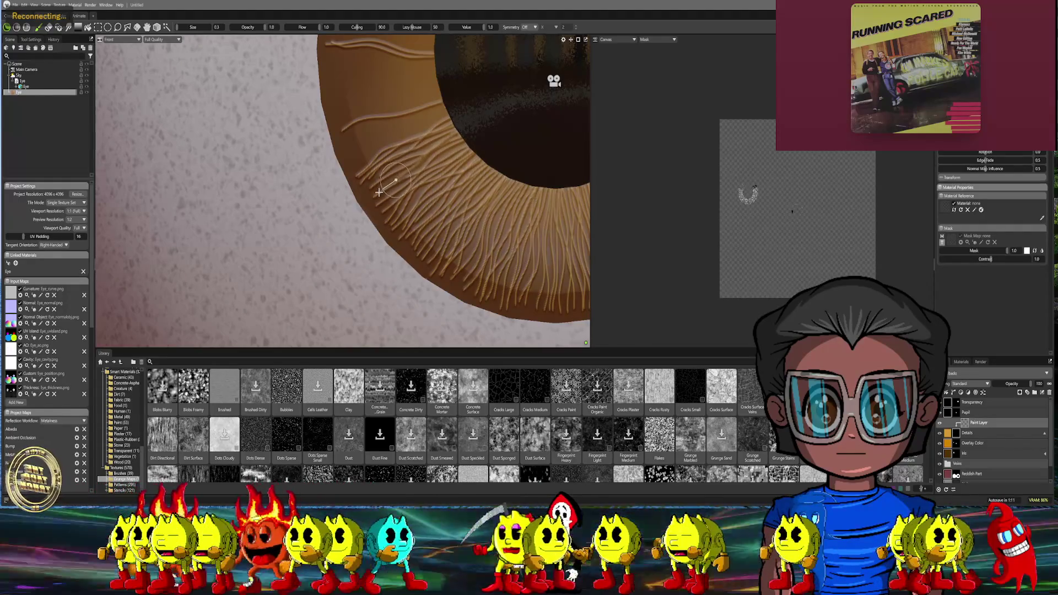
pyautogui.scroll(-5, 453, 122)
pyautogui.scroll(-4, 453, 121)
pyautogui.keyDown('alt'); pyautogui.moveTo(454, 121); pyautogui.dragTo(437, 170); pyautogui.keyUp('alt')
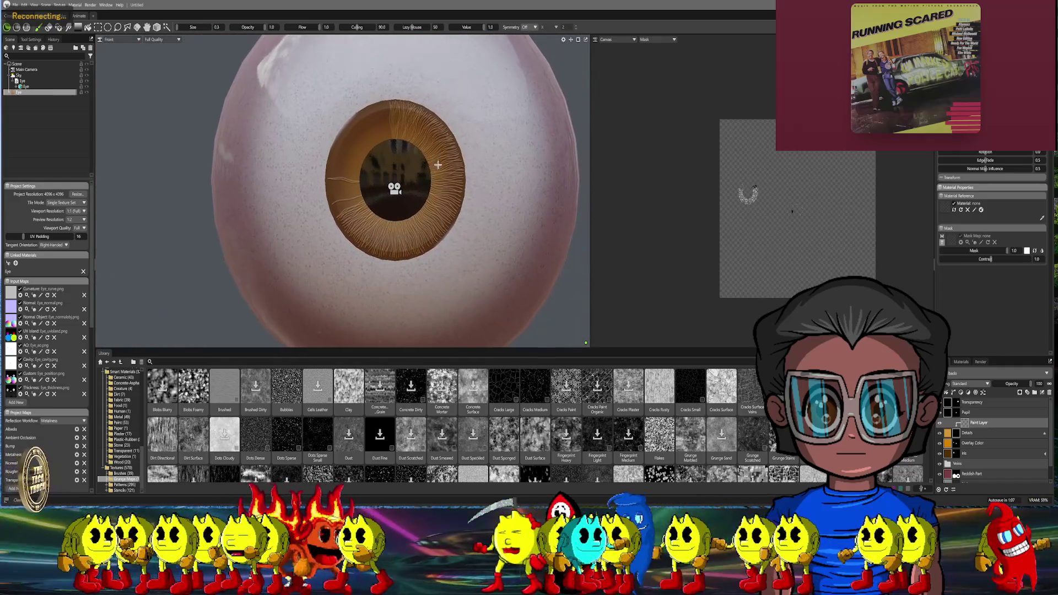
pyautogui.scroll(4, 438, 170)
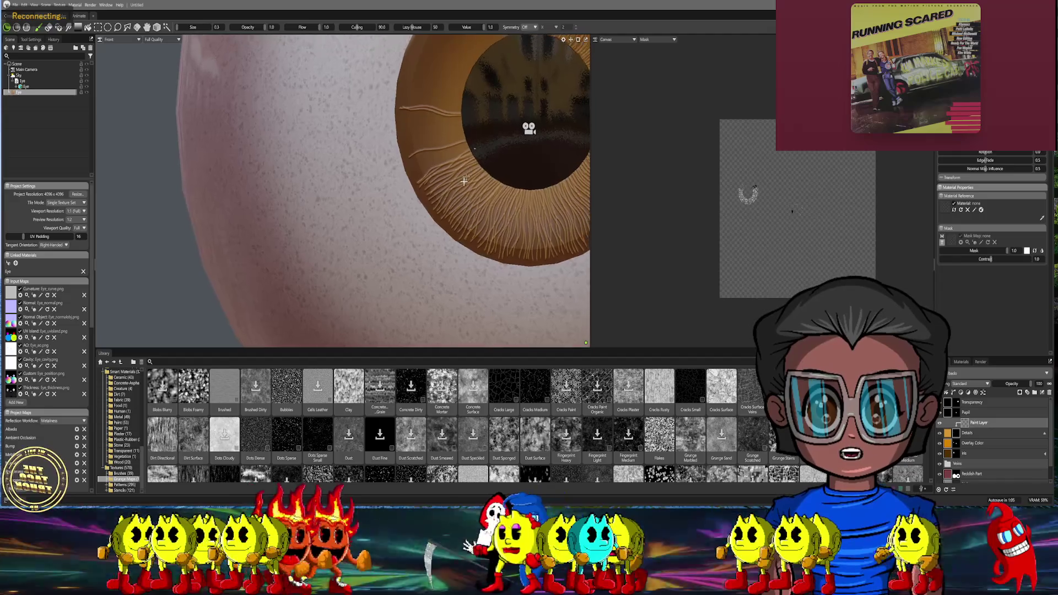
pyautogui.scroll(3, 453, 157)
pyautogui.scroll(3, 452, 157)
pyautogui.scroll(2, 471, 165)
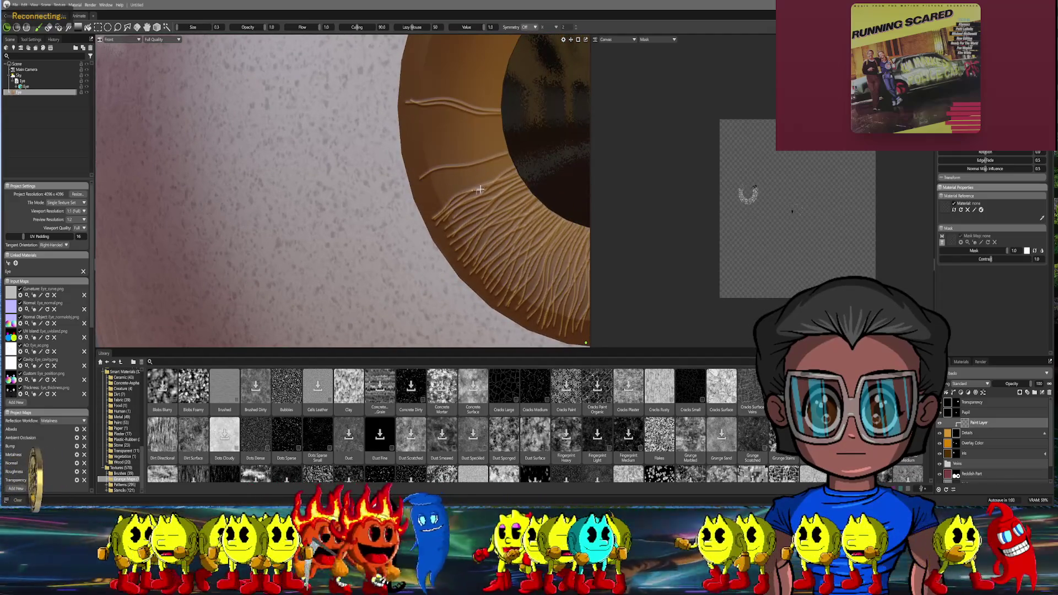
pyautogui.scroll(-4, 479, 190)
pyautogui.scroll(4, 480, 191)
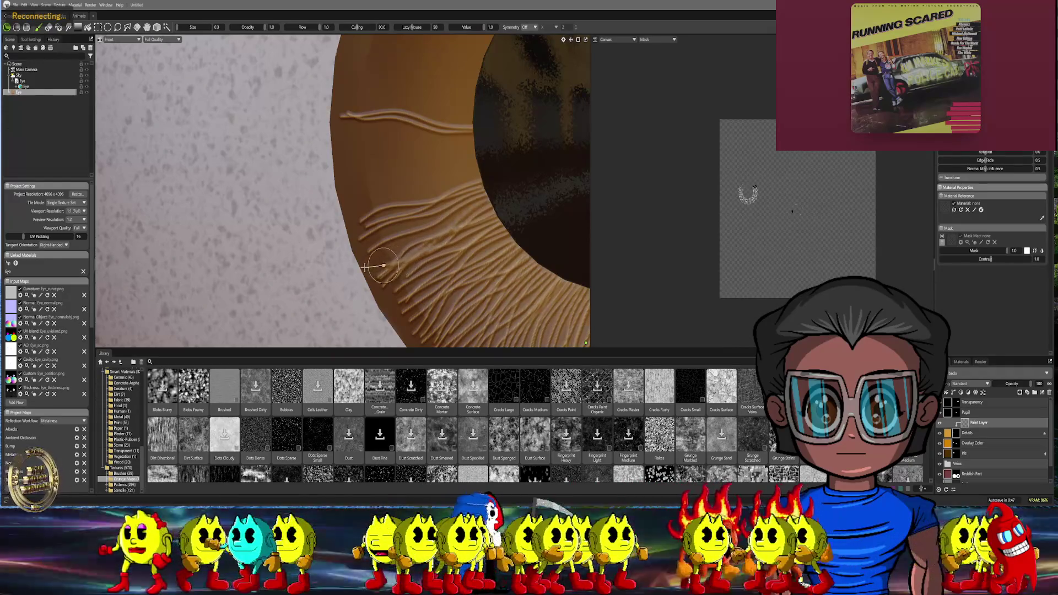
pyautogui.moveTo(477, 208); pyautogui.dragTo(529, 188, button='middle')
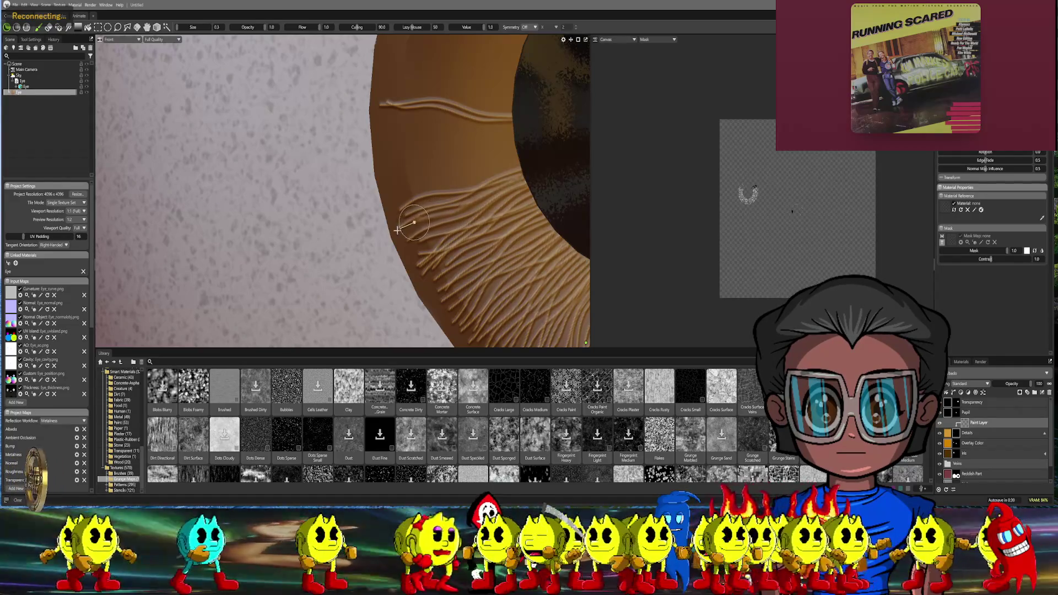
pyautogui.scroll(-5, 551, 196)
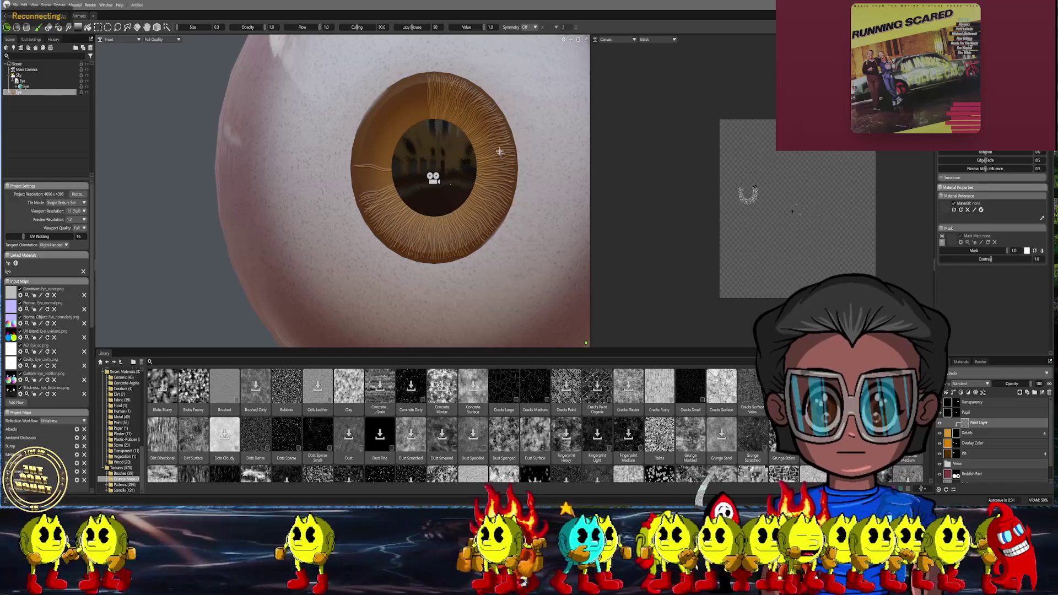
pyautogui.scroll(6, 451, 181)
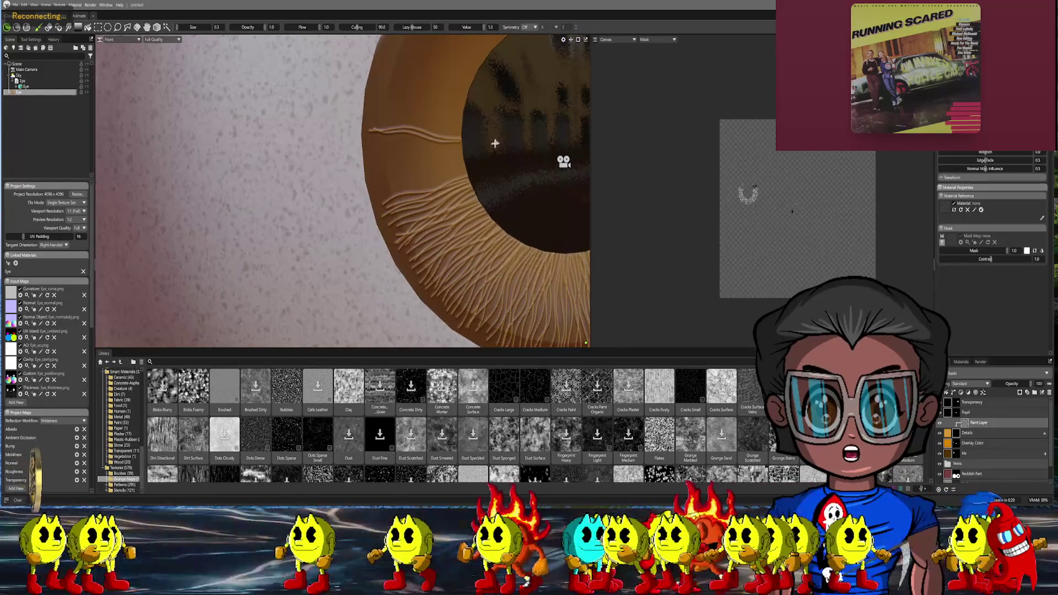
pyautogui.keyDown('alt'); pyautogui.moveTo(491, 167); pyautogui.dragTo(483, 187); pyautogui.keyUp('alt')
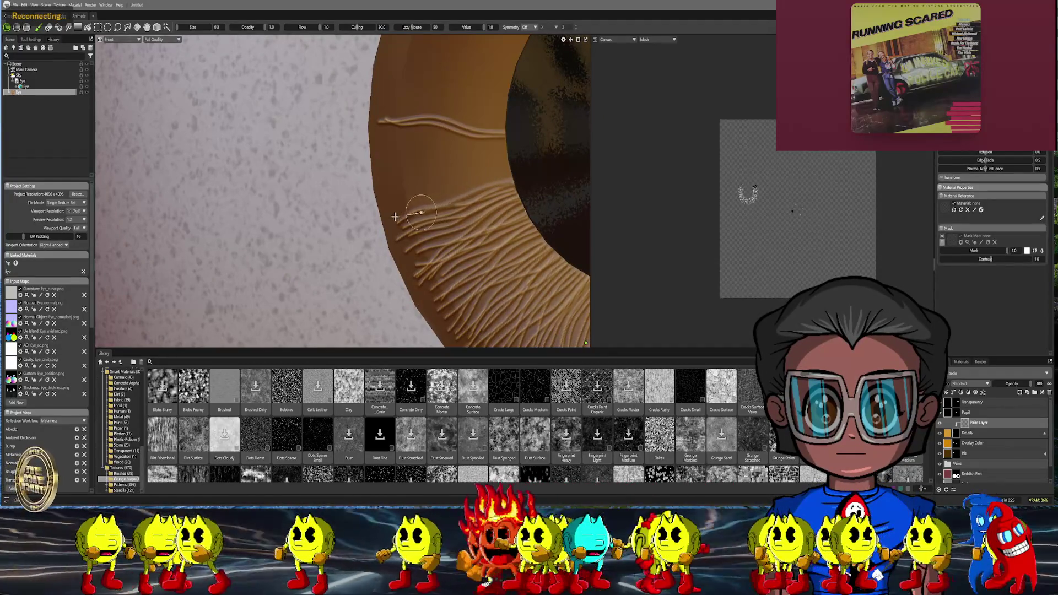
pyautogui.keyDown('alt'); pyautogui.moveTo(466, 176); pyautogui.dragTo(528, 171); pyautogui.keyUp('alt')
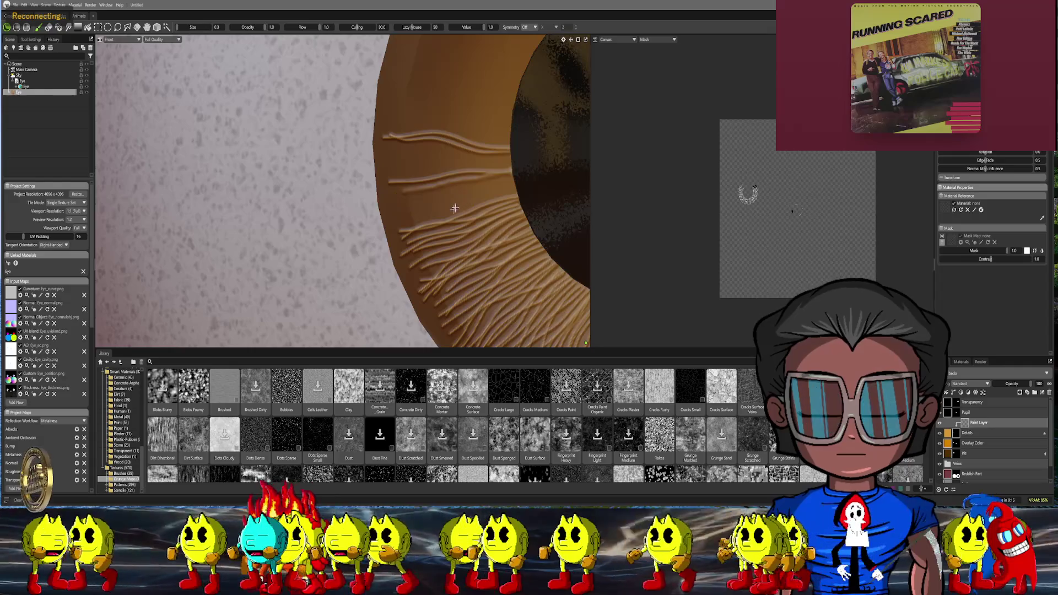
pyautogui.scroll(1, 446, 184)
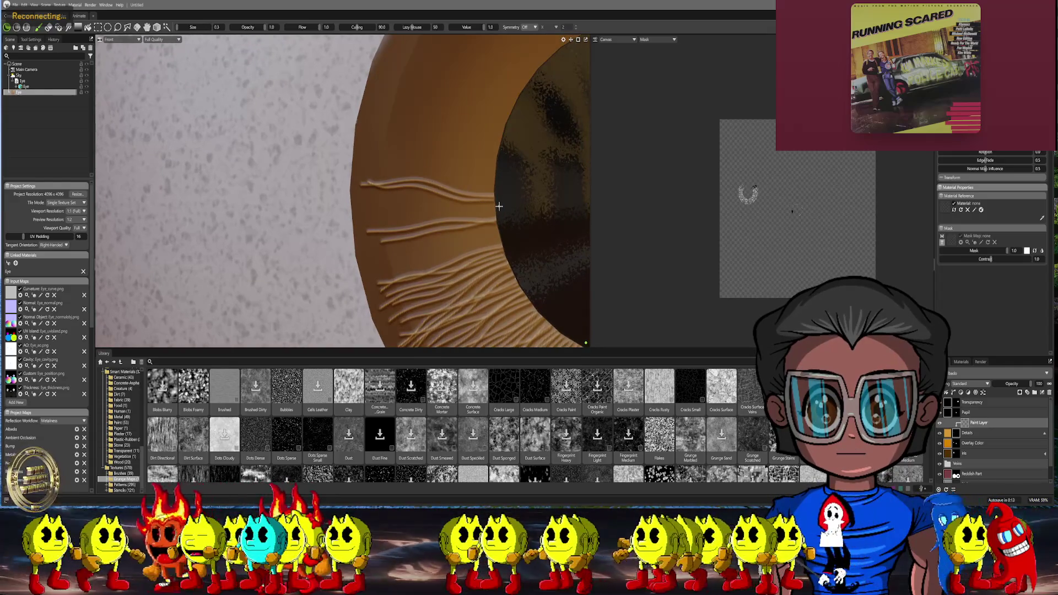
pyautogui.moveTo(364, 205); pyautogui.dragTo(496, 207)
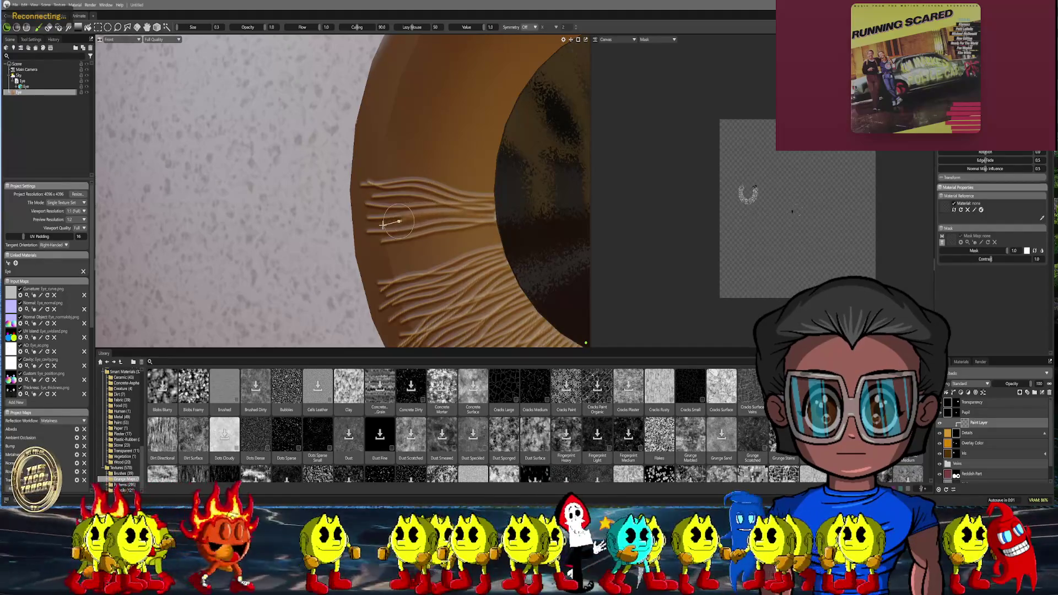
pyautogui.scroll(-5, 505, 206)
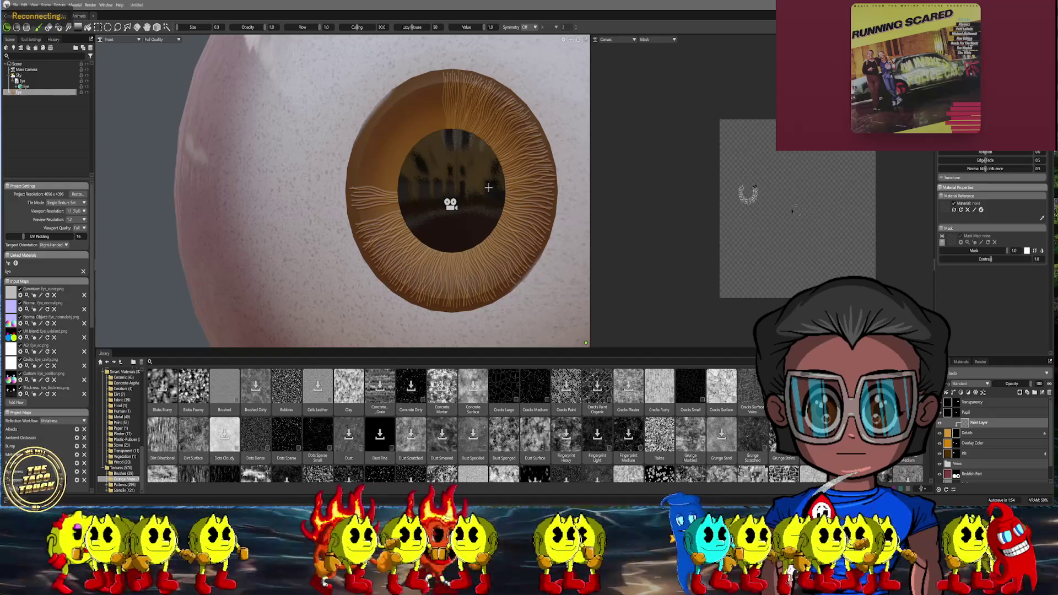
pyautogui.scroll(-5, 489, 189)
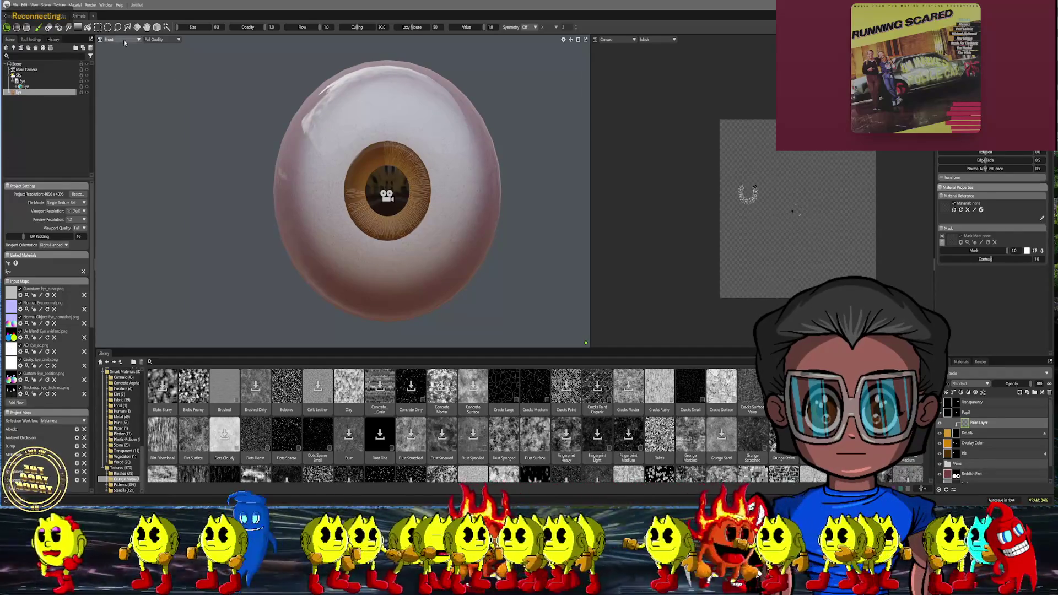
pyautogui.click(123, 39)
pyautogui.click(157, 46)
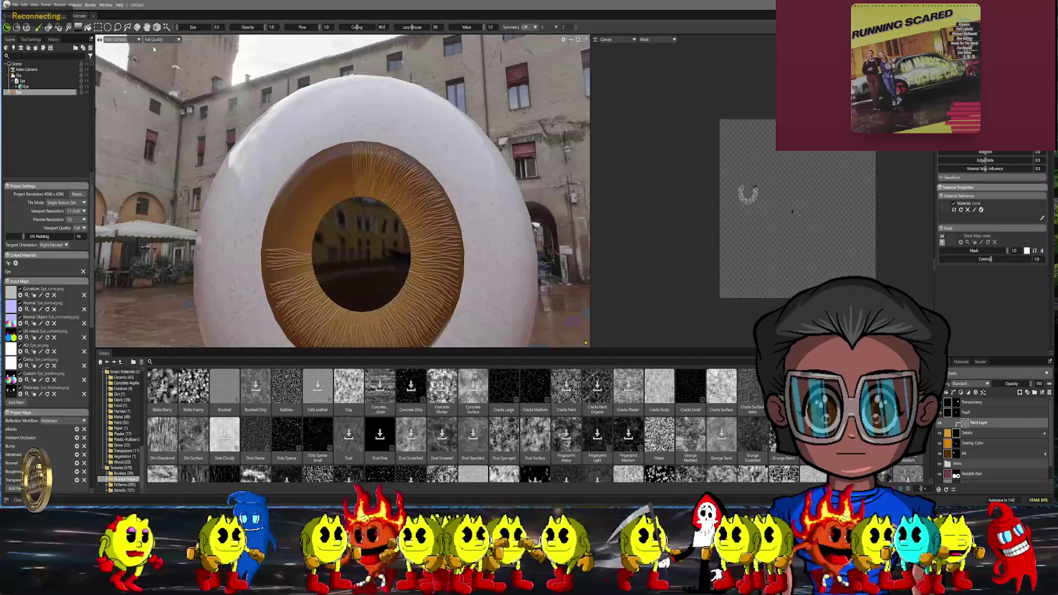
pyautogui.moveTo(377, 173)
pyautogui.keyDown('alt'); pyautogui.mouseDown()
pyautogui.moveTo(414, 166)
pyautogui.moveTo(456, 236)
pyautogui.moveTo(397, 231)
pyautogui.mouseUp(); pyautogui.keyUp('alt')
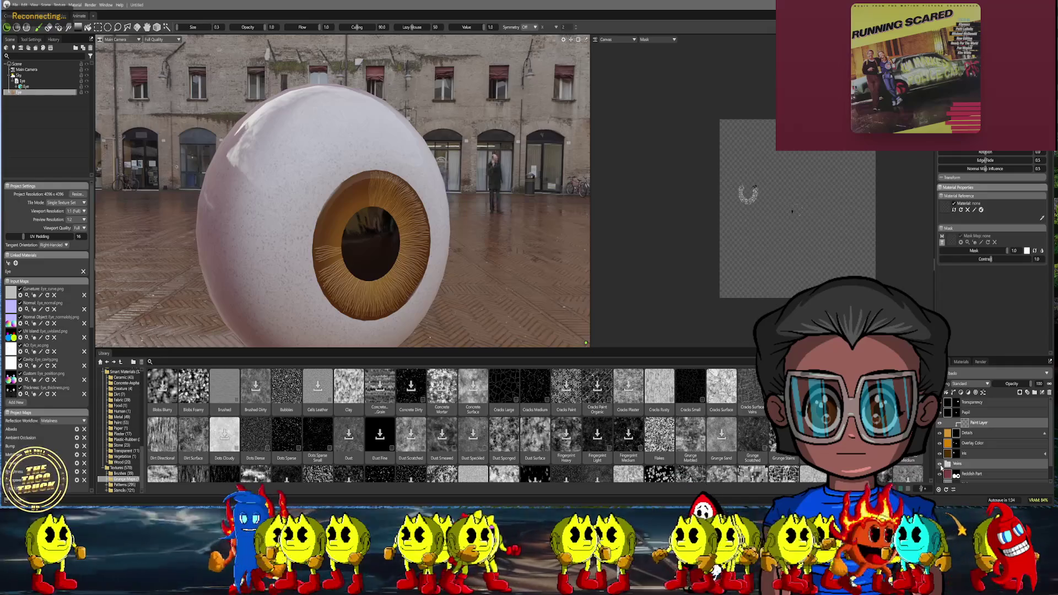
pyautogui.click(951, 470)
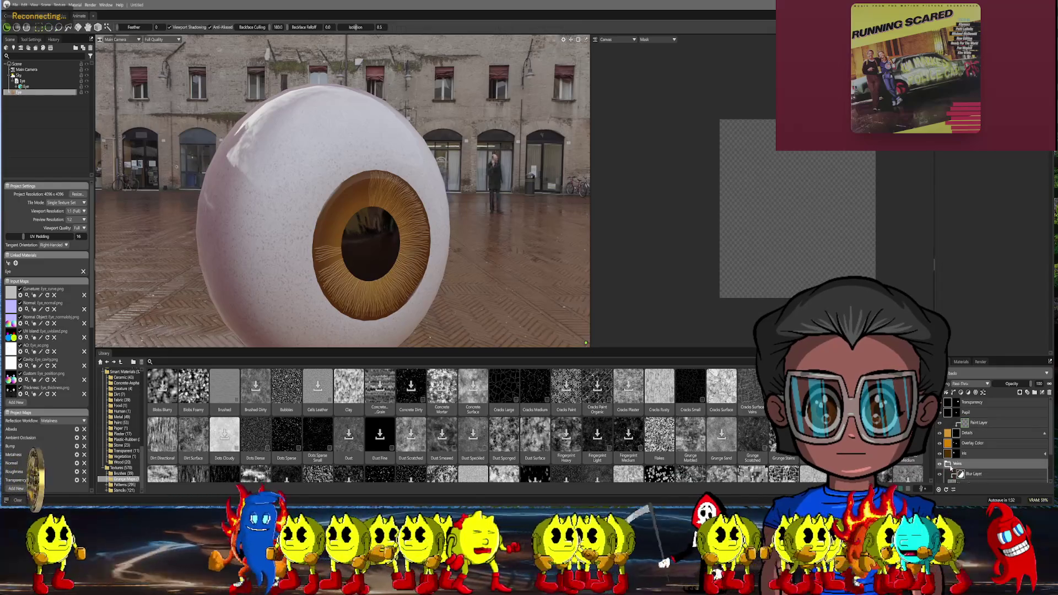
pyautogui.scroll(-2, 971, 468)
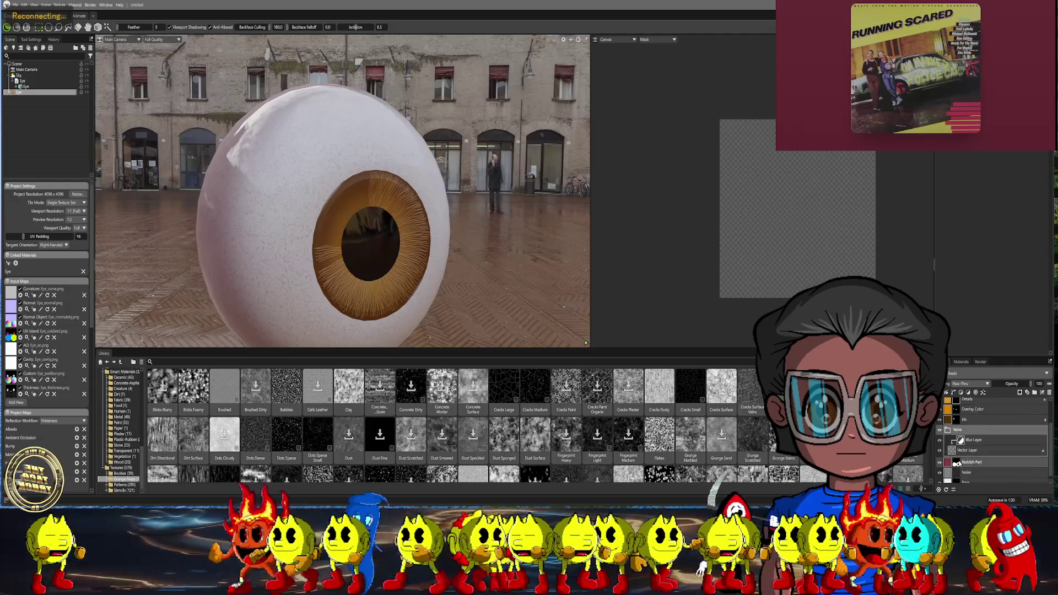
pyautogui.click(951, 453)
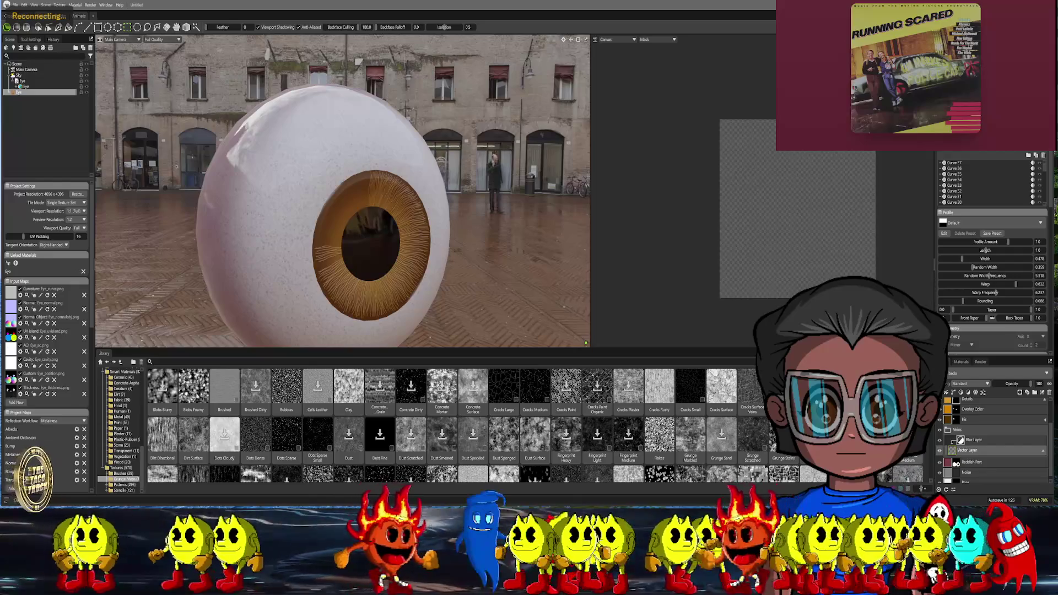
pyautogui.moveTo(248, 182)
pyautogui.keyDown('alt'); pyautogui.mouseDown()
pyautogui.moveTo(455, 162)
pyautogui.moveTo(579, 322)
pyautogui.mouseUp(); pyautogui.keyUp('alt')
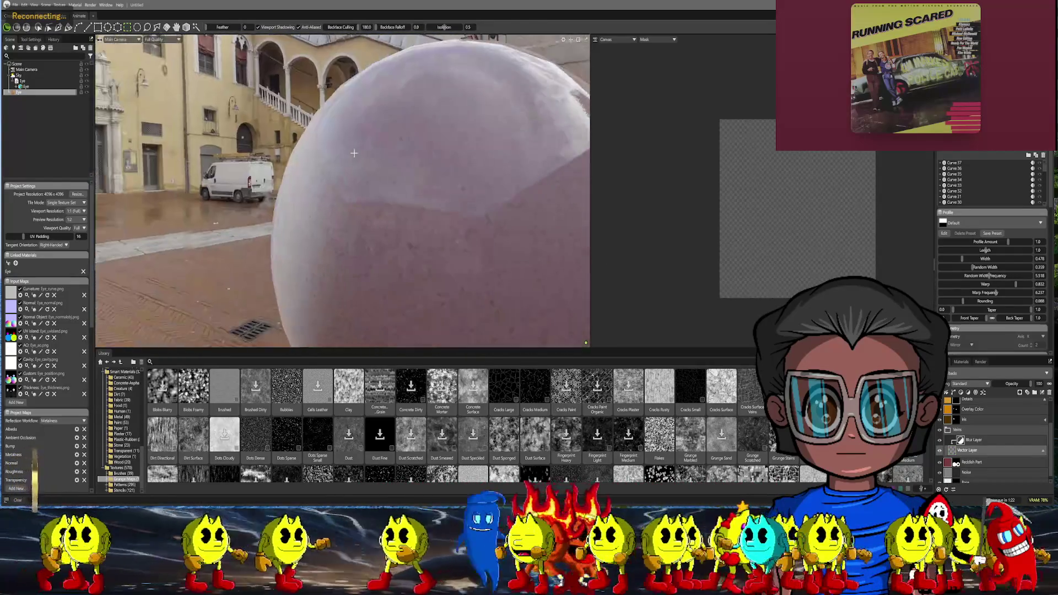
pyautogui.click(959, 438)
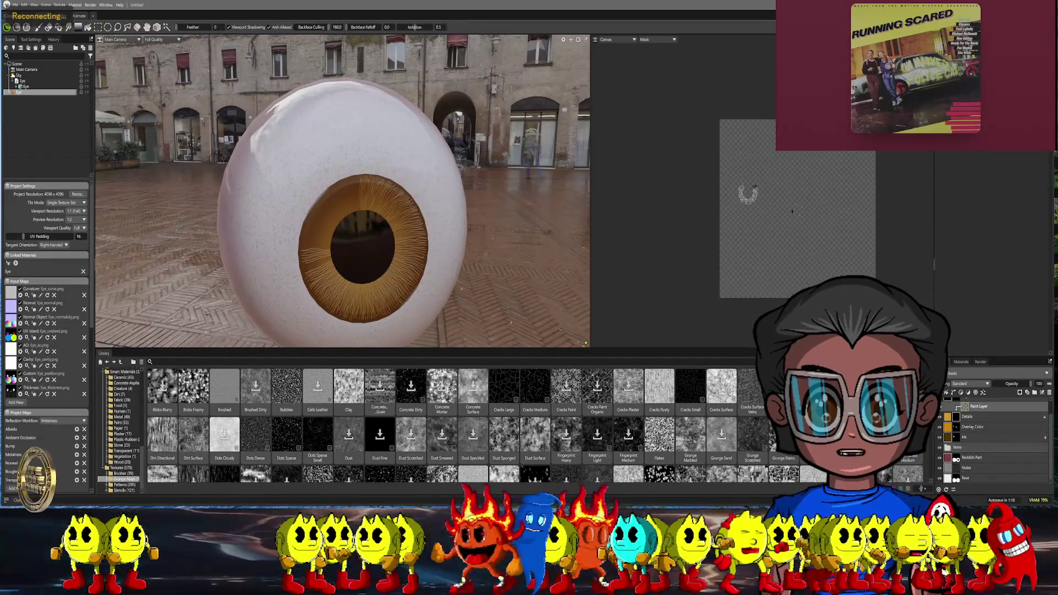
pyautogui.click(120, 40)
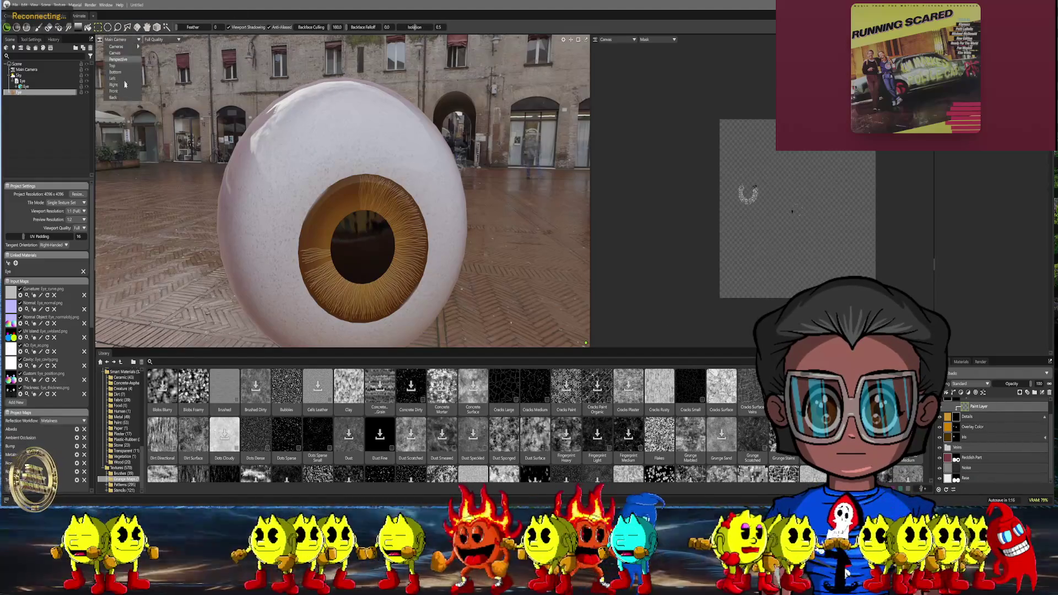
# Switch the viewport camera to the Front view of the eye
pyautogui.click(120, 71)
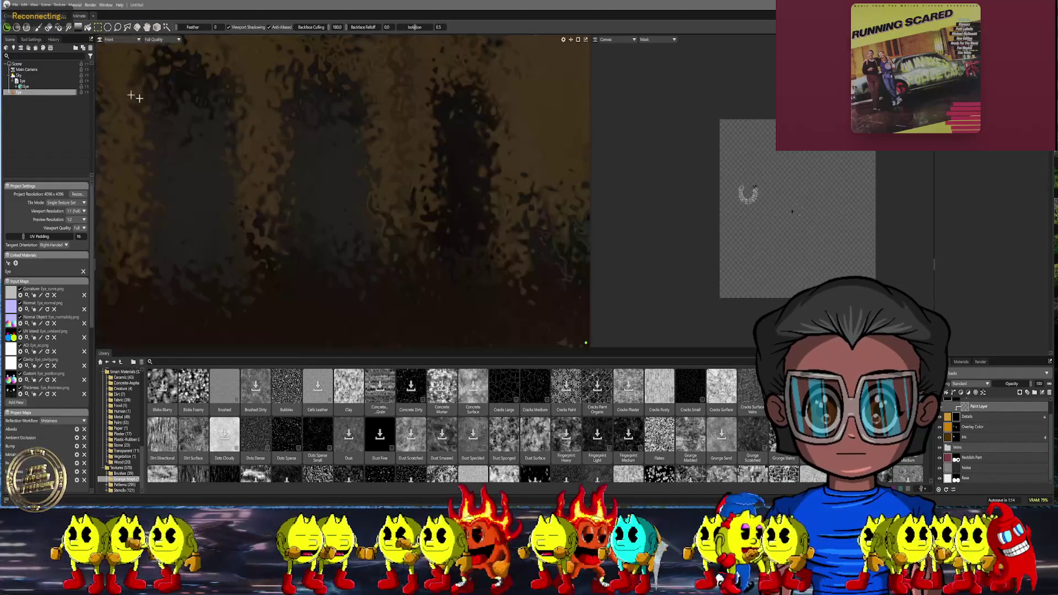
pyautogui.scroll(-5, 384, 155)
pyautogui.scroll(3, 372, 174)
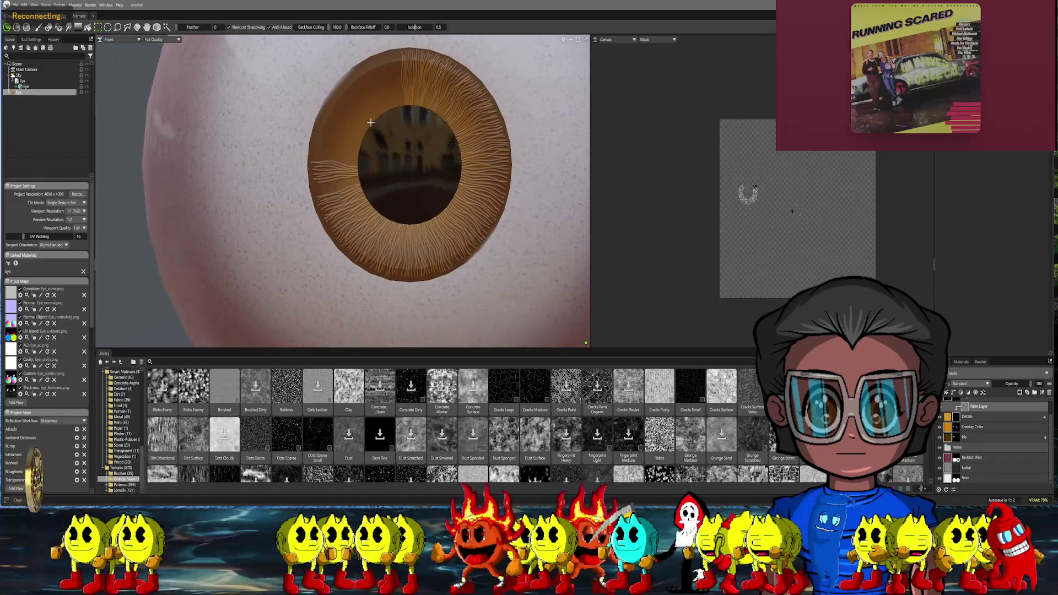
pyautogui.scroll(3, 367, 188)
pyautogui.scroll(3, 396, 157)
pyautogui.scroll(2, 418, 135)
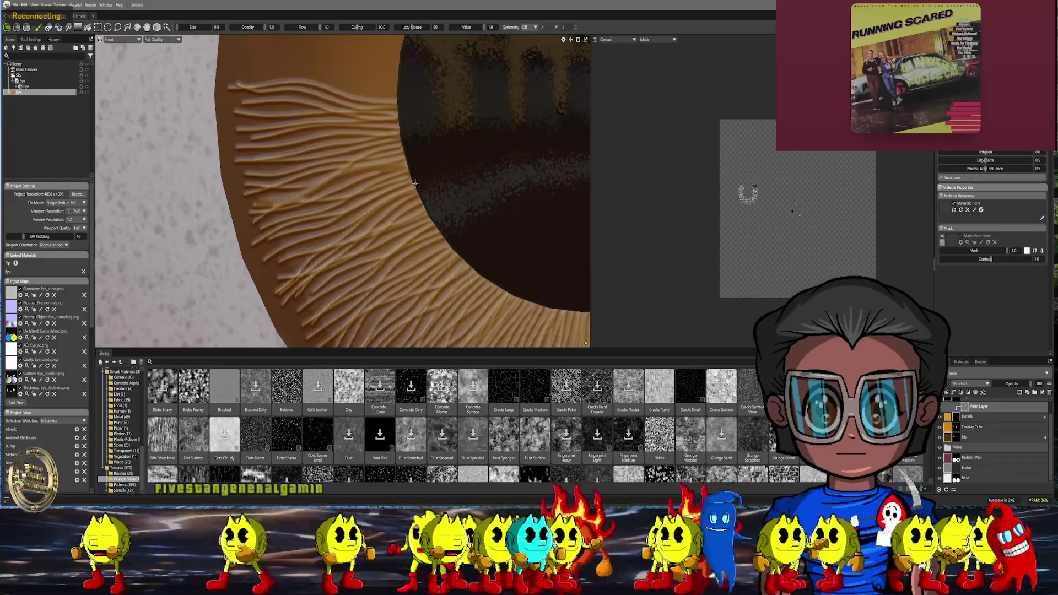
pyautogui.scroll(-3, 411, 196)
pyautogui.moveTo(411, 197); pyautogui.dragTo(383, 189, button='middle')
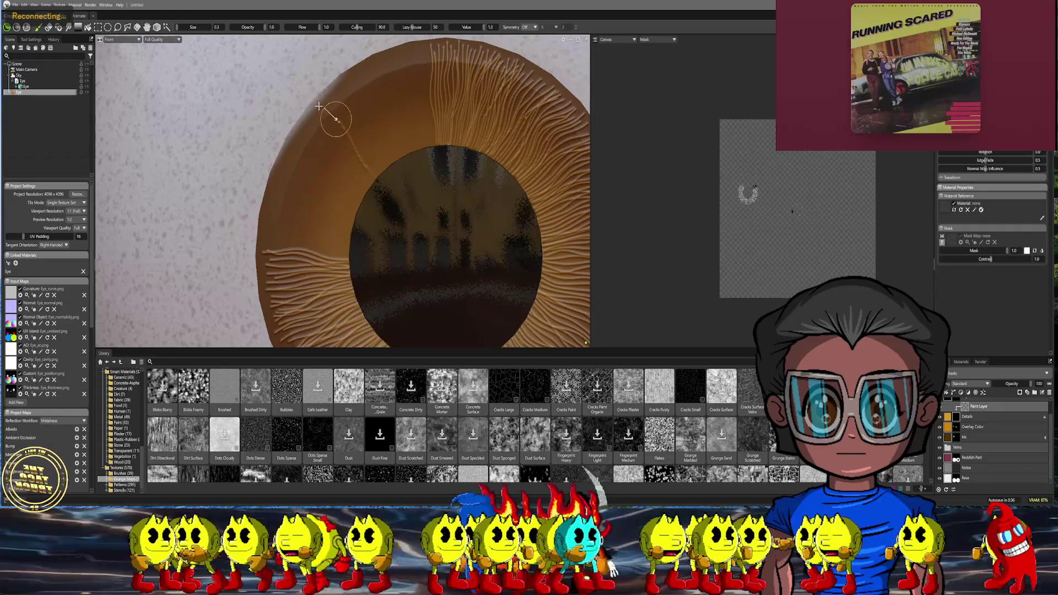
pyautogui.scroll(3, 381, 126)
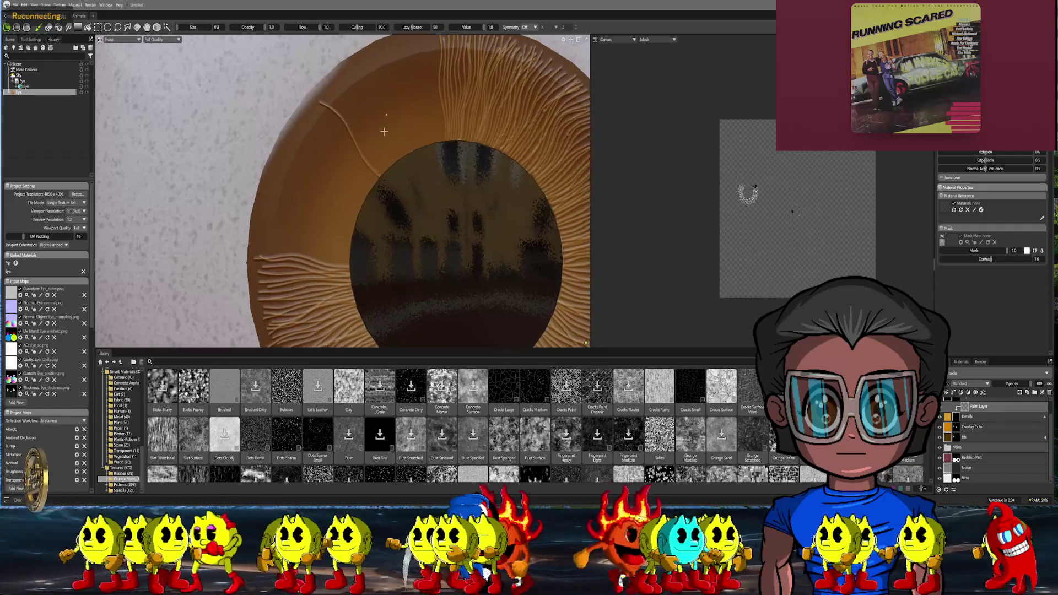
pyautogui.scroll(3, 364, 165)
pyautogui.scroll(2, 352, 226)
pyautogui.scroll(-1, 352, 226)
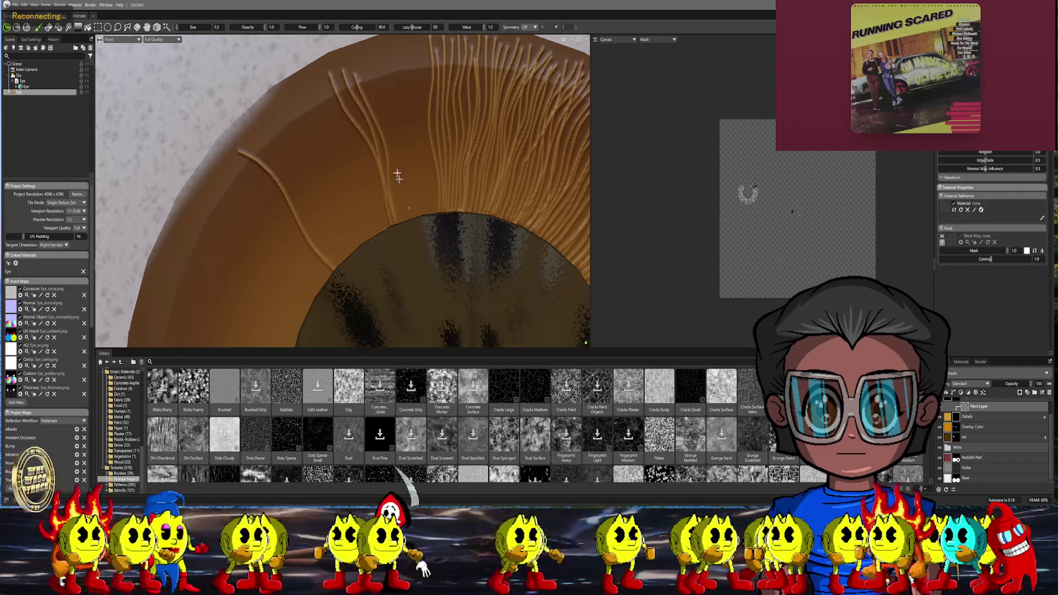
pyautogui.moveTo(403, 184); pyautogui.dragTo(421, 251, button='middle')
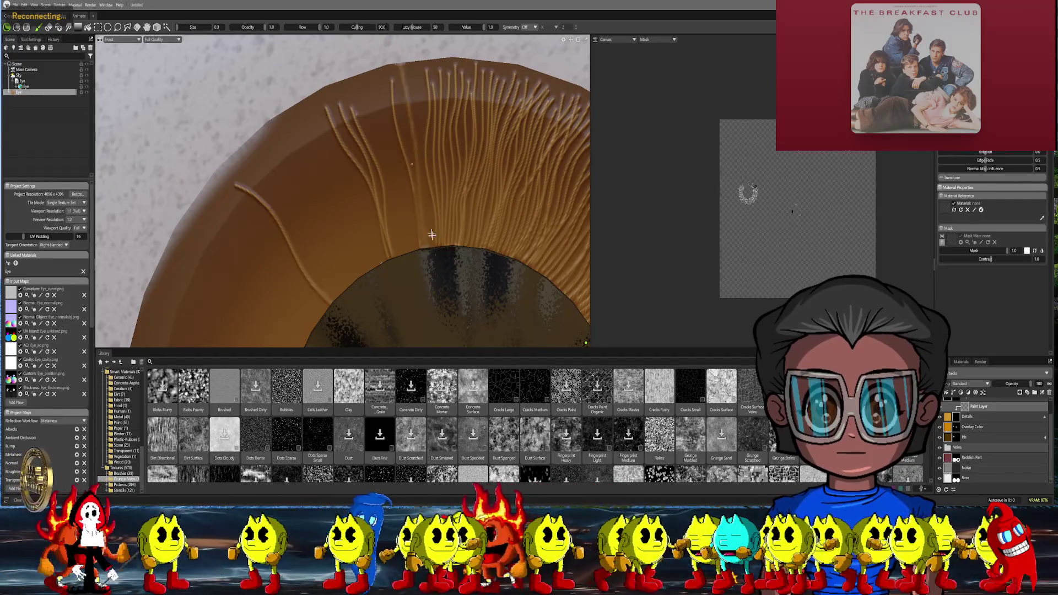
# Paint four thin vertical fiber strands across the upper iris on the Paint Layer
pyautogui.moveTo(435, 239); pyautogui.dragTo(437, 255, button='middle')
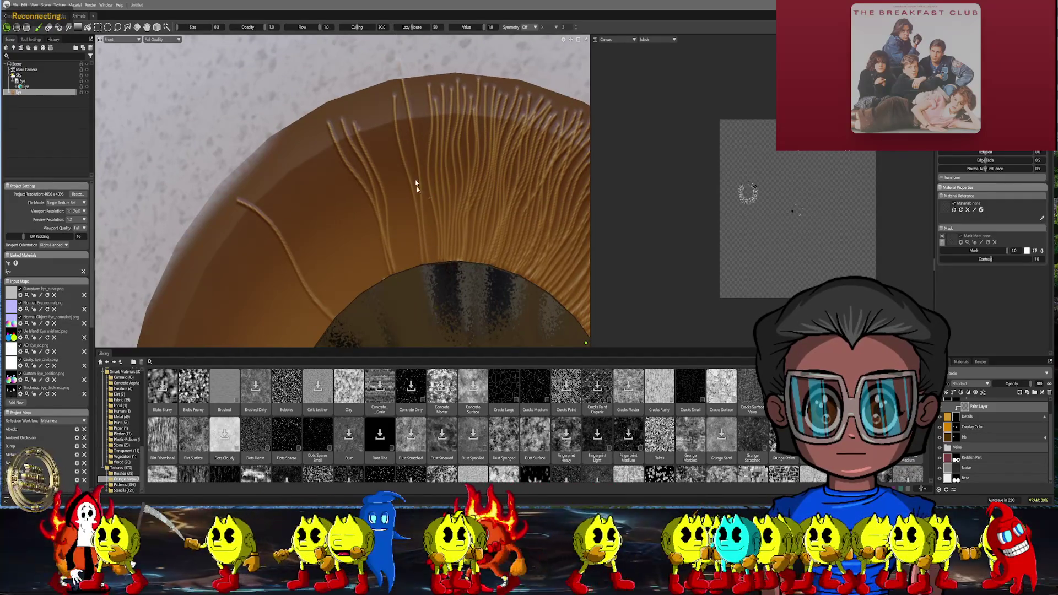
pyautogui.moveTo(417, 248); pyautogui.dragTo(406, 99)
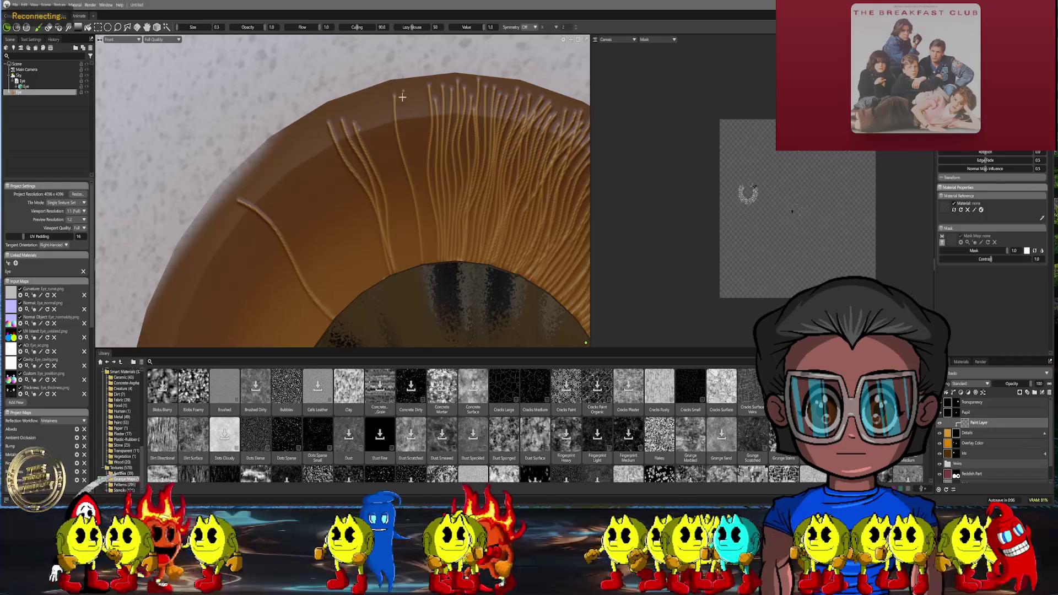
pyautogui.moveTo(397, 132); pyautogui.dragTo(427, 248)
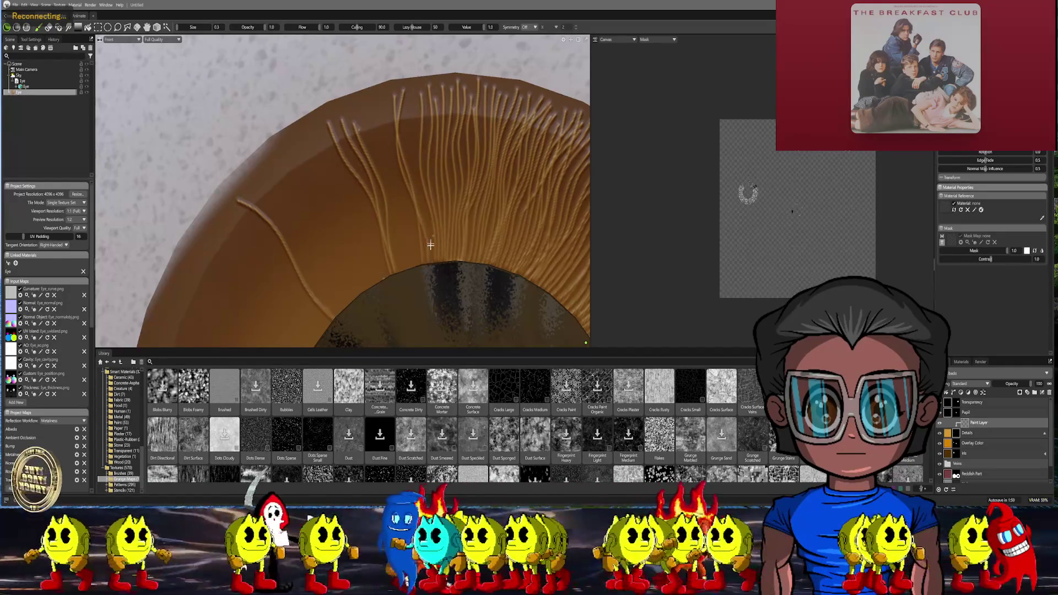
pyautogui.moveTo(417, 198); pyautogui.dragTo(401, 91)
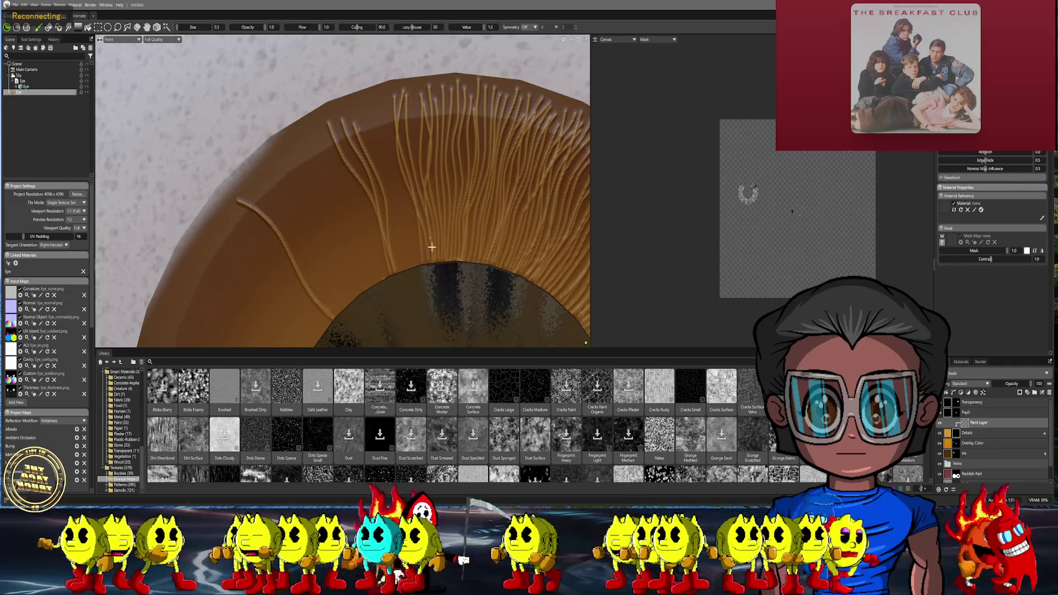
pyautogui.moveTo(432, 248); pyautogui.dragTo(418, 141)
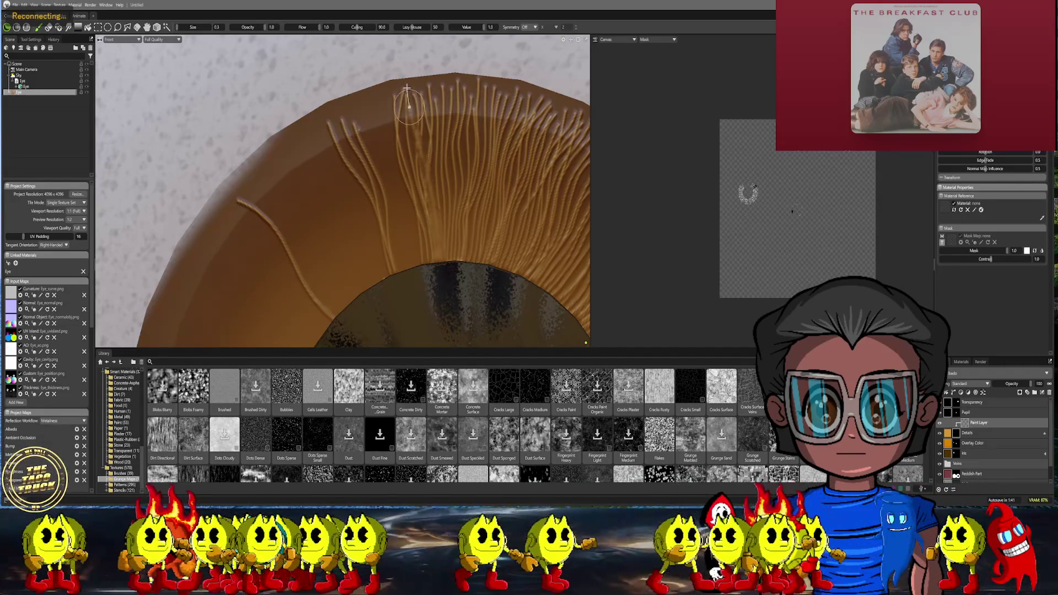
pyautogui.keyDown('alt'); pyautogui.moveTo(451, 176); pyautogui.dragTo(461, 239, button='middle'); pyautogui.keyUp('alt')
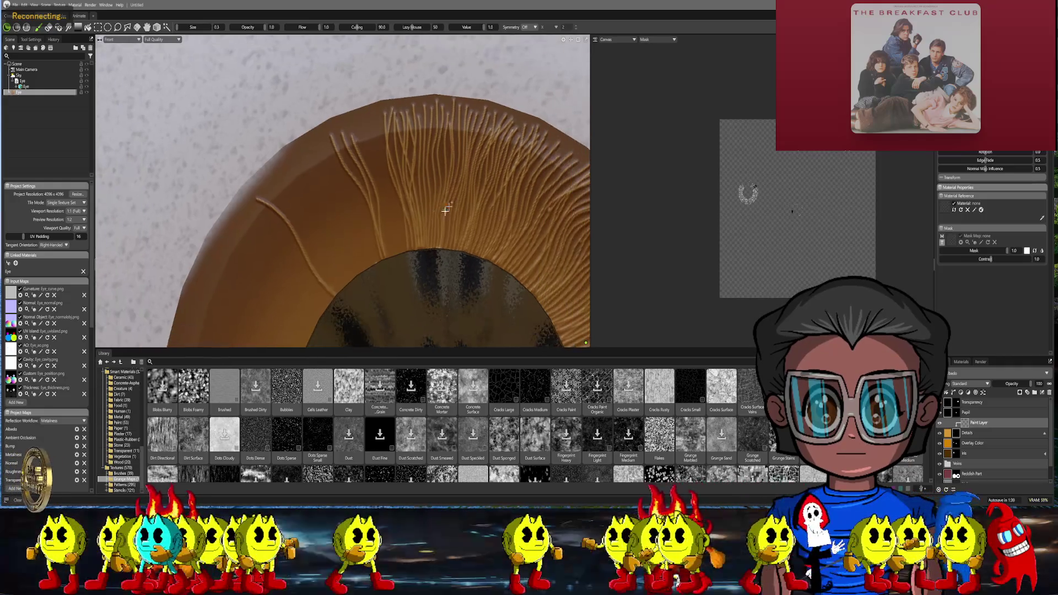
pyautogui.keyDown('alt'); pyautogui.moveTo(460, 239); pyautogui.dragTo(431, 264, button='right'); pyautogui.keyUp('alt')
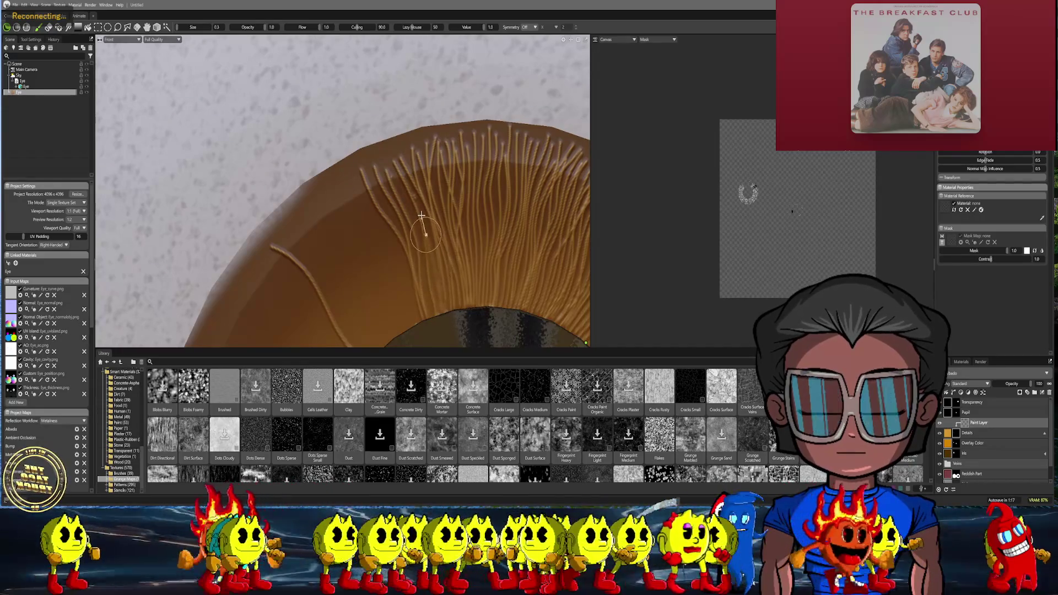
# Paint a strand from pupil edge to rim and a lighter one back down toward the pupil
pyautogui.moveTo(439, 327); pyautogui.dragTo(409, 132)
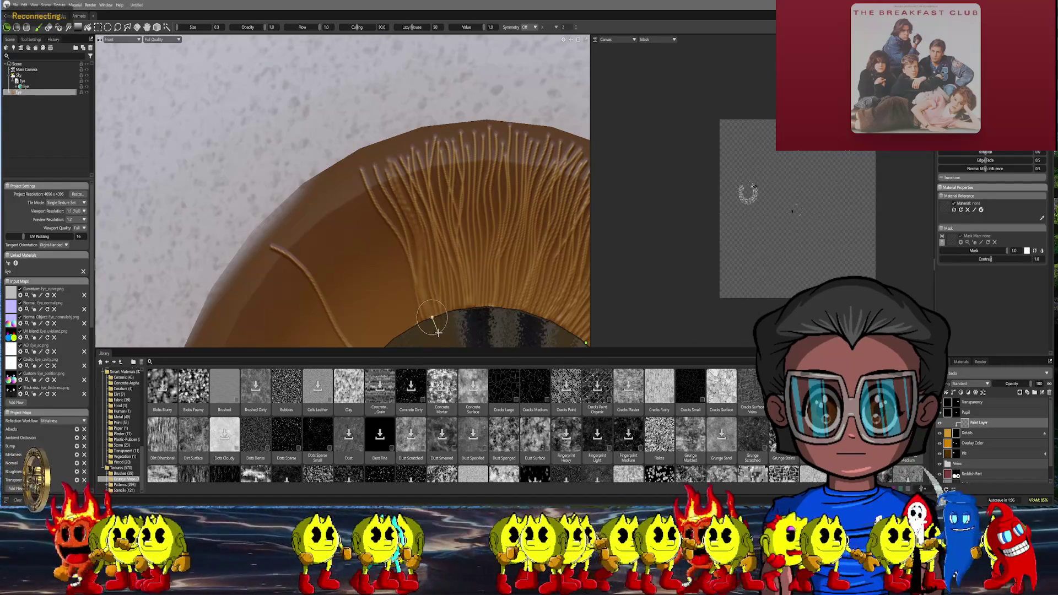
pyautogui.moveTo(457, 273); pyautogui.dragTo(456, 188, button='middle')
pyautogui.scroll(-1, 457, 188)
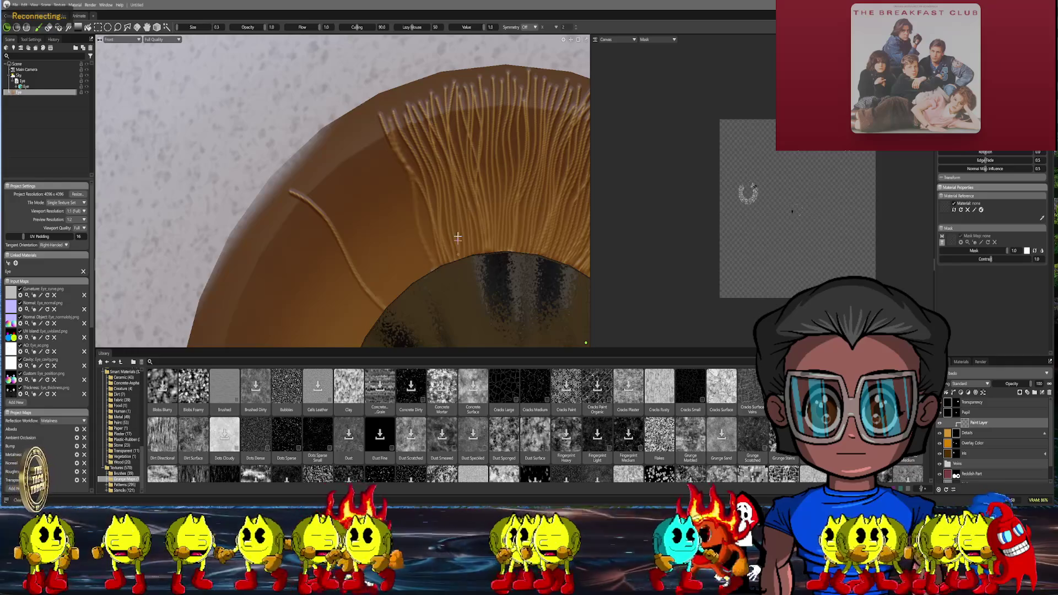
pyautogui.moveTo(409, 162); pyautogui.dragTo(439, 273)
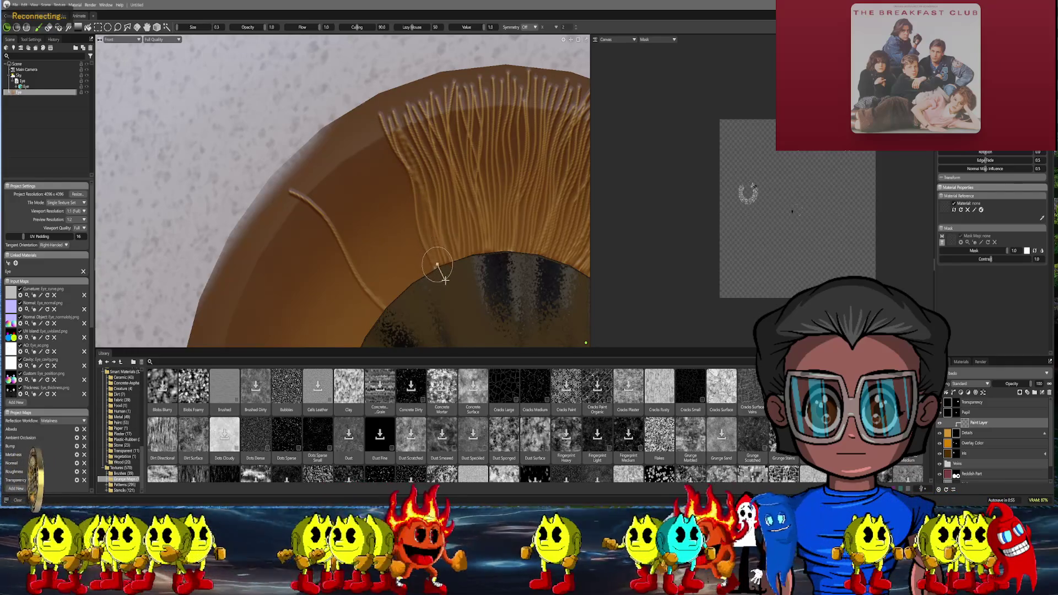
pyautogui.scroll(-3, 429, 217)
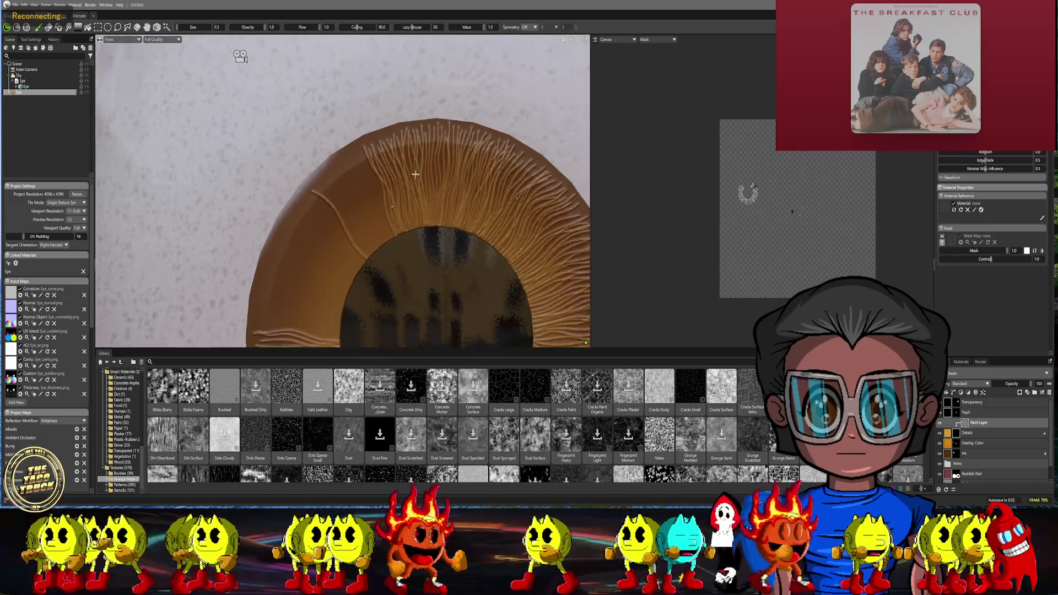
# Paint two thin strands from the iris's upper-left rim down toward the pupil
pyautogui.moveTo(414, 198); pyautogui.dragTo(390, 168, button='middle')
pyautogui.scroll(2, 389, 167)
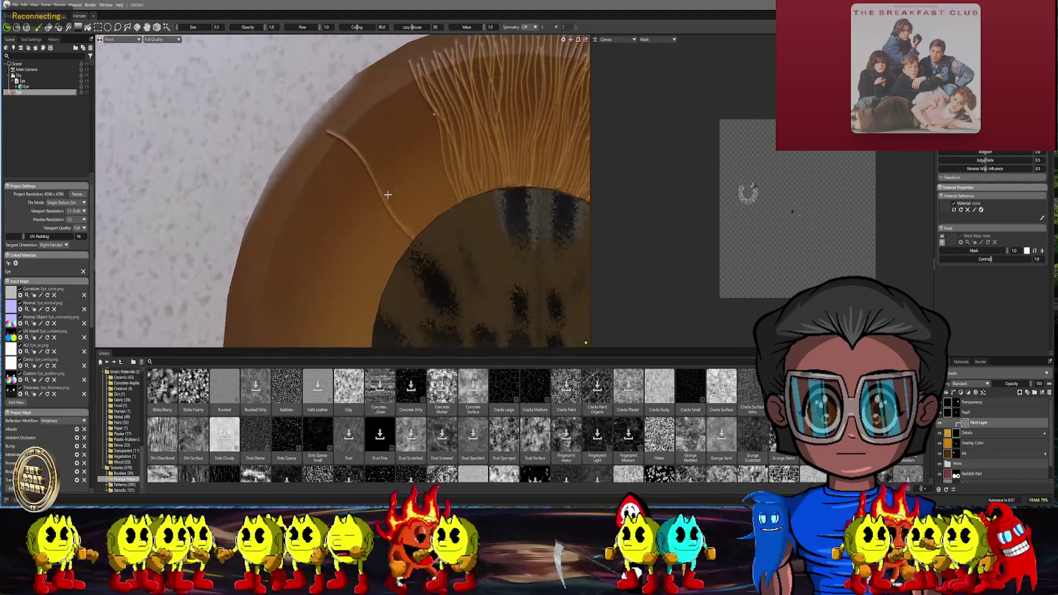
pyautogui.scroll(2, 371, 165)
pyautogui.scroll(2, 355, 164)
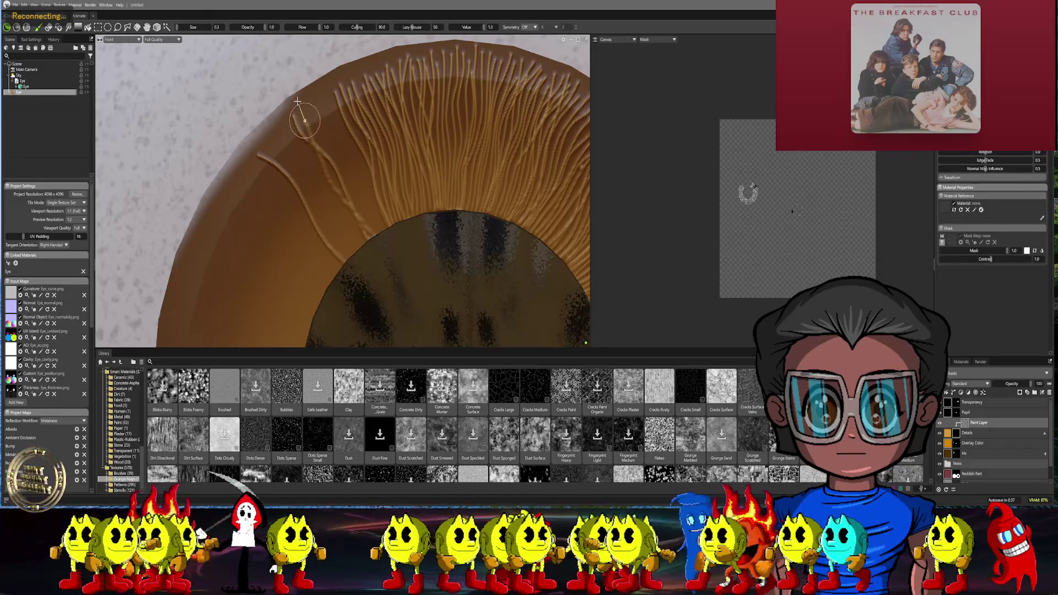
pyautogui.moveTo(302, 114); pyautogui.dragTo(370, 241)
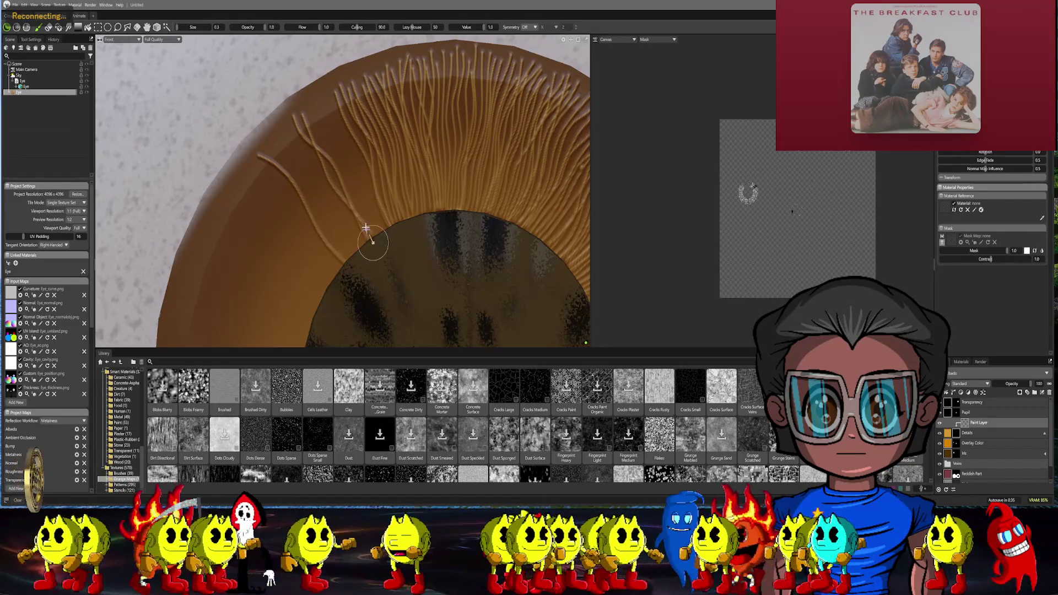
pyautogui.moveTo(321, 106); pyautogui.dragTo(363, 204)
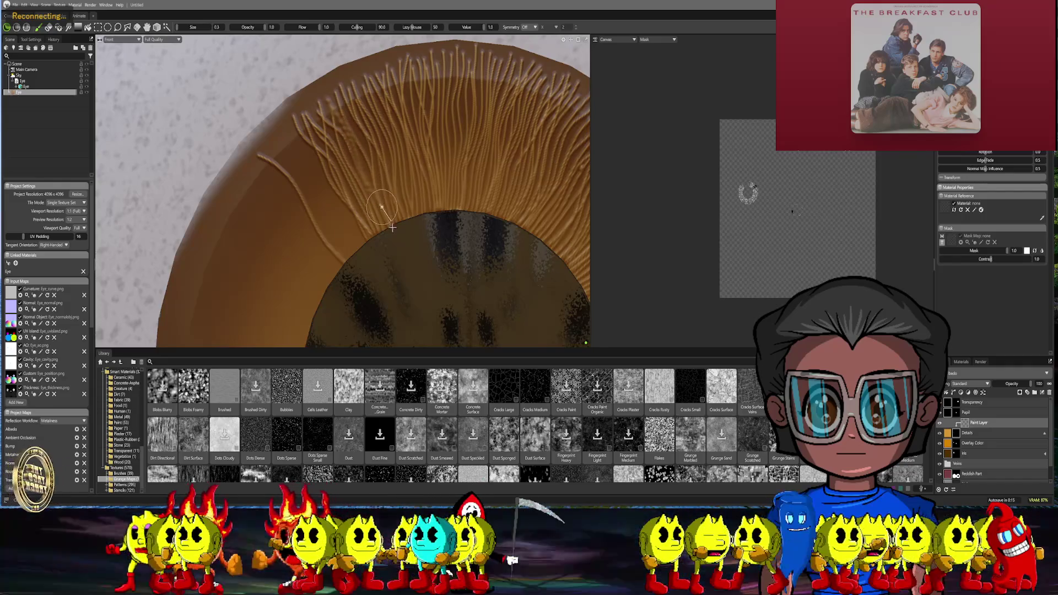
pyautogui.scroll(-5, 437, 204)
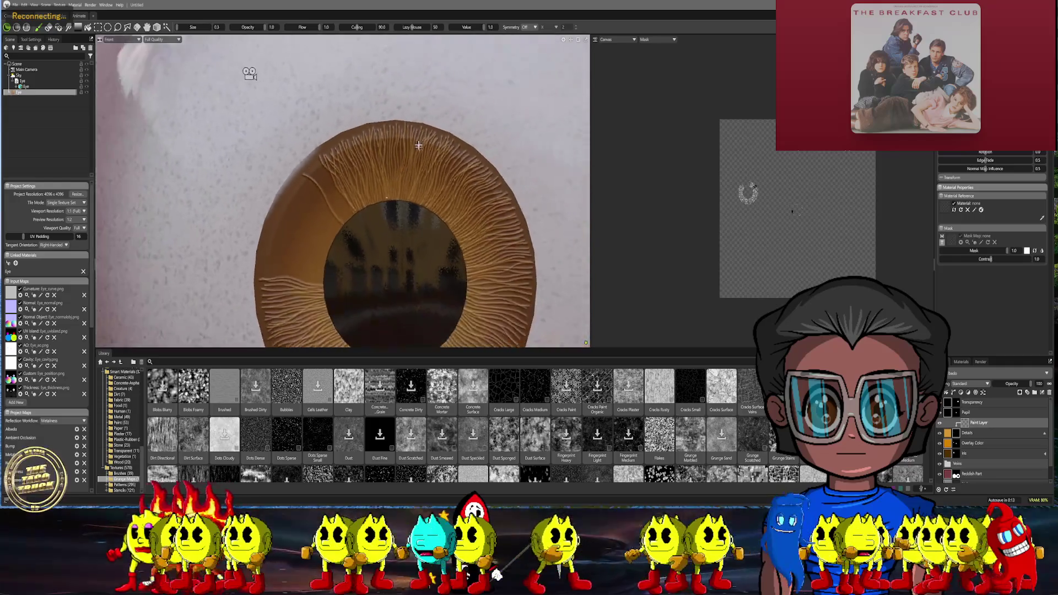
pyautogui.scroll(5, 389, 217)
# Tilt the view to inspect the iris strands from a different angle
pyautogui.moveTo(389, 217)
pyautogui.keyDown('alt'); pyautogui.mouseDown()
pyautogui.moveTo(338, 108)
pyautogui.moveTo(410, 216)
pyautogui.mouseUp(); pyautogui.keyUp('alt')
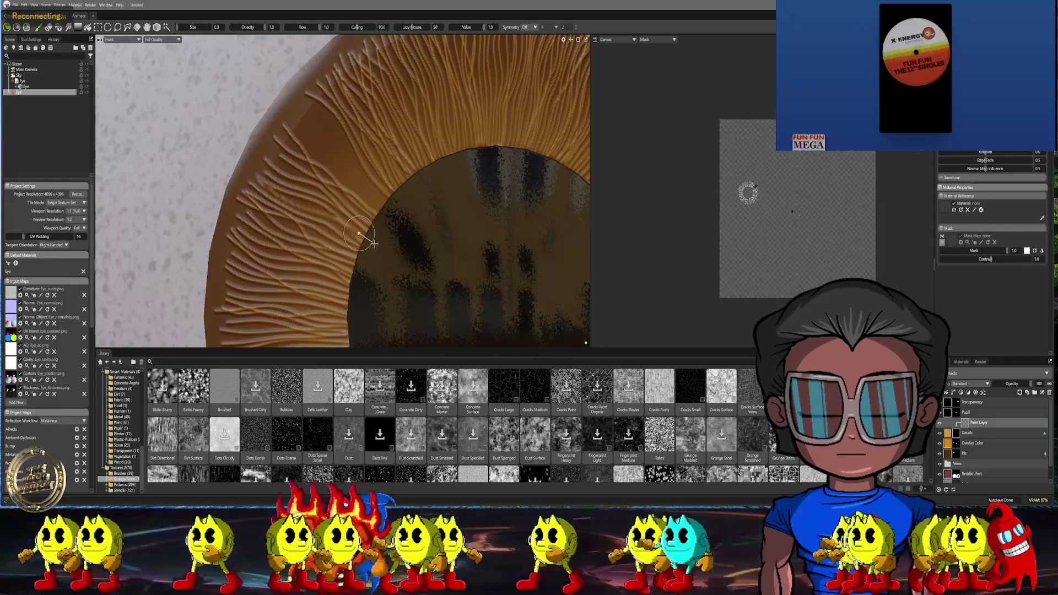
pyautogui.scroll(-5, 368, 239)
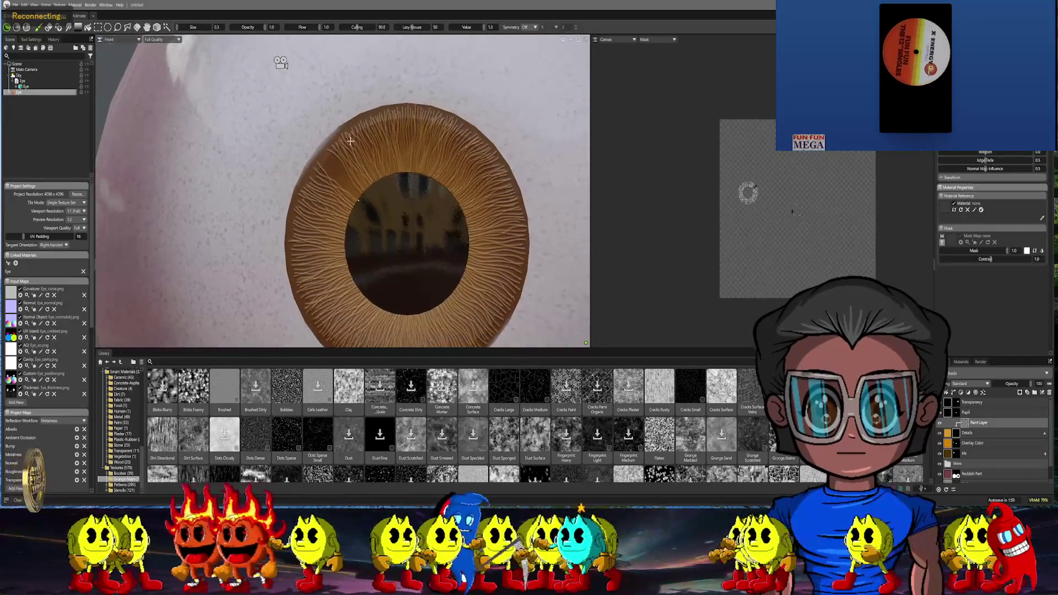
pyautogui.scroll(5, 352, 146)
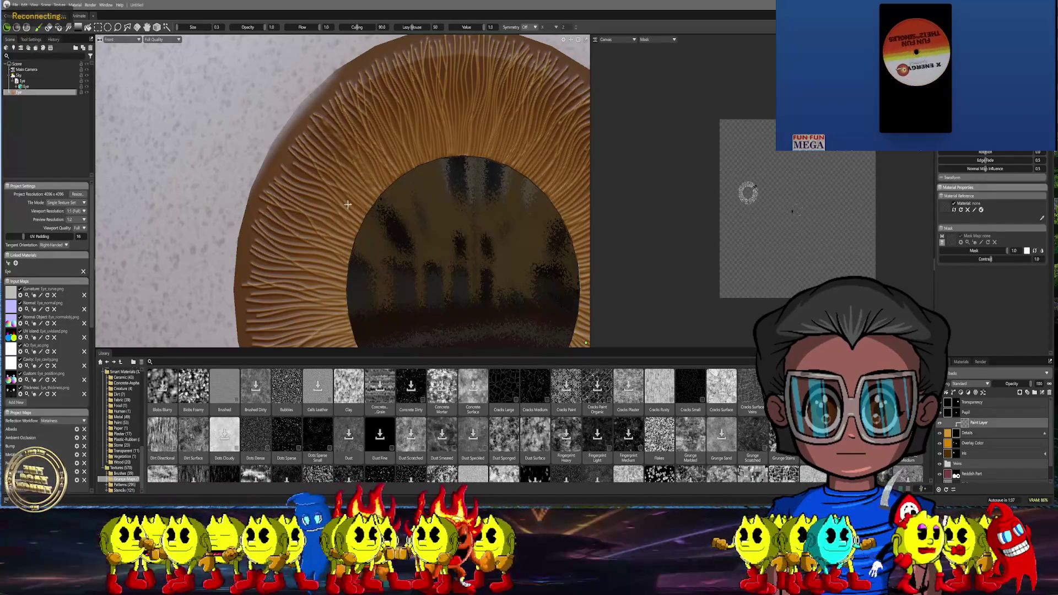
pyautogui.scroll(-8, 348, 205)
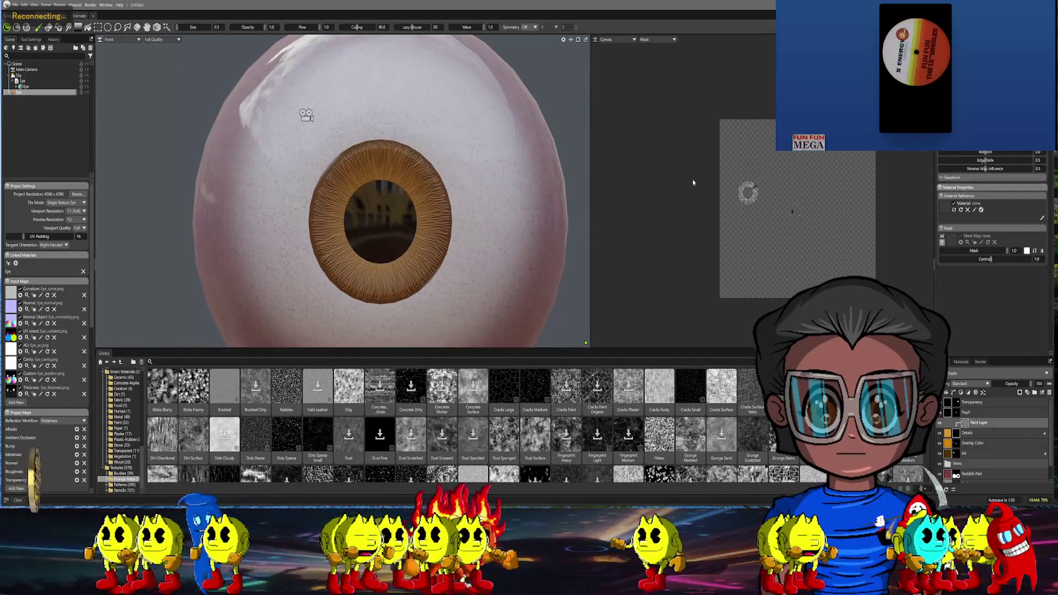
# Darken the fill layer's albedo colour to a deep brown in the colour picker and confirm
pyautogui.press('c')
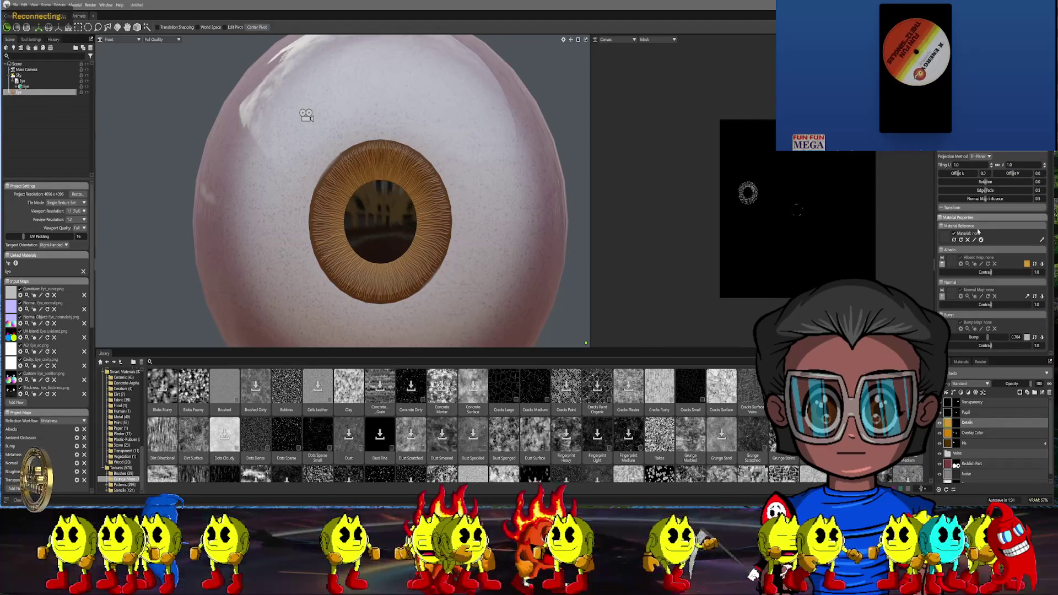
pyautogui.click(1027, 263)
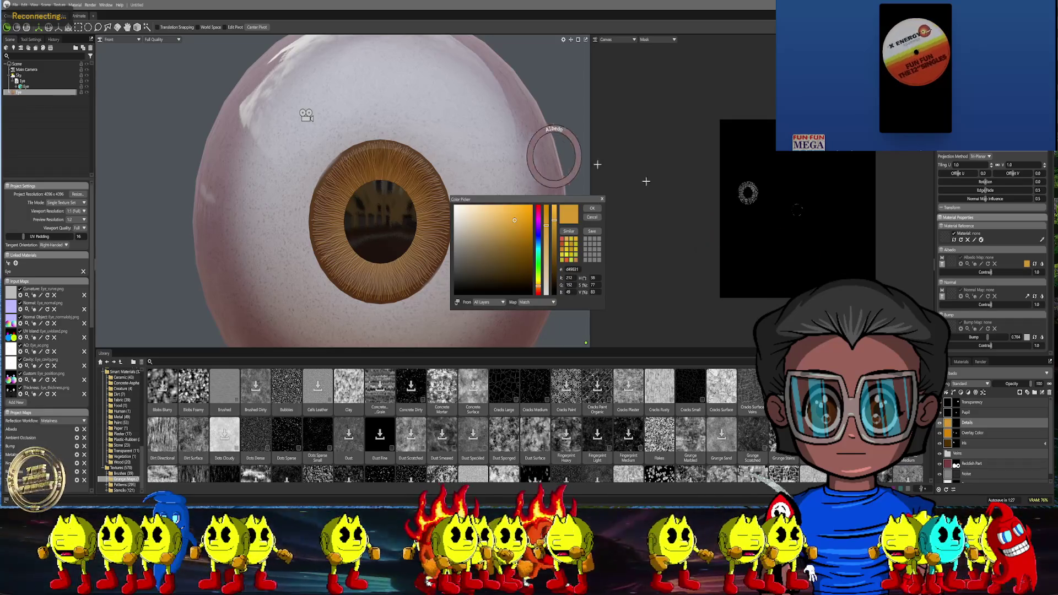
pyautogui.click(611, 234)
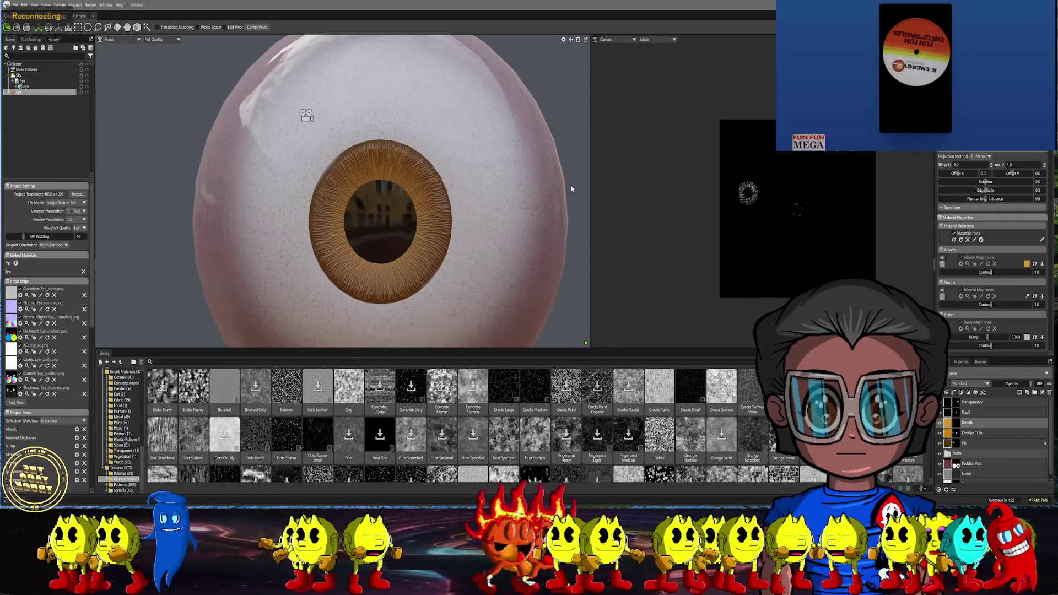
pyautogui.scroll(3, 551, 224)
pyautogui.scroll(2, 552, 224)
pyautogui.scroll(2, 538, 177)
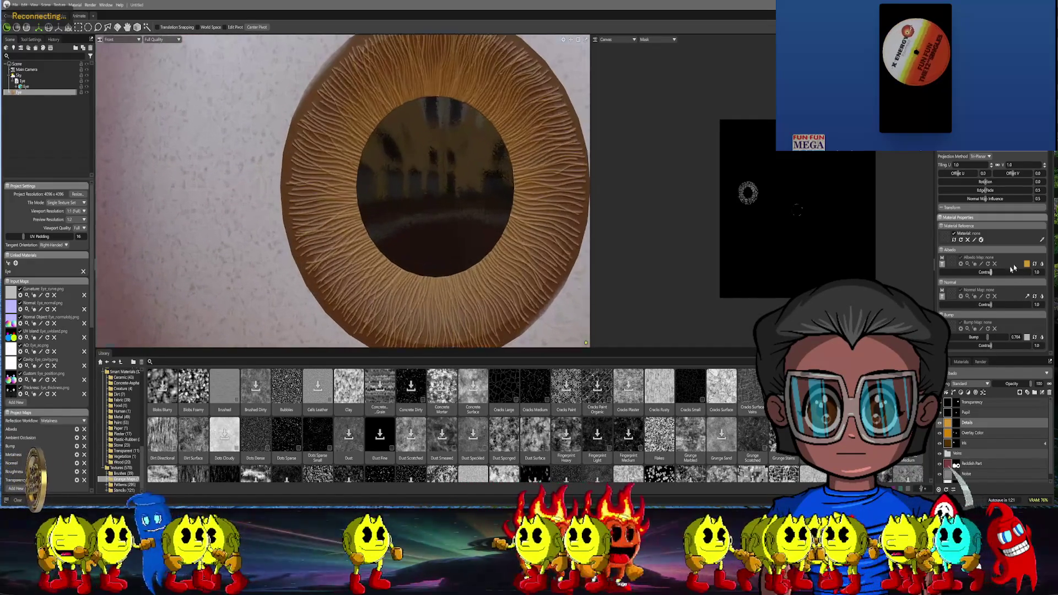
pyautogui.click(1026, 265)
pyautogui.moveTo(515, 220); pyautogui.dragTo(514, 267)
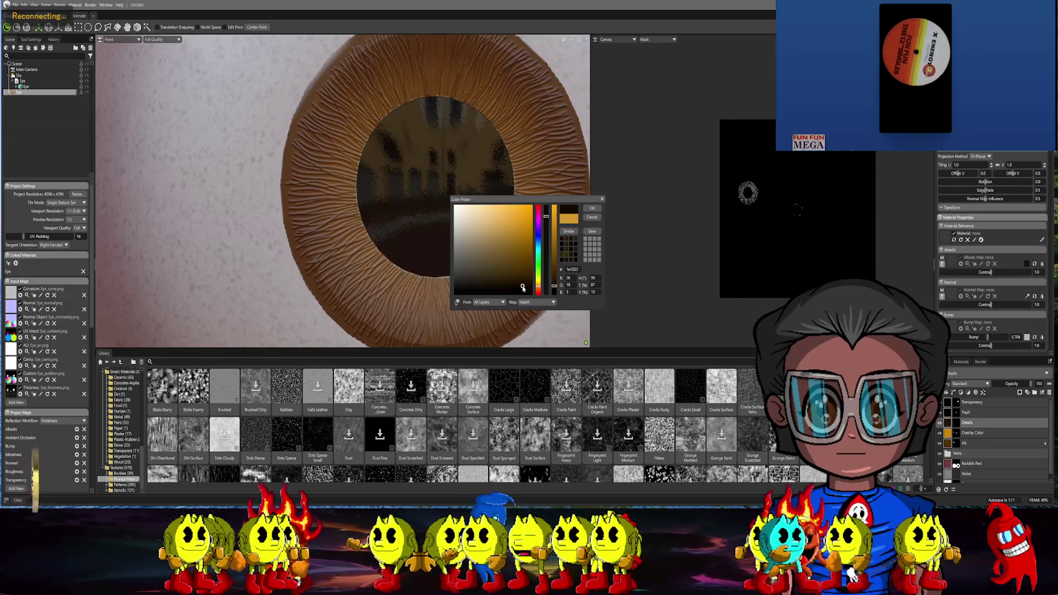
pyautogui.click(594, 212)
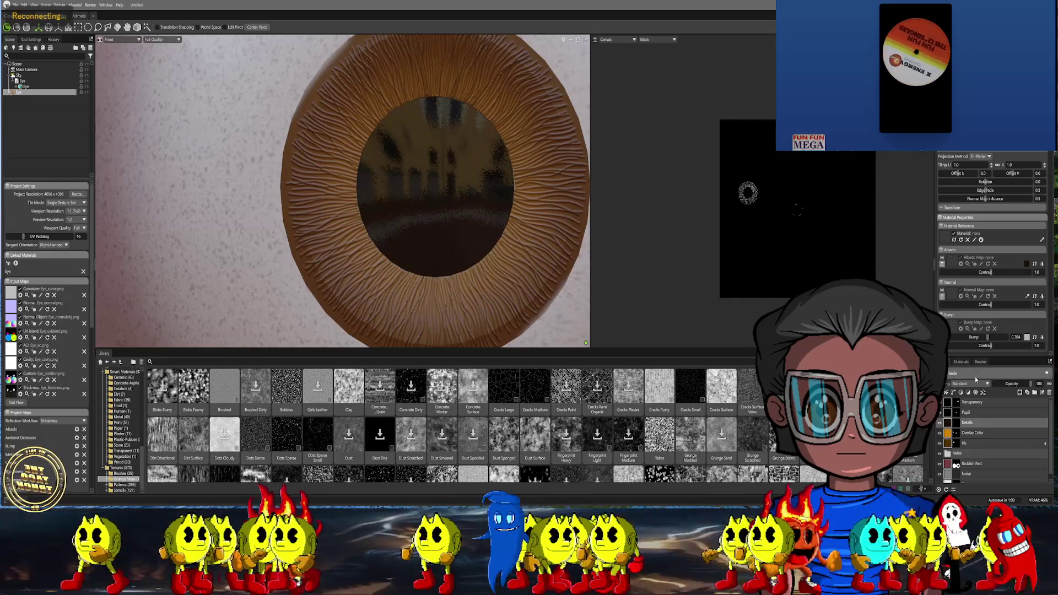
pyautogui.click(974, 383)
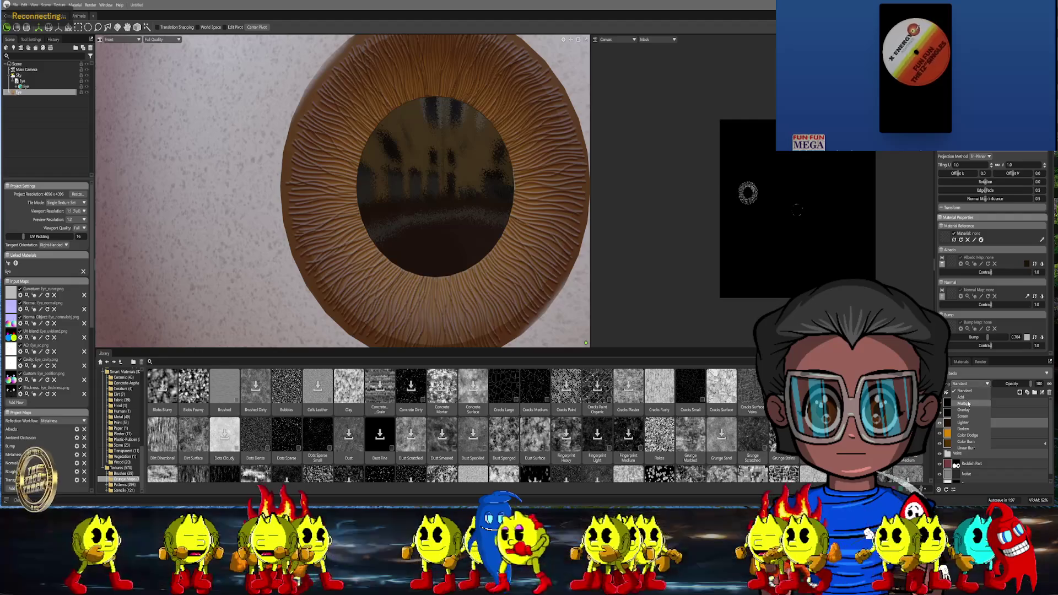
# Set the dark brown fill layer's blend mode to Multiply
pyautogui.click(967, 403)
pyautogui.scroll(-4, 509, 127)
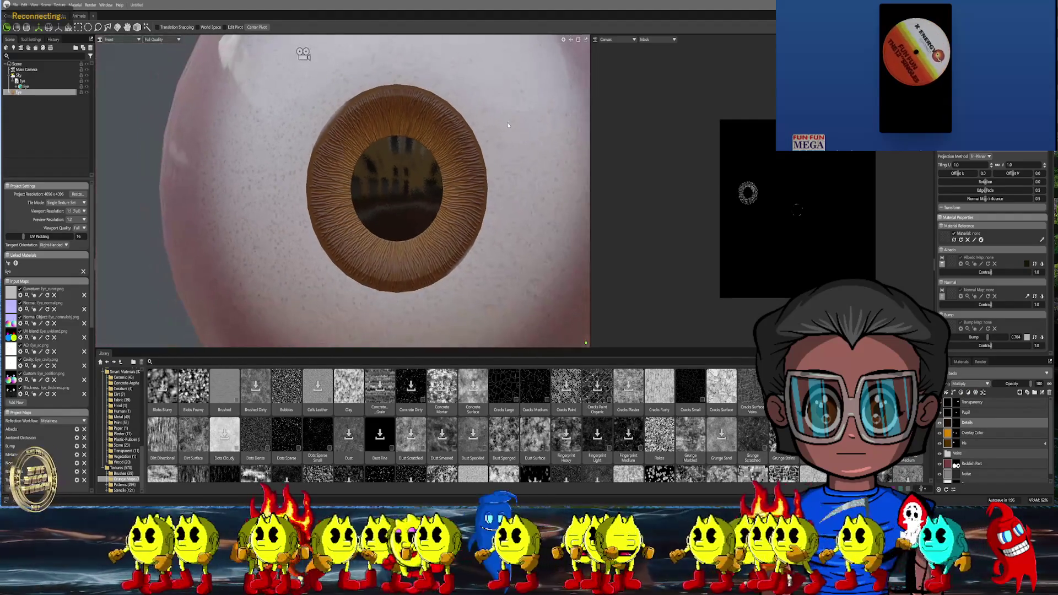
pyautogui.scroll(-3, 512, 135)
pyautogui.scroll(-2, 503, 181)
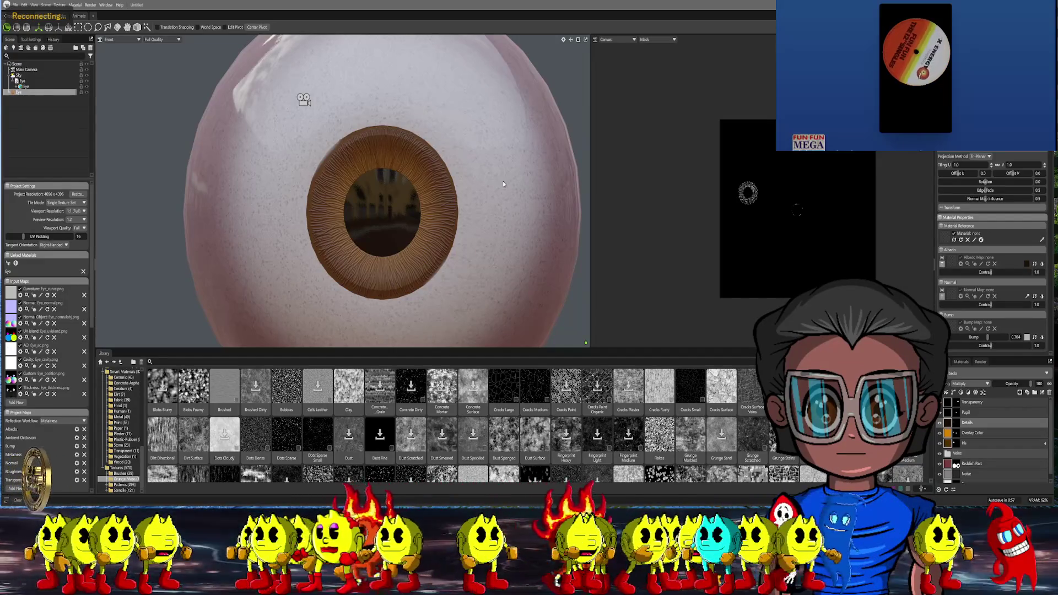
pyautogui.click(116, 40)
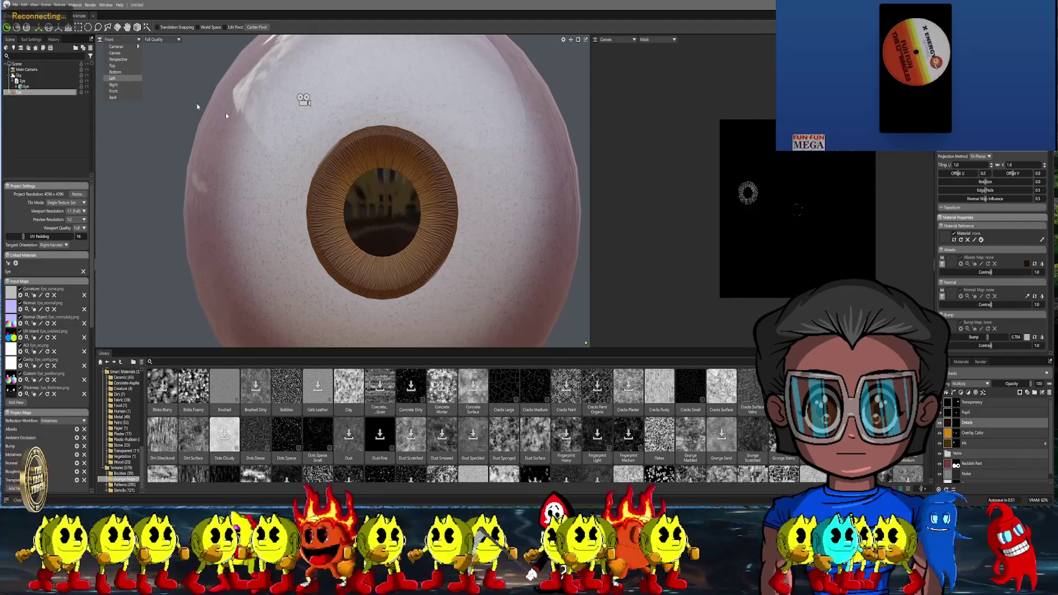
pyautogui.rightClick(949, 424)
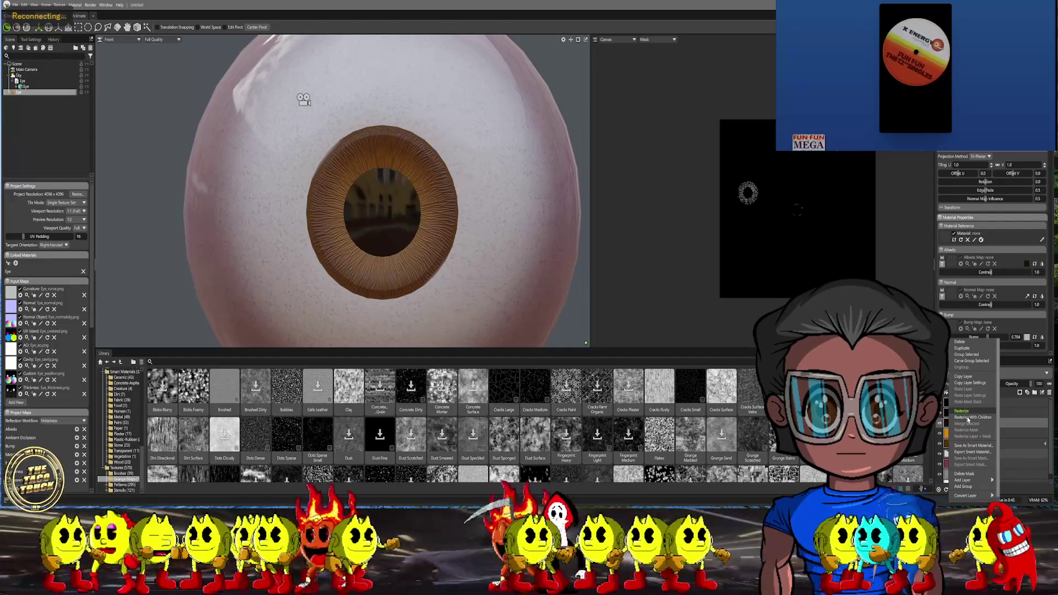
# Lower the fill layer's bump strength so the iris ridges read softer
pyautogui.click(966, 419)
pyautogui.scroll(3, 489, 210)
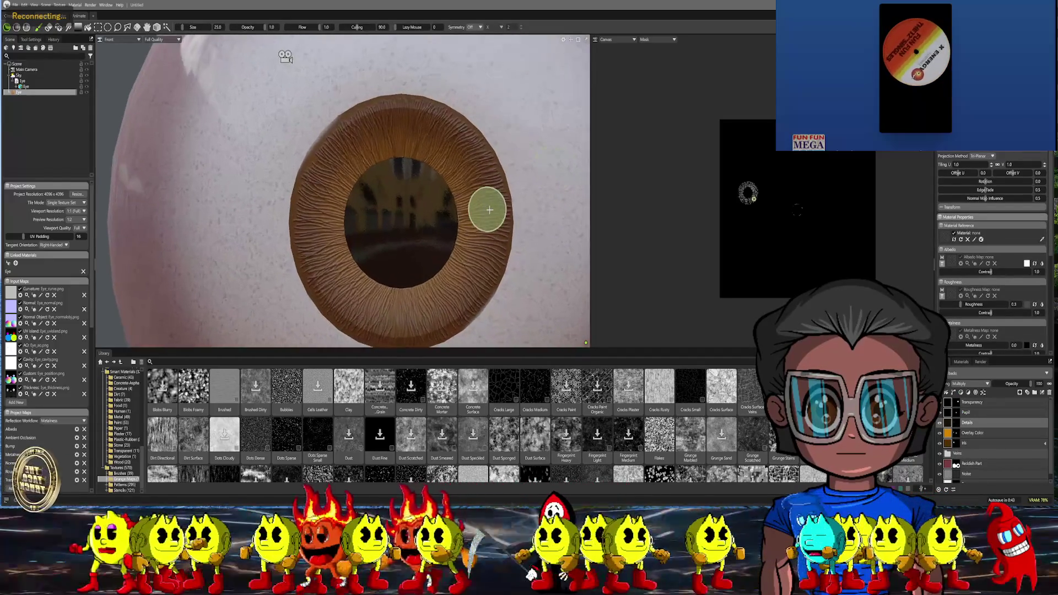
pyautogui.scroll(-3, 489, 210)
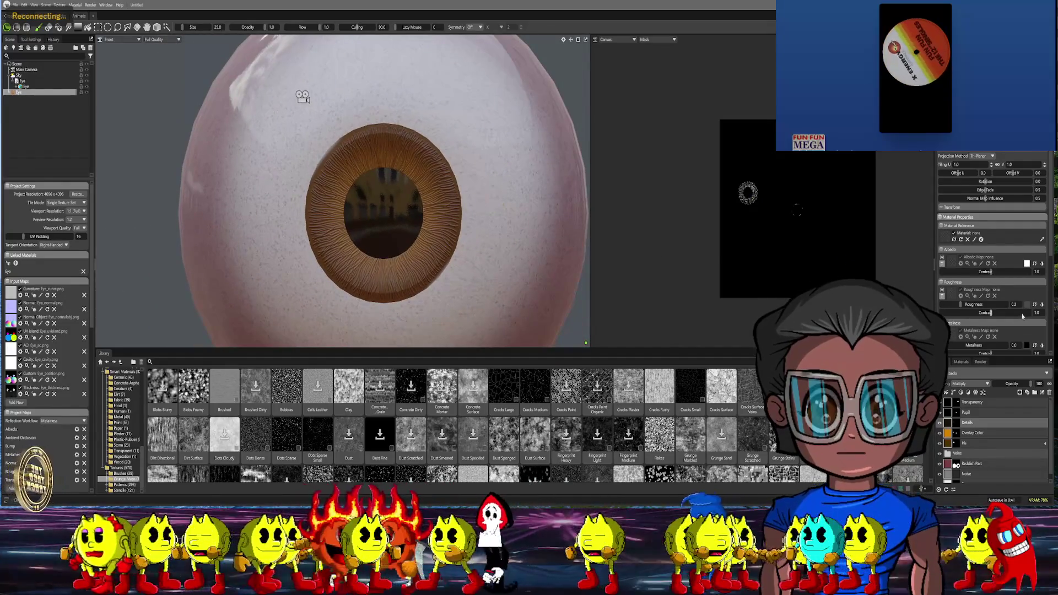
pyautogui.scroll(-2, 1011, 306)
pyautogui.scroll(-2, 1010, 307)
pyautogui.scroll(-2, 1010, 305)
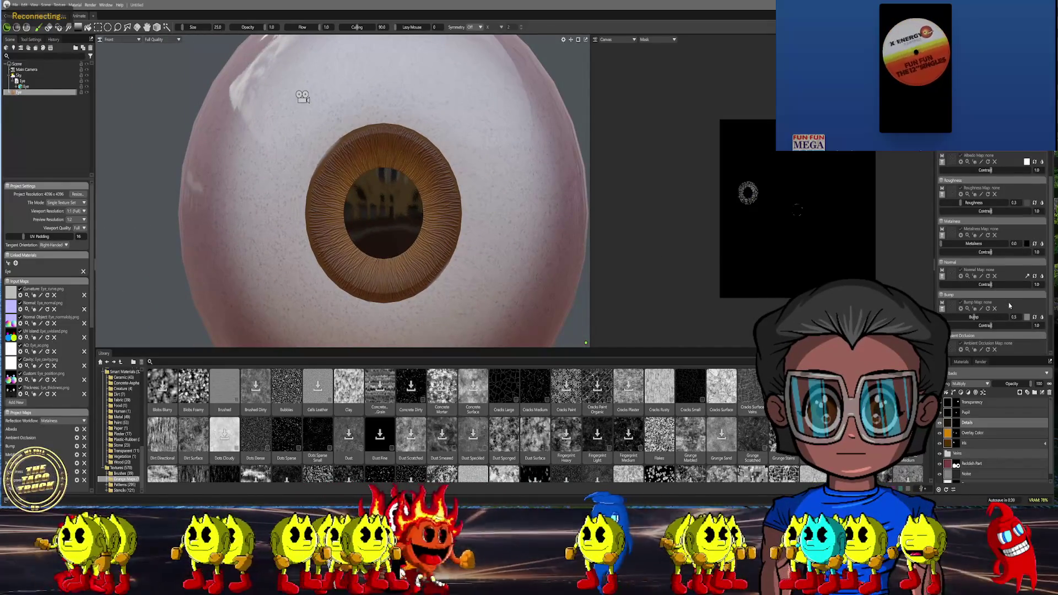
pyautogui.press('3')
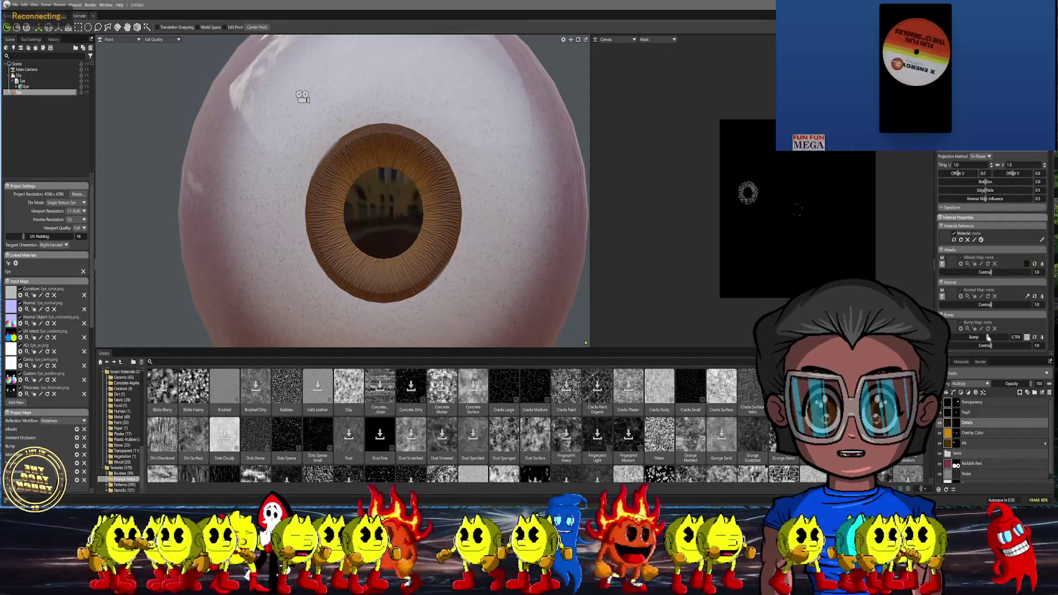
pyautogui.scroll(3, 444, 235)
pyautogui.scroll(4, 443, 234)
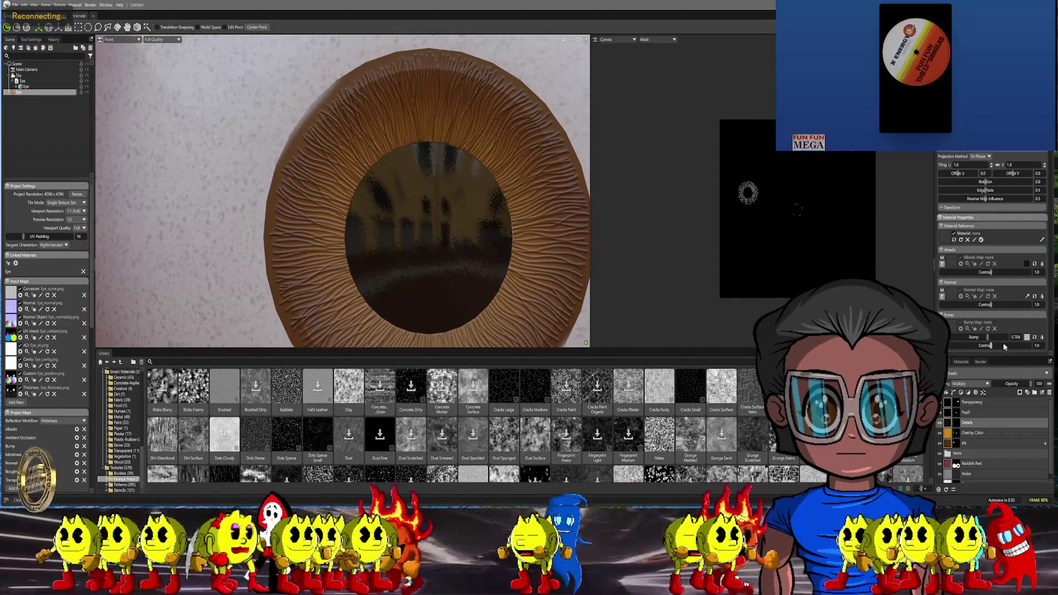
pyautogui.moveTo(988, 337); pyautogui.dragTo(981, 337)
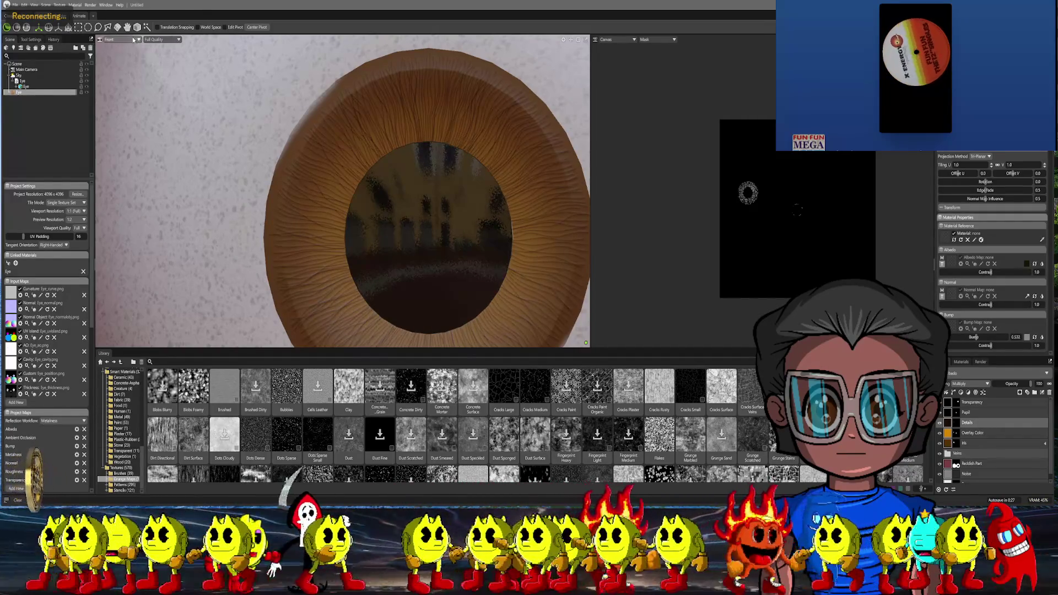
# Switch the viewport to the Main Camera perspective view
pyautogui.click(161, 40)
pyautogui.moveTo(160, 85)
pyautogui.click(248, 166)
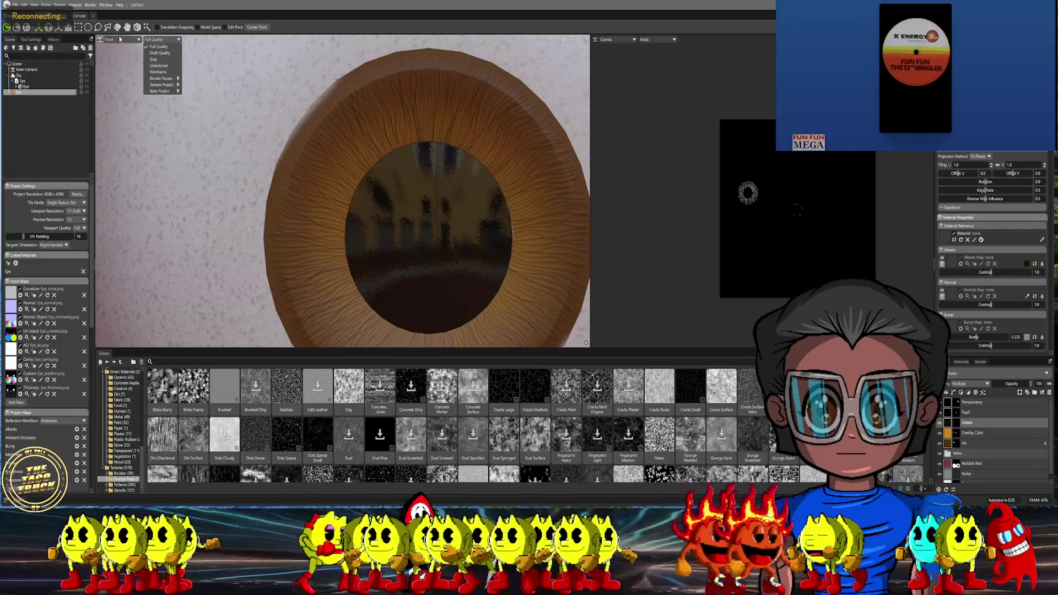
pyautogui.click(120, 39)
pyautogui.click(151, 47)
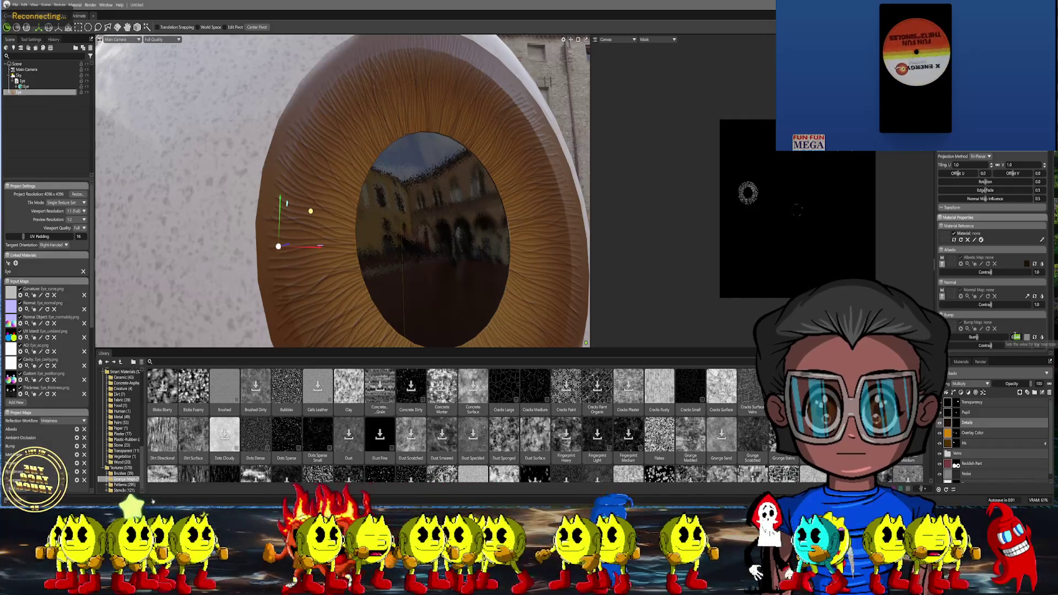
# Retune the iris bump strength, raising it then backing it off
pyautogui.moveTo(1015, 337); pyautogui.dragTo(1039, 339)
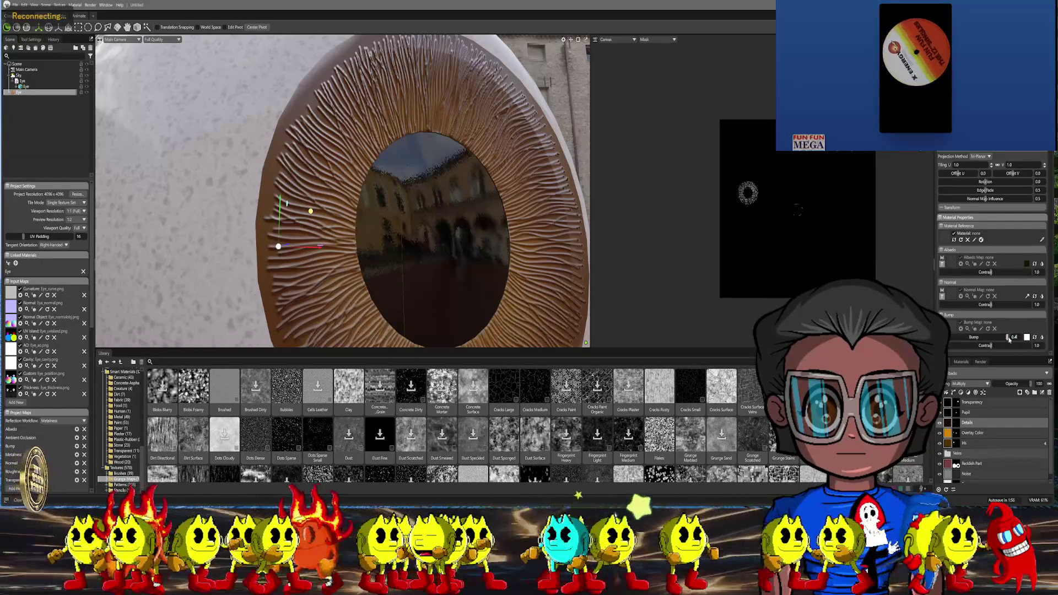
pyautogui.click(1011, 337)
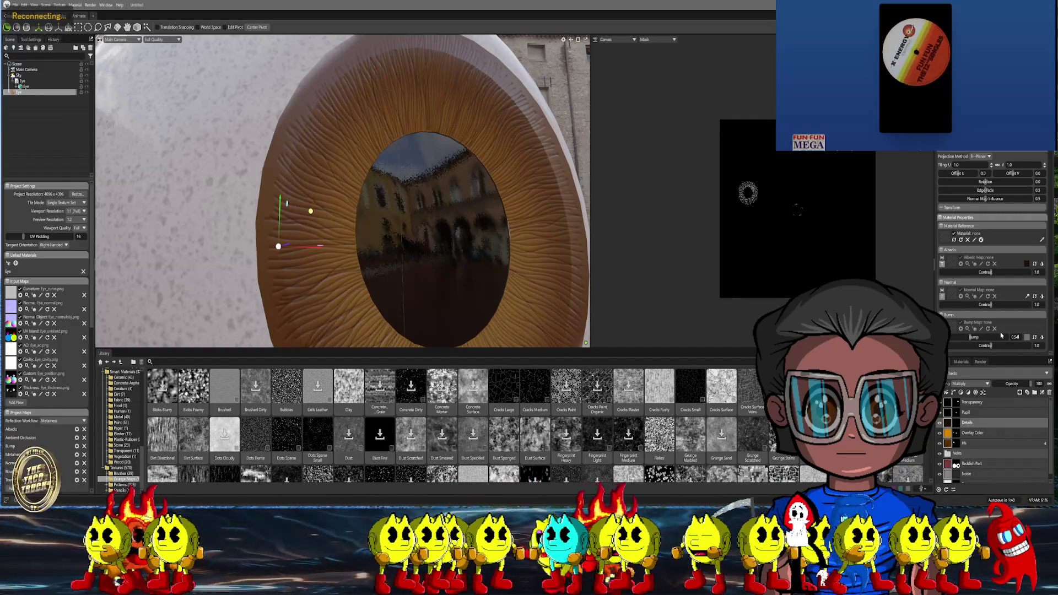
pyautogui.scroll(-3, 533, 299)
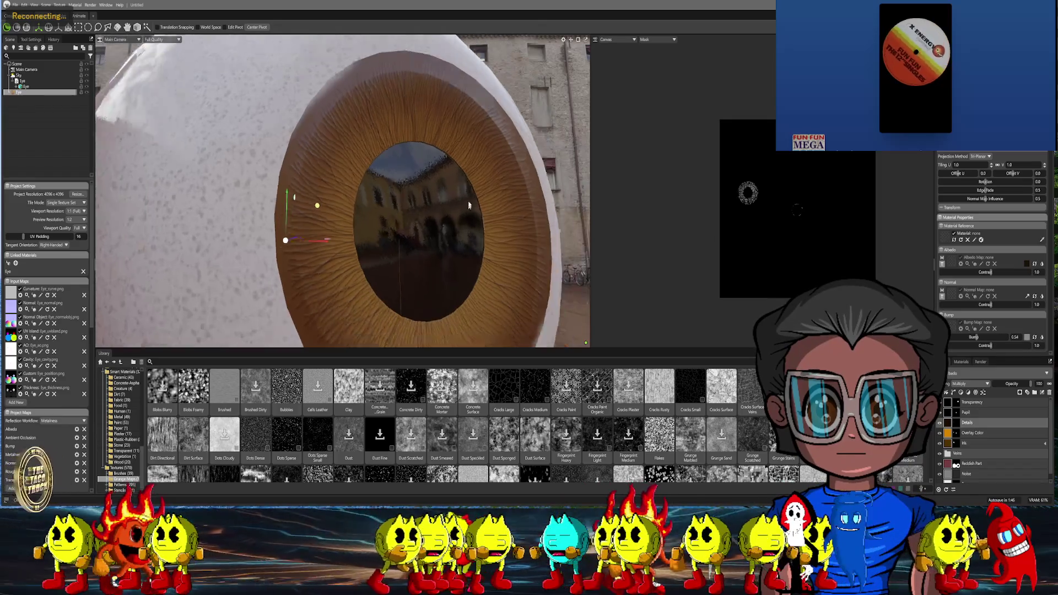
pyautogui.click(162, 41)
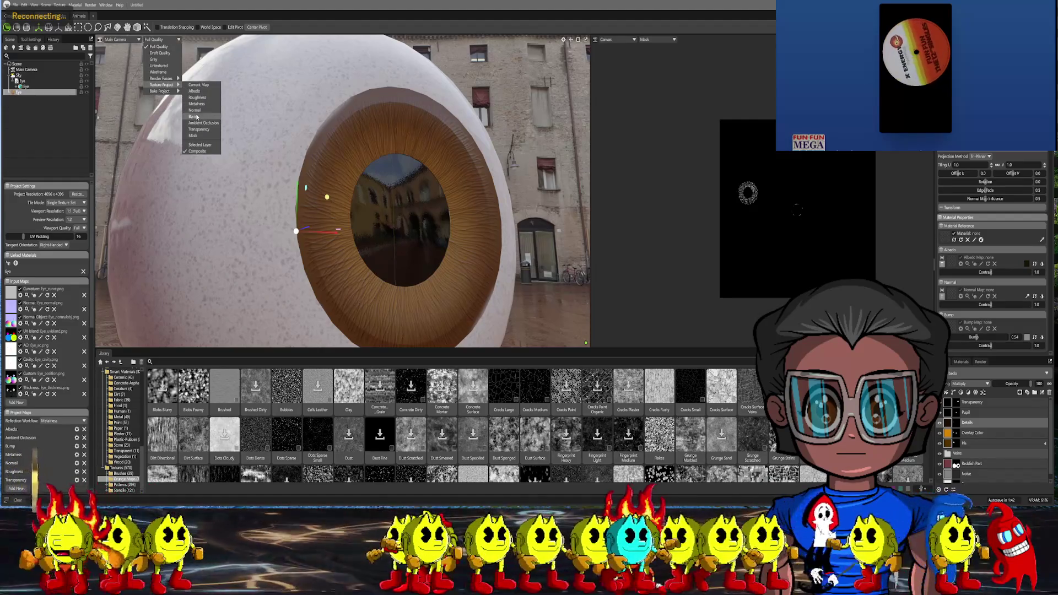
pyautogui.click(197, 115)
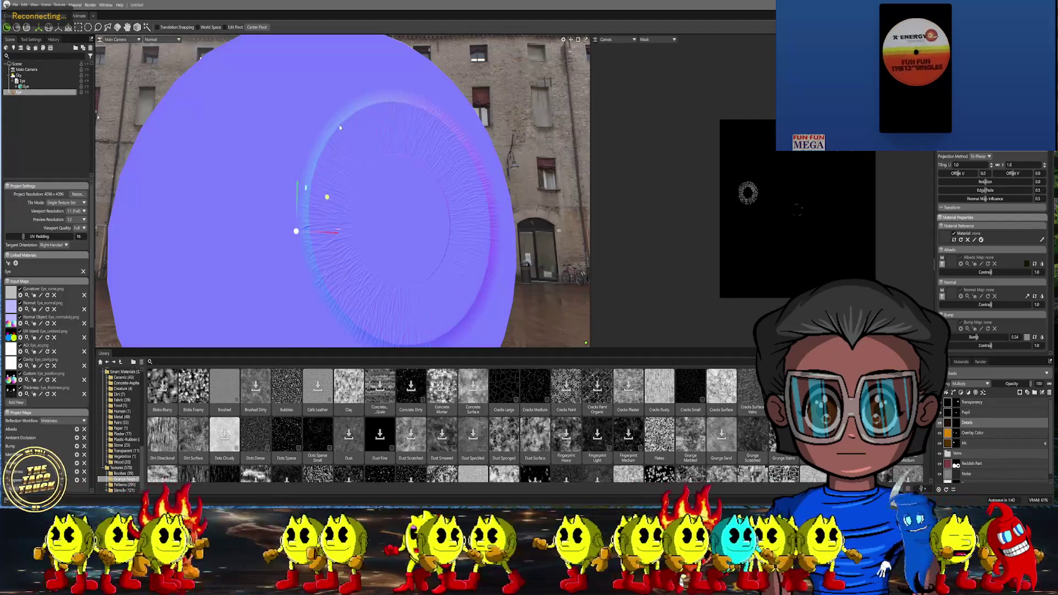
pyautogui.moveTo(339, 134)
pyautogui.keyDown('alt'); pyautogui.mouseDown()
pyautogui.moveTo(297, 151)
pyautogui.moveTo(331, 153)
pyautogui.mouseUp(); pyautogui.keyUp('alt')
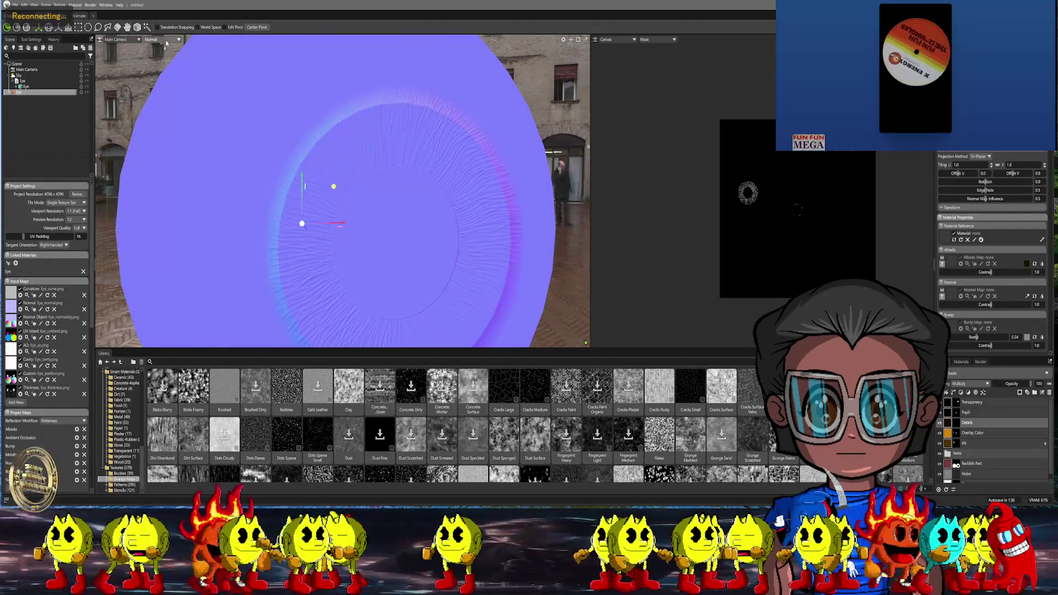
pyautogui.click(164, 43)
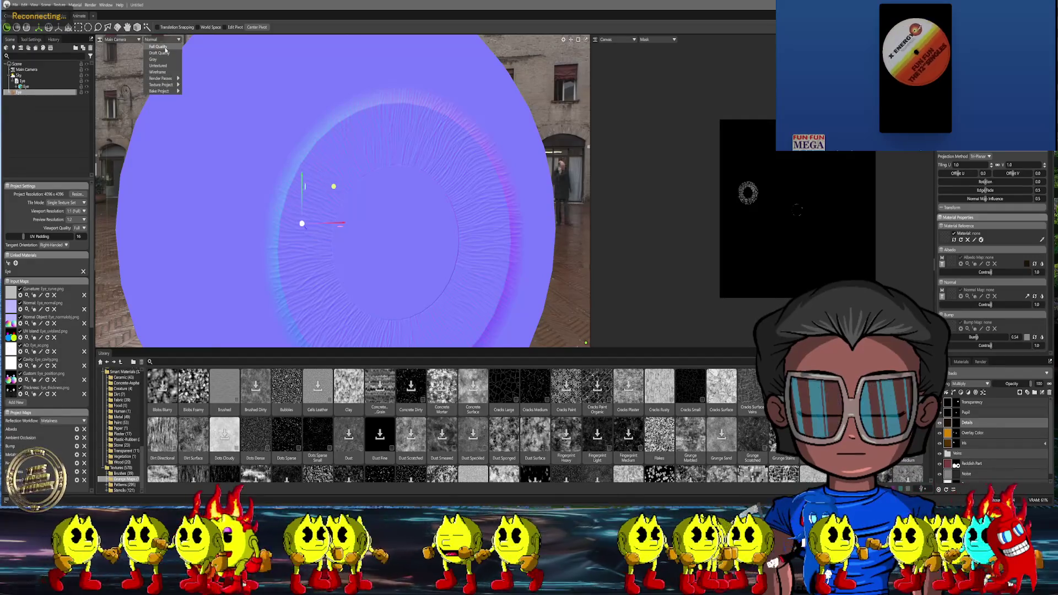
pyautogui.click(164, 51)
pyautogui.moveTo(395, 139)
pyautogui.keyDown('alt'); pyautogui.mouseDown()
pyautogui.moveTo(361, 131)
pyautogui.moveTo(332, 166)
pyautogui.moveTo(356, 141)
pyautogui.mouseUp(); pyautogui.keyUp('alt')
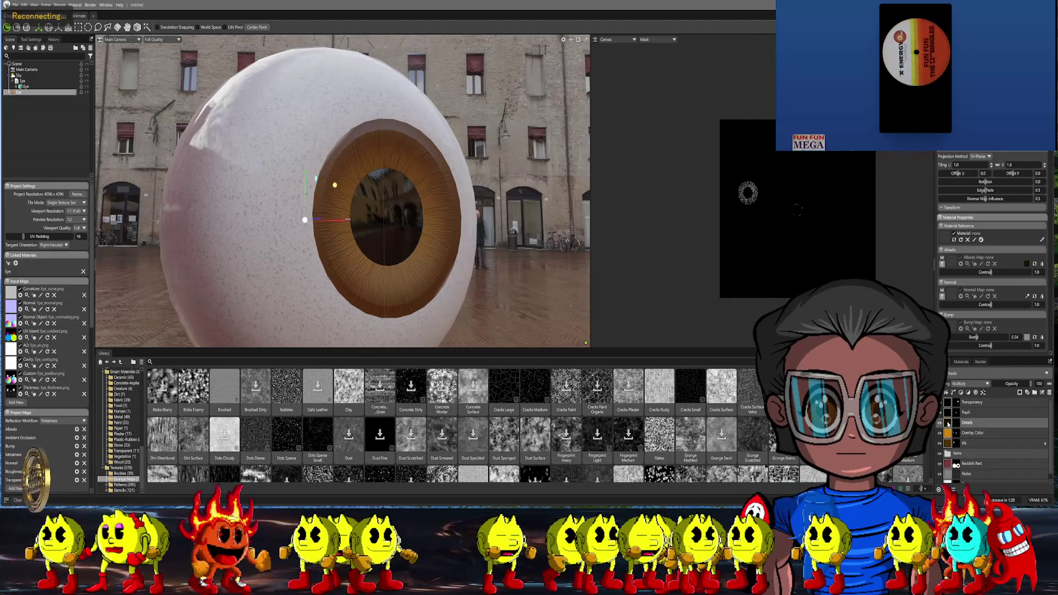
pyautogui.click(162, 40)
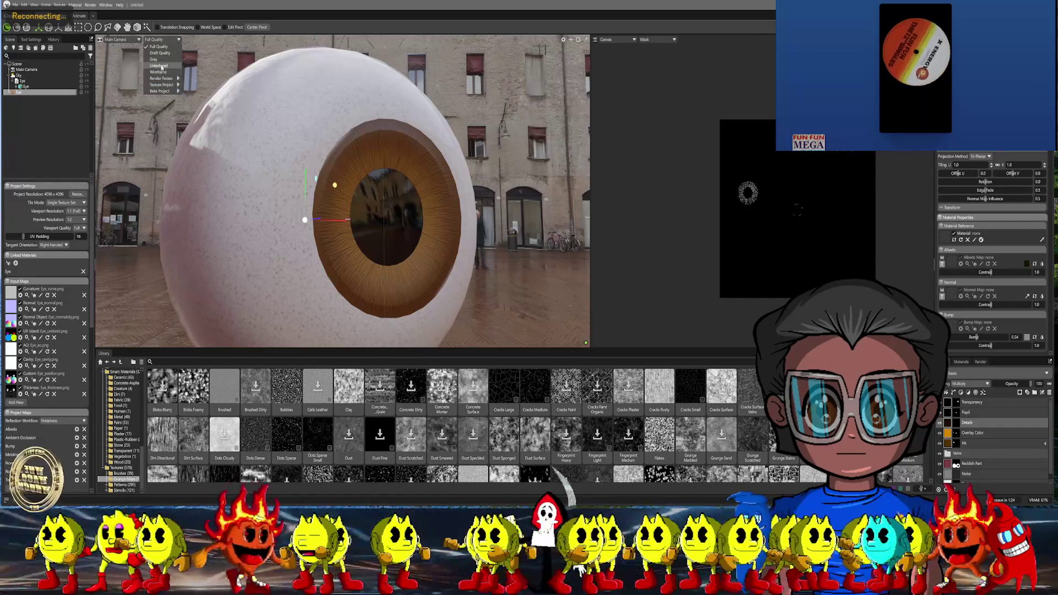
pyautogui.moveTo(162, 85)
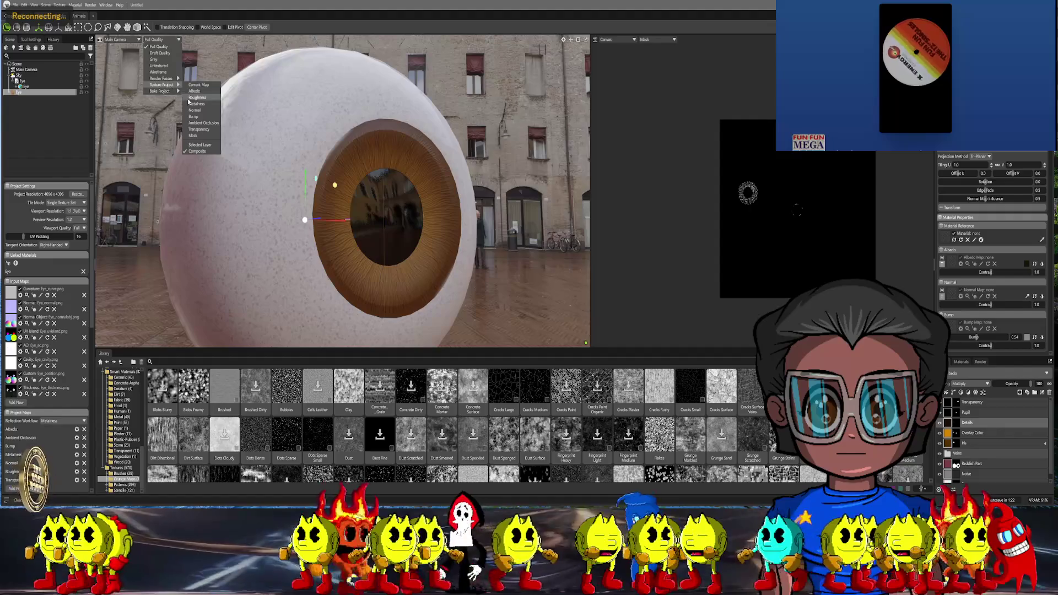
pyautogui.click(192, 111)
pyautogui.scroll(3, 331, 207)
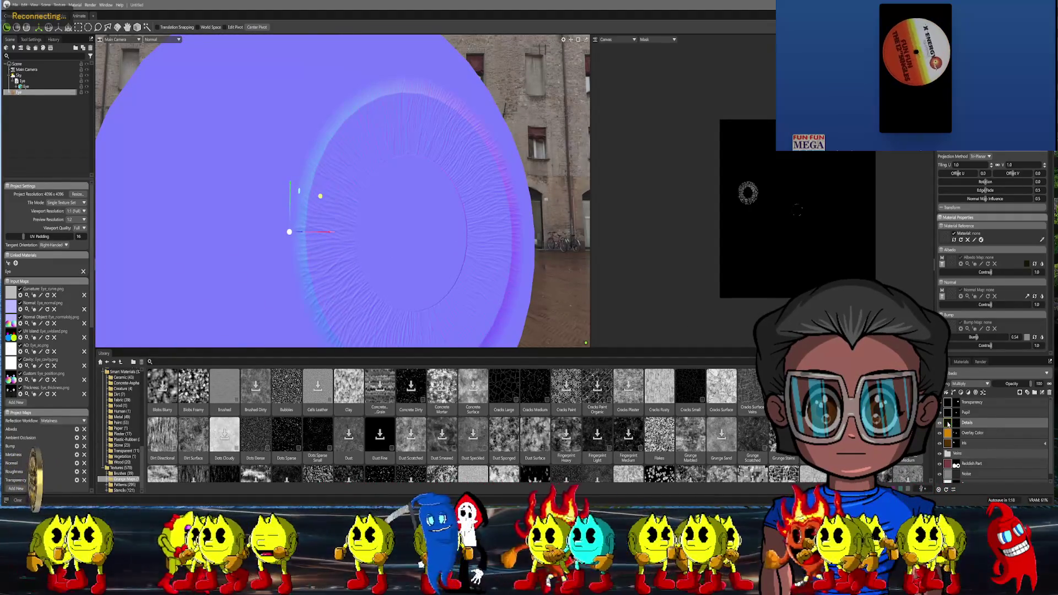
pyautogui.rightClick(951, 414)
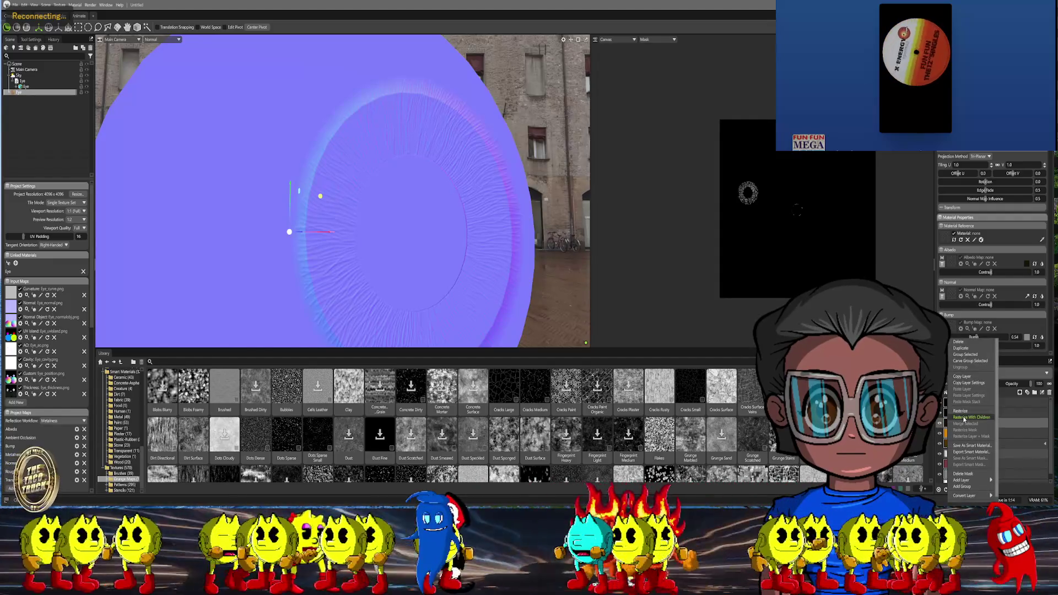
pyautogui.click(963, 418)
pyautogui.scroll(-3, 451, 216)
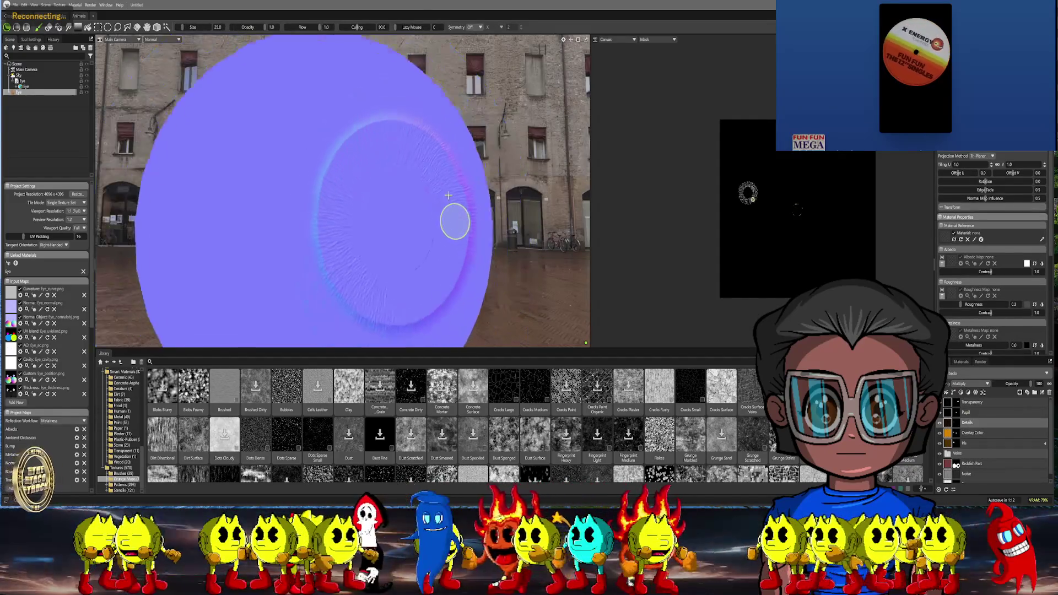
pyautogui.moveTo(476, 223)
pyautogui.keyDown('alt'); pyautogui.mouseDown()
pyautogui.moveTo(418, 205)
pyautogui.moveTo(467, 205)
pyautogui.mouseUp(); pyautogui.keyUp('alt')
pyautogui.scroll(3, 372, 207)
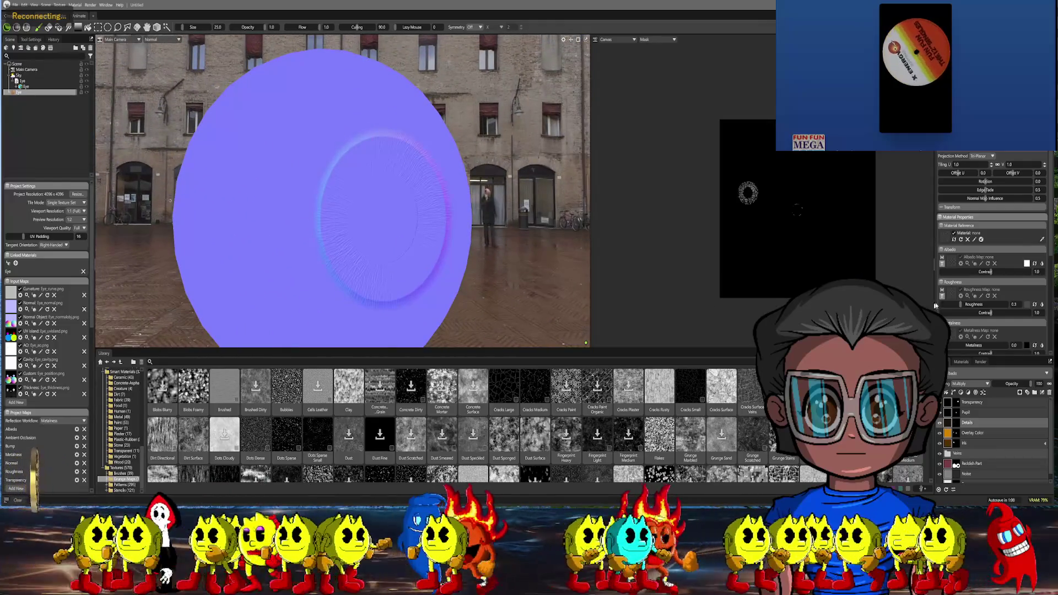
pyautogui.scroll(-2, 985, 290)
pyautogui.scroll(-2, 985, 290)
pyautogui.scroll(-1, 985, 289)
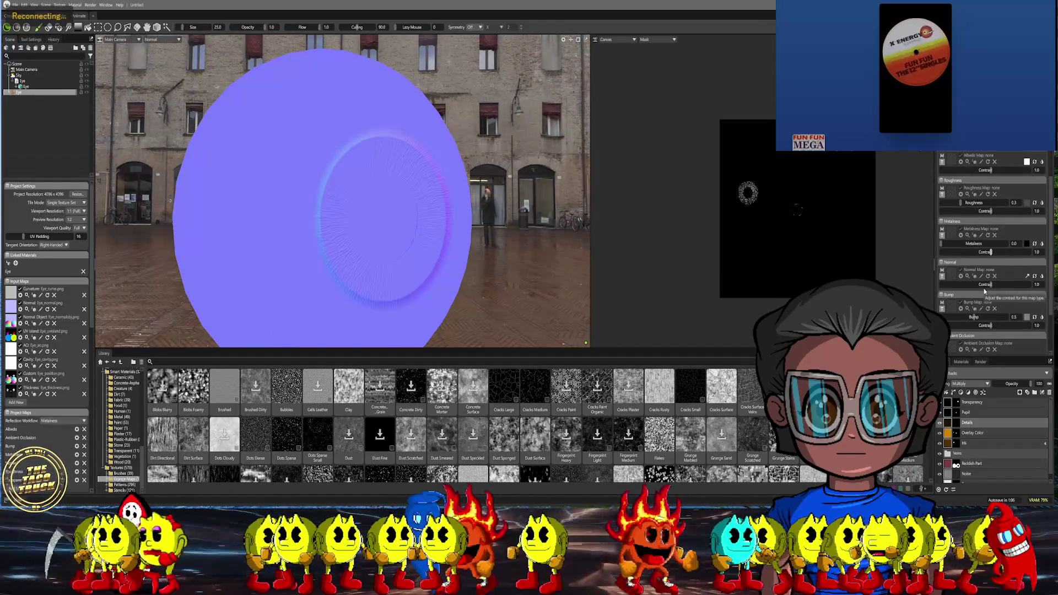
pyautogui.scroll(-2, 984, 288)
pyautogui.moveTo(573, 214)
pyautogui.keyDown('alt'); pyautogui.mouseDown()
pyautogui.moveTo(516, 221)
pyautogui.moveTo(535, 221)
pyautogui.mouseUp(); pyautogui.keyUp('alt')
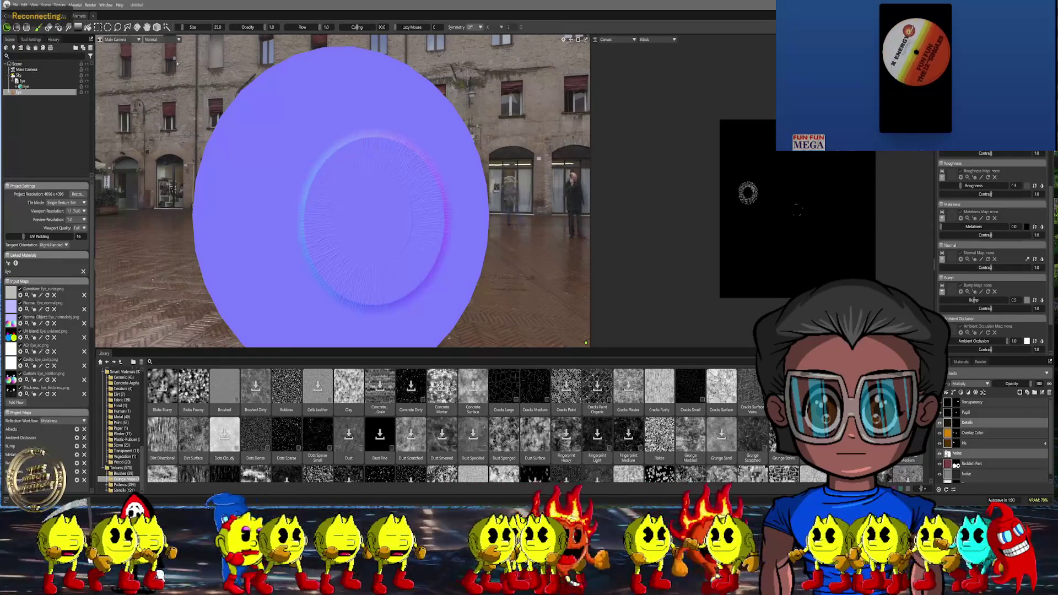
pyautogui.click(952, 465)
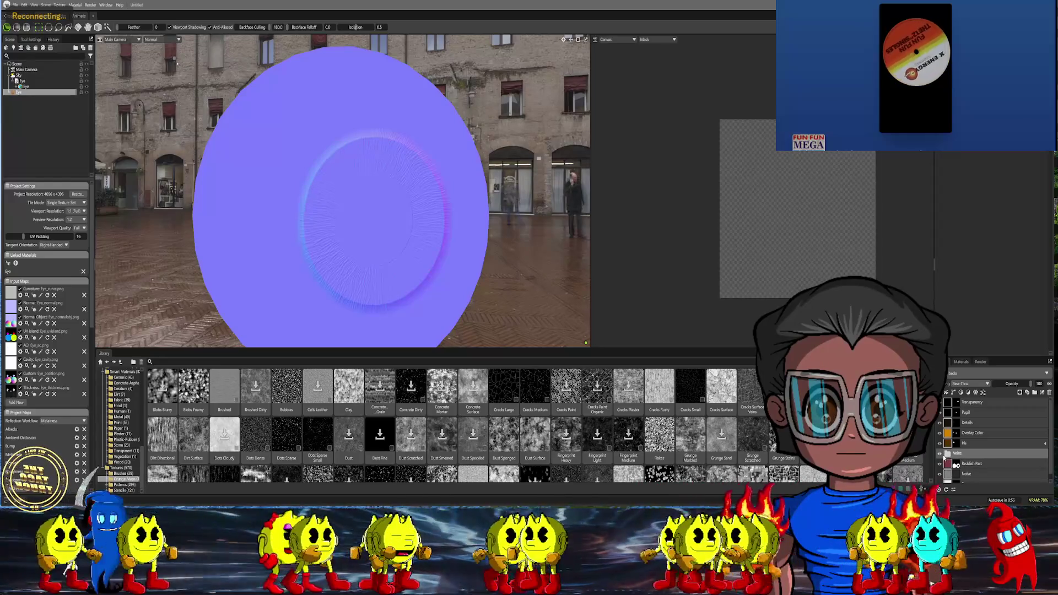
# Restore the full shaded material view and orbit around the eyeball
pyautogui.keyDown('alt'); pyautogui.moveTo(373, 190); pyautogui.dragTo(472, 178); pyautogui.keyUp('alt')
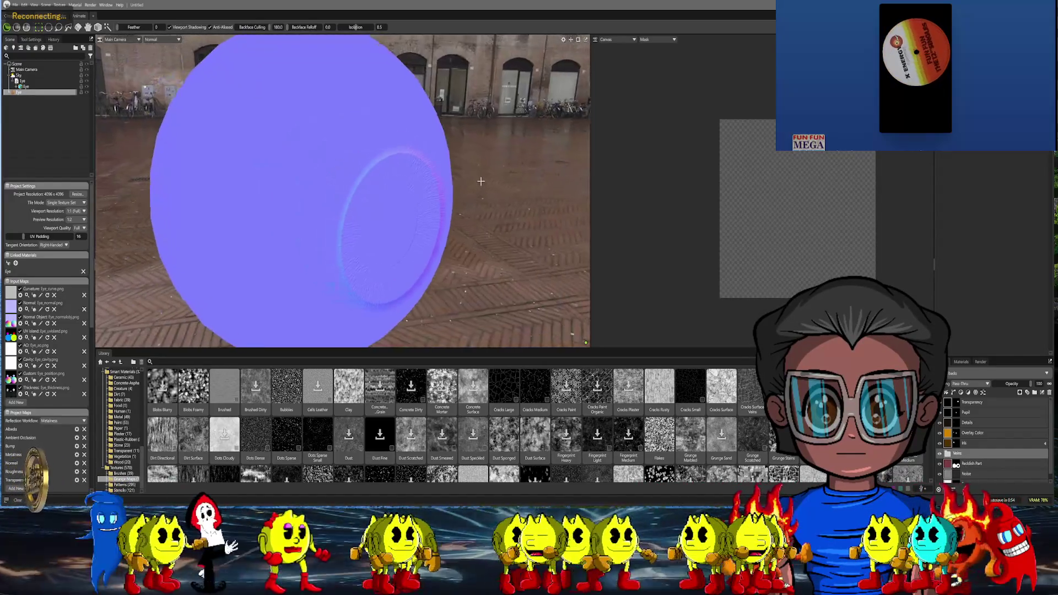
pyautogui.click(153, 39)
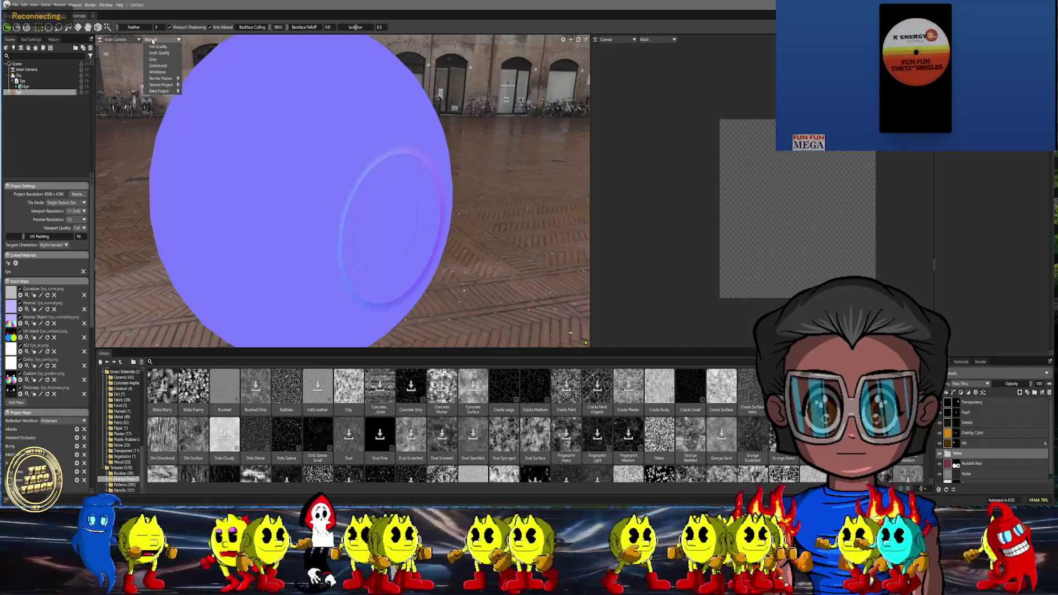
pyautogui.click(157, 47)
pyautogui.moveTo(331, 191)
pyautogui.keyDown('alt'); pyautogui.mouseDown()
pyautogui.moveTo(428, 145)
pyautogui.moveTo(509, 168)
pyautogui.mouseUp(); pyautogui.keyUp('alt')
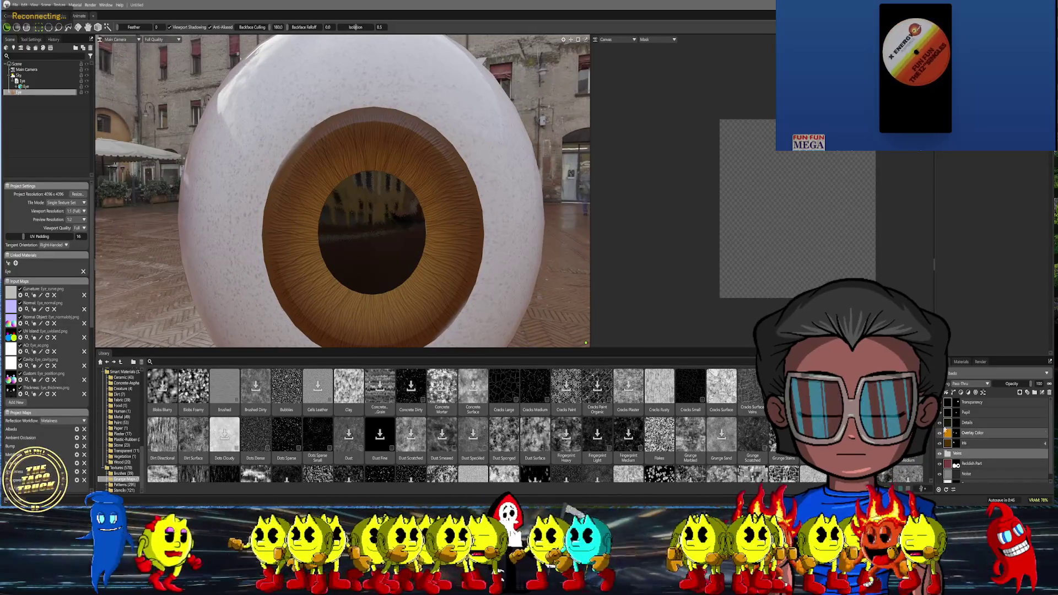
pyautogui.moveTo(437, 165)
pyautogui.keyDown('alt'); pyautogui.mouseDown()
pyautogui.moveTo(410, 140)
pyautogui.moveTo(347, 248)
pyautogui.mouseUp(); pyautogui.keyUp('alt')
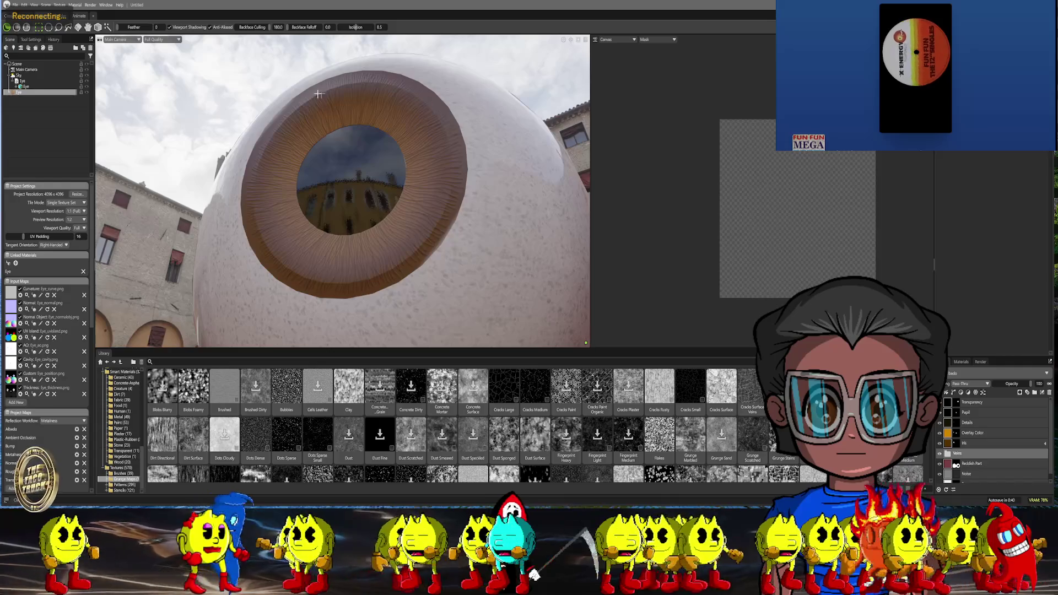
# Display only the normal-map channel and orbit to review the iris relief
pyautogui.click(162, 39)
pyautogui.moveTo(163, 85)
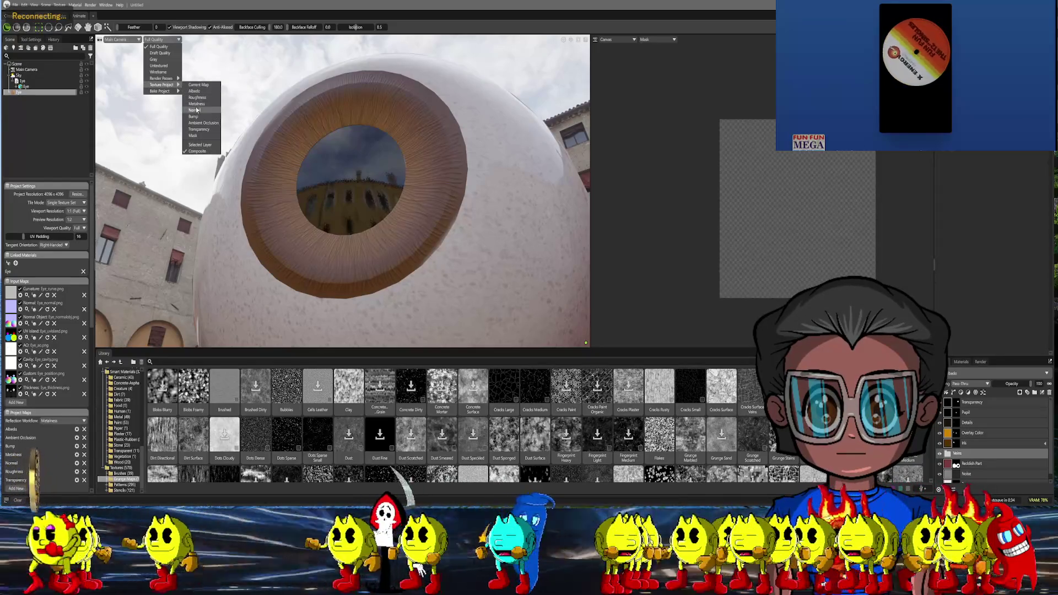
pyautogui.click(196, 109)
pyautogui.moveTo(248, 165)
pyautogui.keyDown('alt'); pyautogui.mouseDown()
pyautogui.moveTo(299, 194)
pyautogui.moveTo(280, 155)
pyautogui.moveTo(246, 196)
pyautogui.mouseUp(); pyautogui.keyUp('alt')
pyautogui.moveTo(222, 205)
pyautogui.keyDown('alt'); pyautogui.mouseDown()
pyautogui.moveTo(306, 178)
pyautogui.moveTo(349, 106)
pyautogui.moveTo(387, 291)
pyautogui.moveTo(348, 207)
pyautogui.mouseUp(); pyautogui.keyUp('alt')
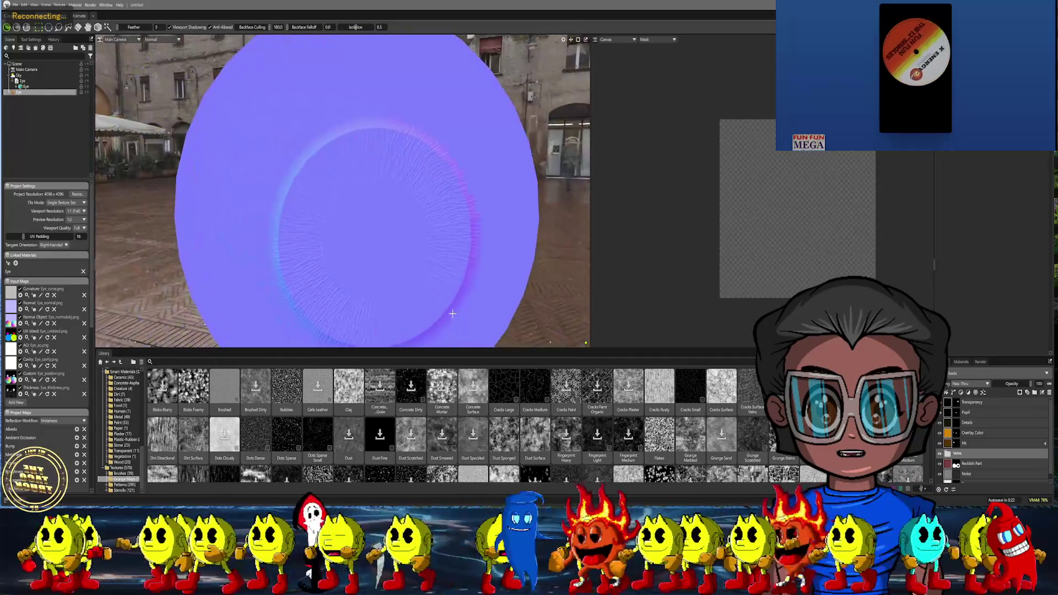
# Return to the full shaded view, face the eye frontally, then minimize Marmoset to the desktop
pyautogui.click(152, 41)
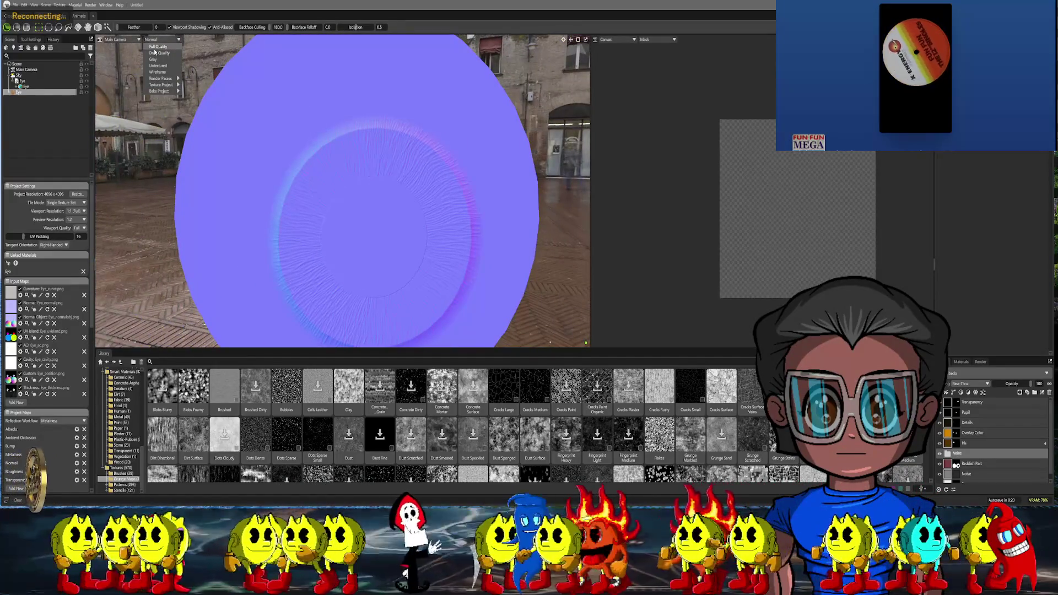
pyautogui.click(161, 48)
pyautogui.keyDown('alt'); pyautogui.moveTo(351, 157); pyautogui.dragTo(380, 207); pyautogui.keyUp('alt')
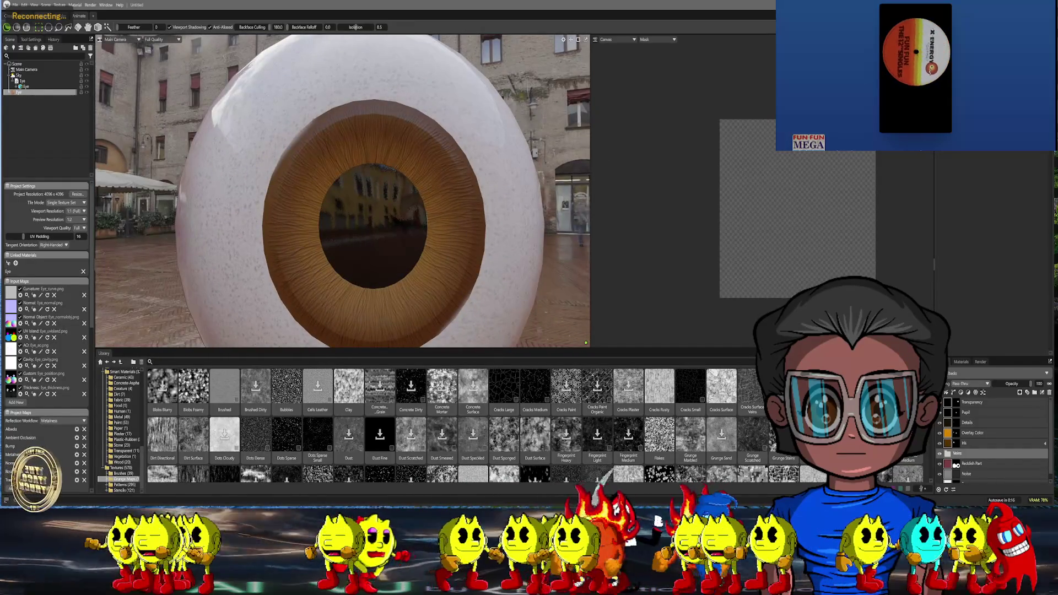
pyautogui.press('super+d')
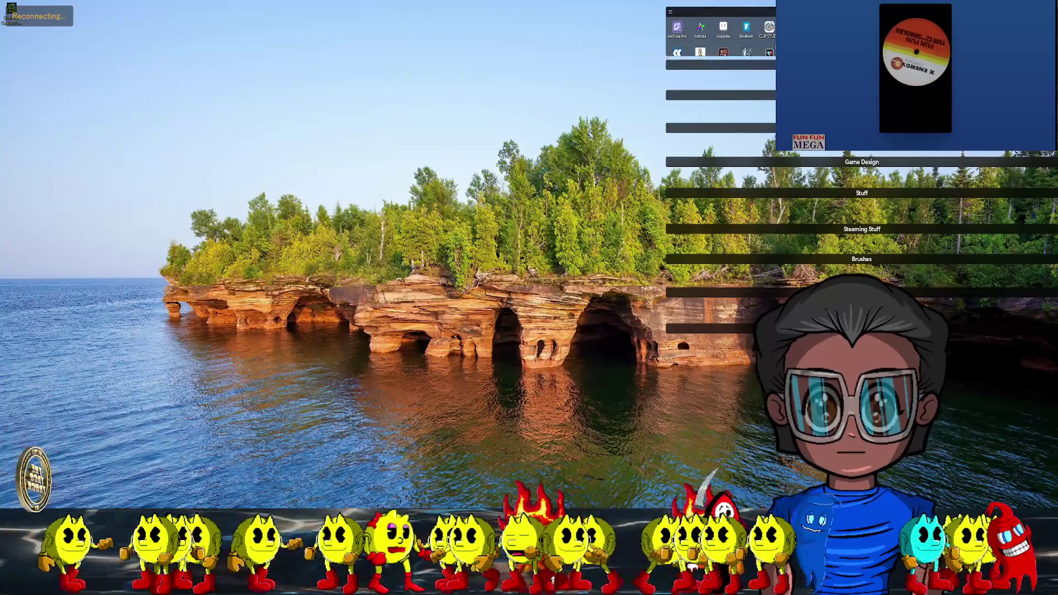
pyautogui.scroll(-3, 752, 112)
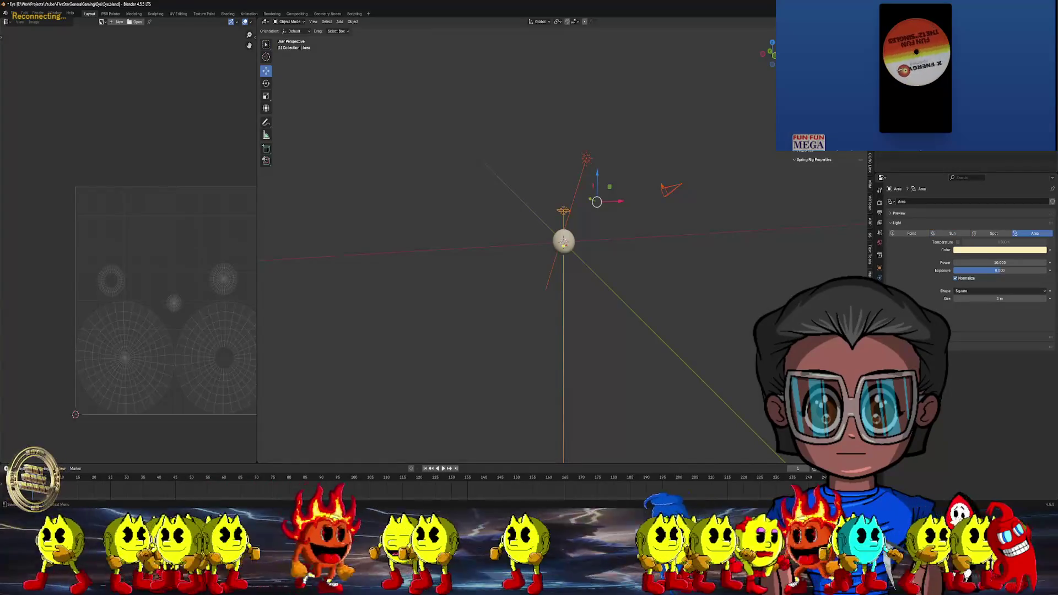
# Import the Eye.fbx eyeball mesh into the Blender scene via File > Import > FBX
pyautogui.moveTo(722, 92); pyautogui.dragTo(628, 178, button='middle')
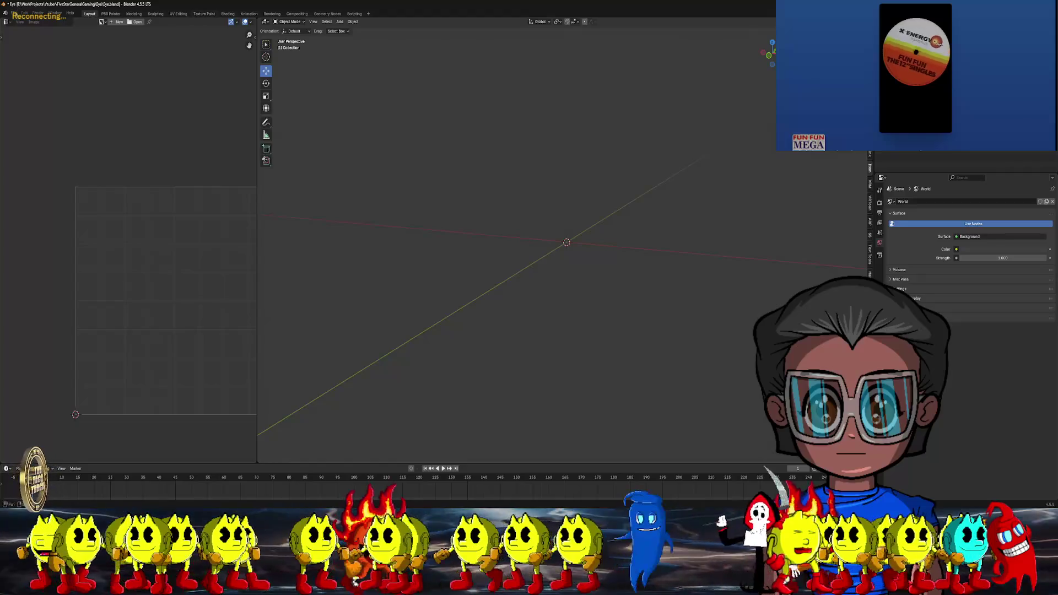
pyautogui.click(19, 14)
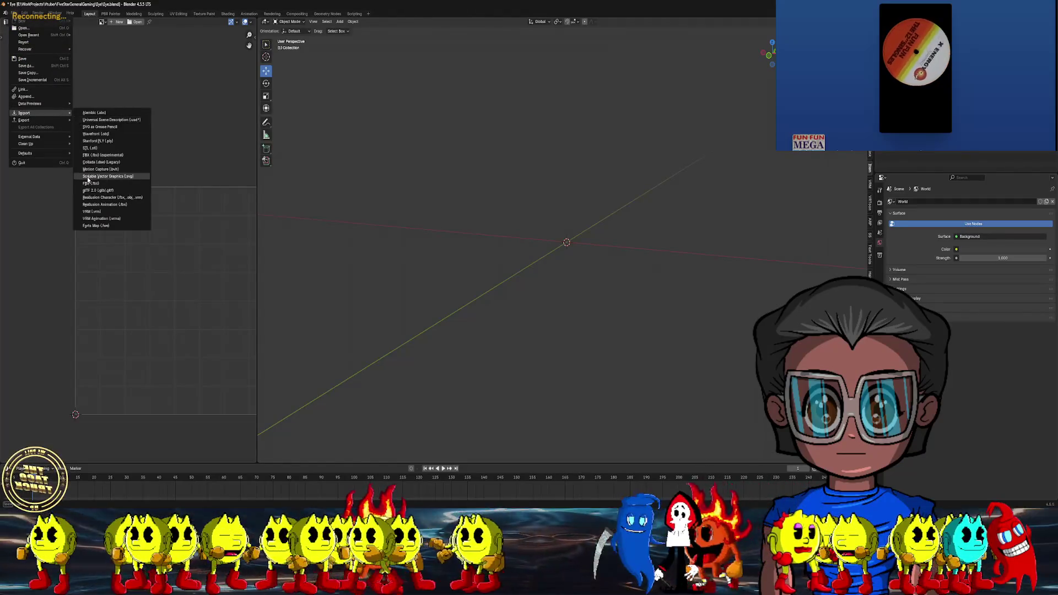
pyautogui.click(107, 176)
pyautogui.click(468, 208)
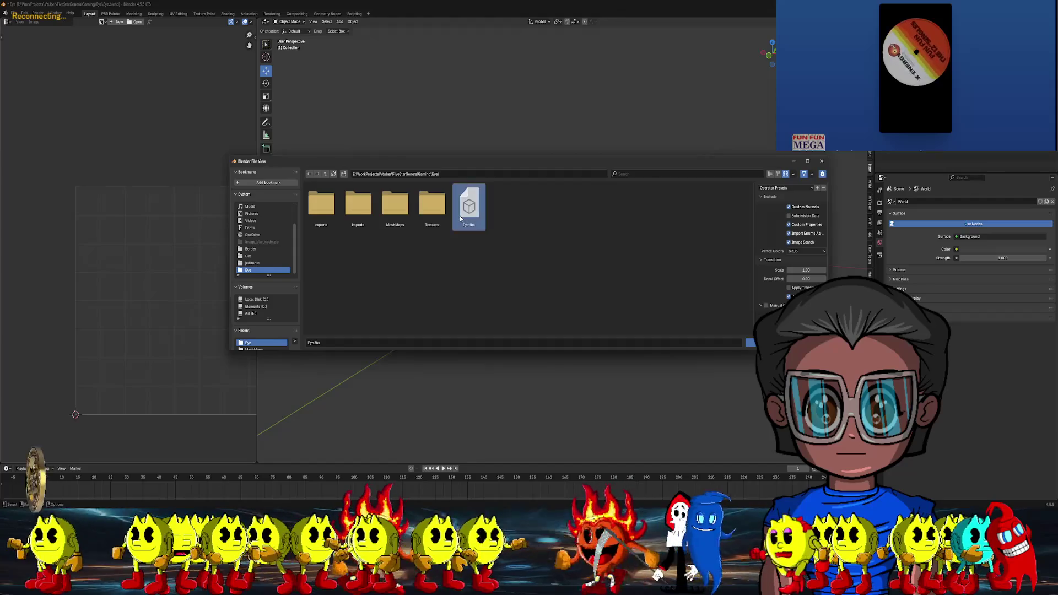
pyautogui.doubleClick(460, 216)
pyautogui.moveTo(529, 248)
pyautogui.mouseDown(button='middle')
pyautogui.moveTo(579, 232)
pyautogui.moveTo(596, 207)
pyautogui.moveTo(563, 248)
pyautogui.mouseUp(button='middle')
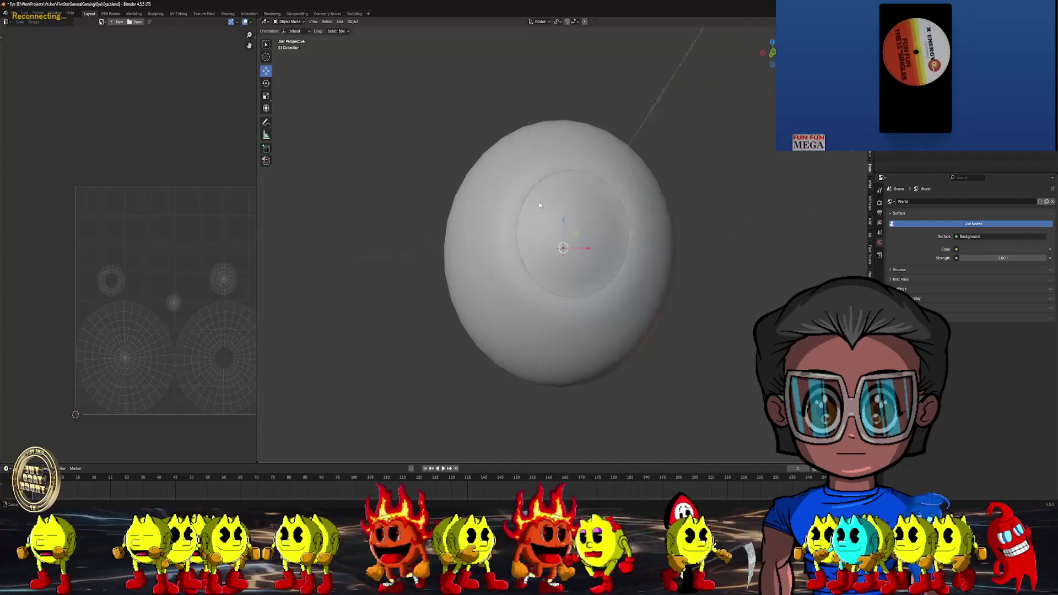
pyautogui.scroll(1, 563, 249)
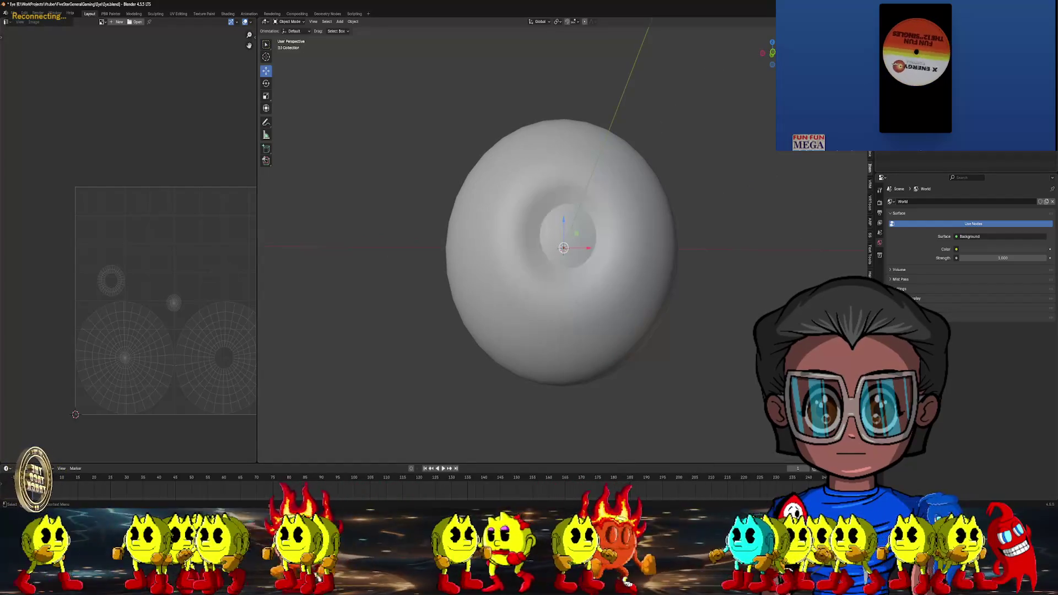
# Enter Edit Mode on the eyeball mesh, clear the selection and view it from the side
pyautogui.moveTo(563, 248); pyautogui.dragTo(530, 248, button='middle')
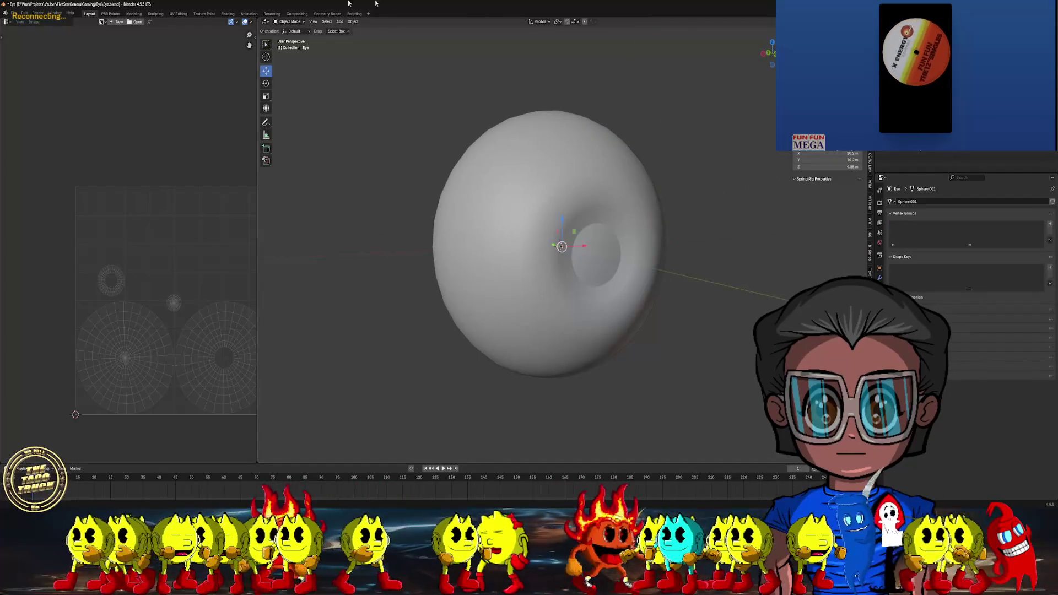
pyautogui.press('Tab')
pyautogui.scroll(3, 599, 231)
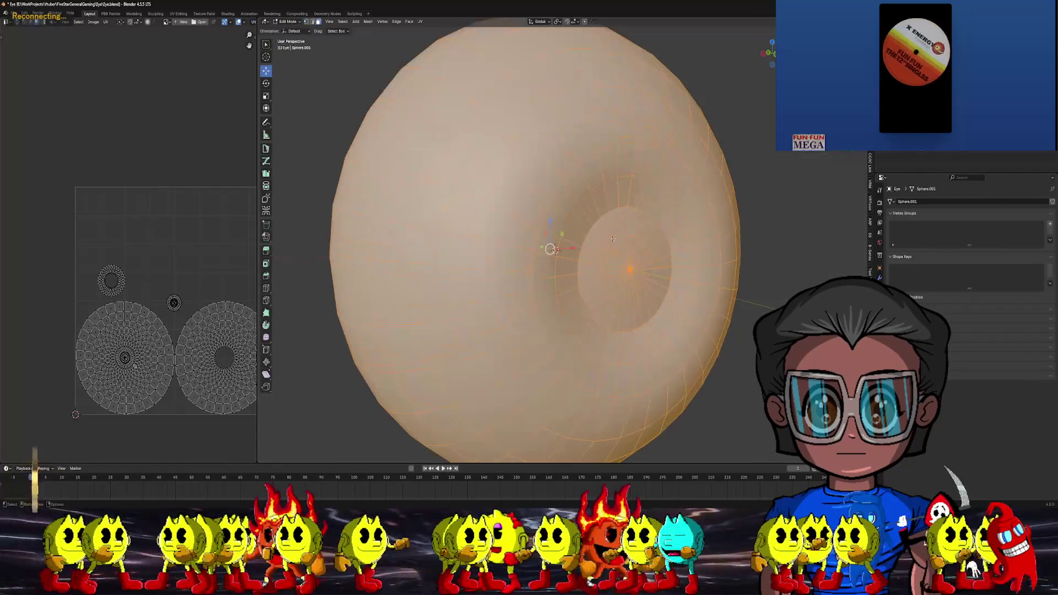
pyautogui.click(565, 140)
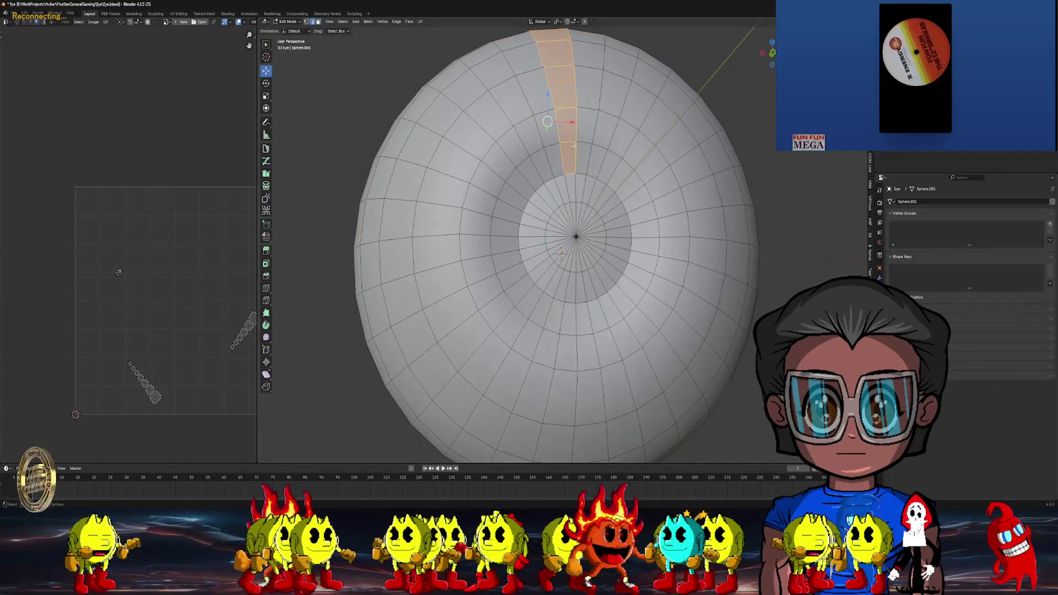
pyautogui.hotkey('alt', 'a')
pyautogui.moveTo(562, 145)
pyautogui.mouseDown(button='middle')
pyautogui.moveTo(550, 248)
pyautogui.moveTo(601, 198)
pyautogui.moveTo(643, 196)
pyautogui.moveTo(579, 207)
pyautogui.moveTo(634, 201)
pyautogui.mouseUp(button='middle')
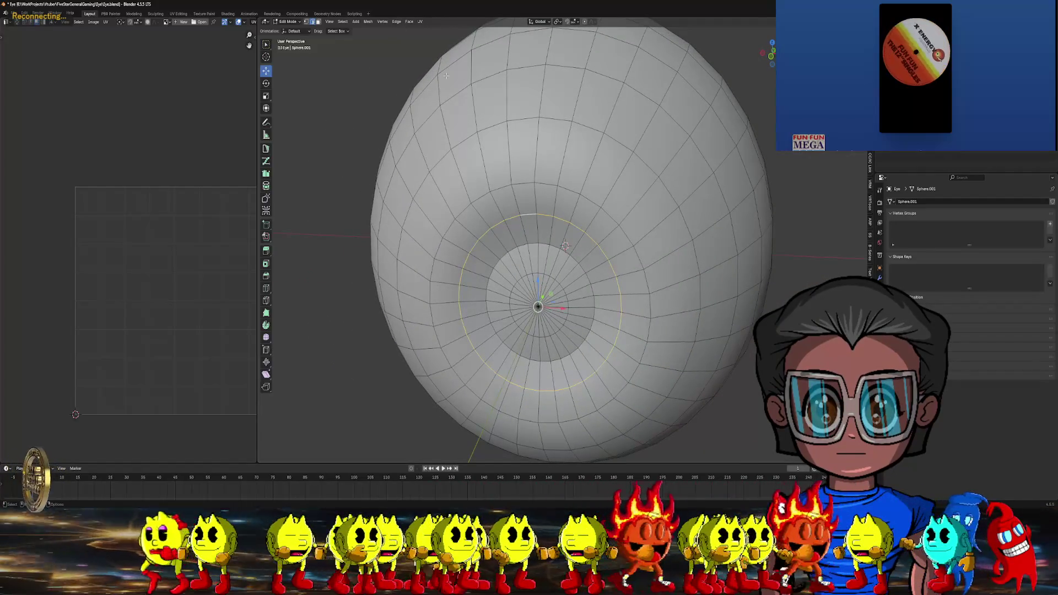
# Apply an edge crease to the iris-bowl loop and set its factor in the redo panel
pyautogui.press('s')
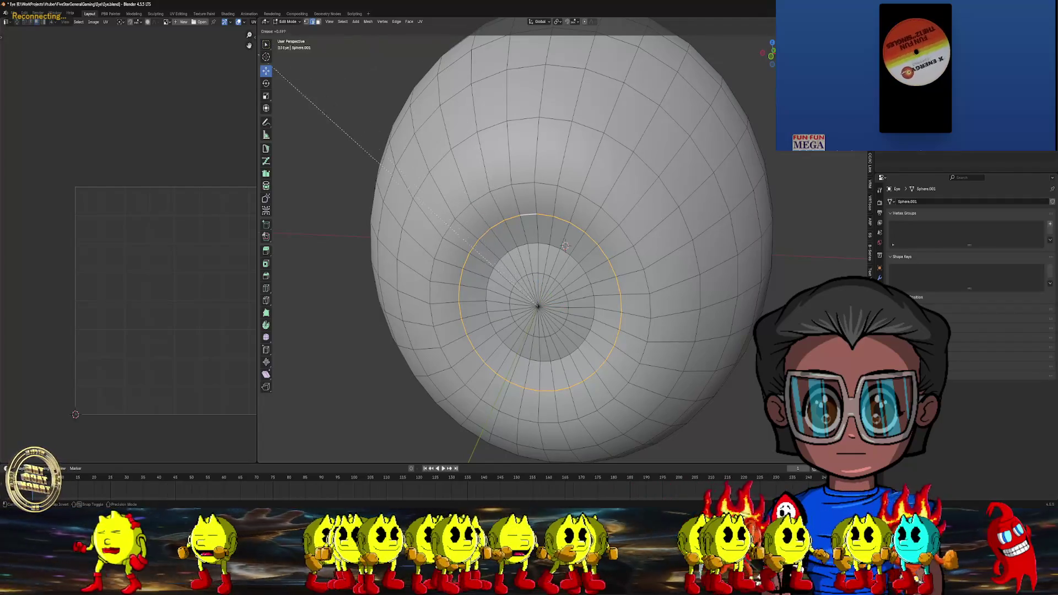
pyautogui.click(716, 79)
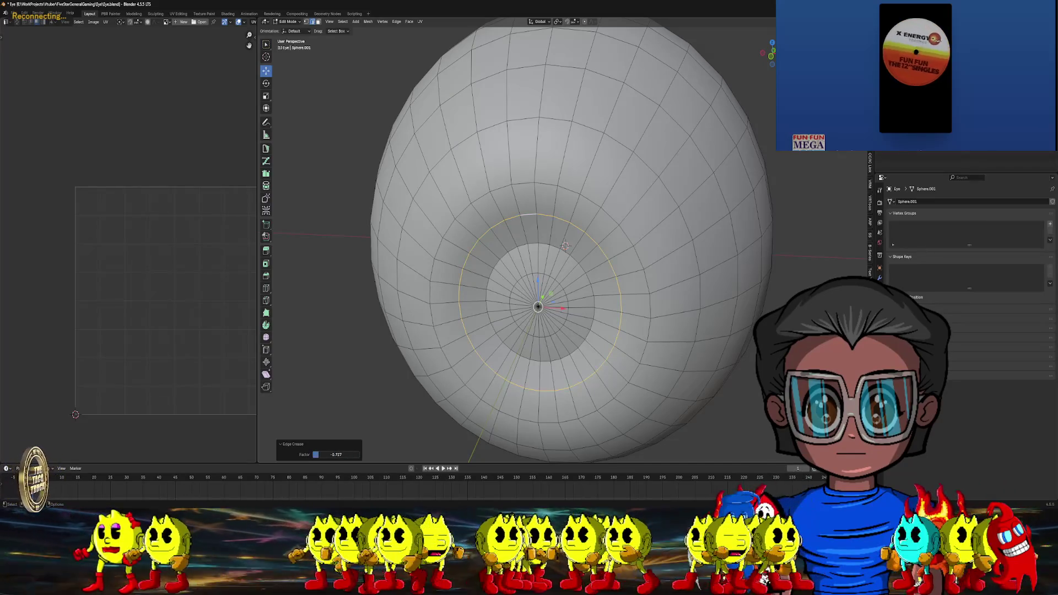
pyautogui.doubleClick(337, 456)
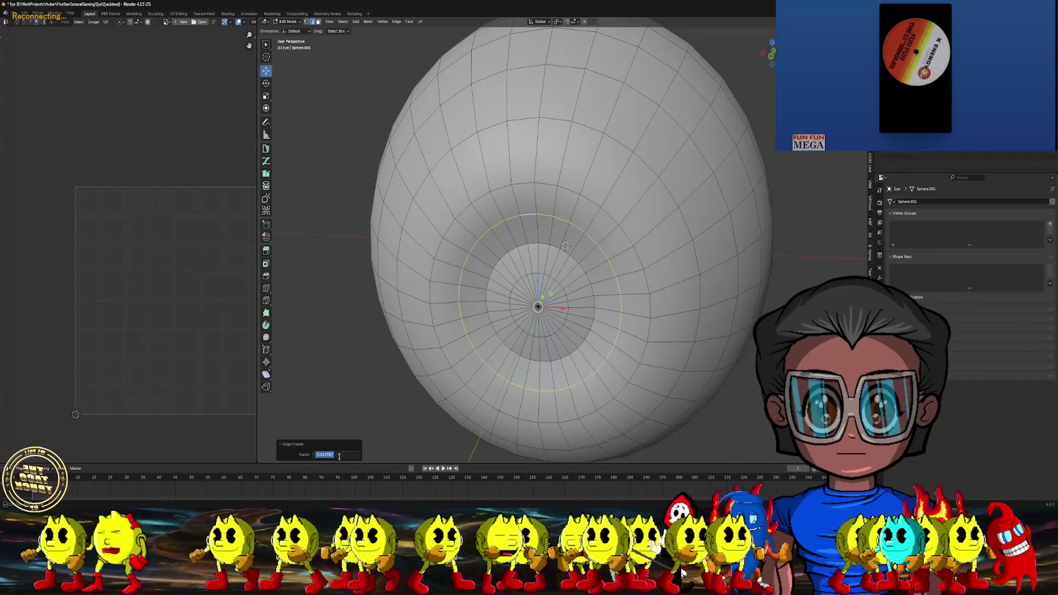
pyautogui.write('1')
pyautogui.press('Return')
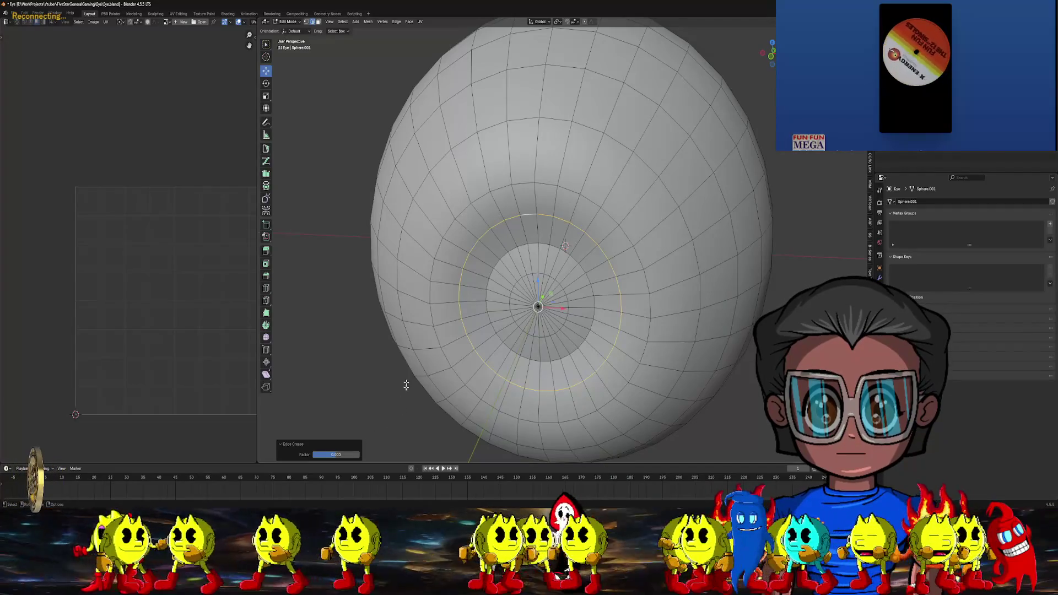
# Clear the edge selection and orbit toward the iris
pyautogui.moveTo(529, 289)
pyautogui.mouseDown(button='middle')
pyautogui.moveTo(559, 247)
pyautogui.moveTo(751, 385)
pyautogui.mouseUp(button='middle')
pyautogui.click(559, 246)
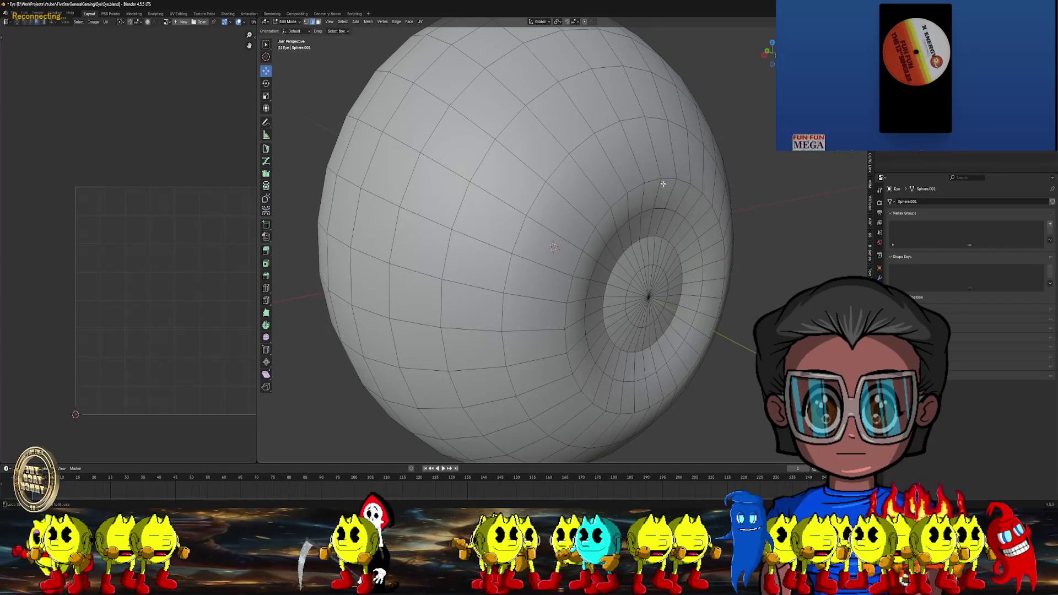
pyautogui.moveTo(654, 178); pyautogui.dragTo(573, 247, button='middle')
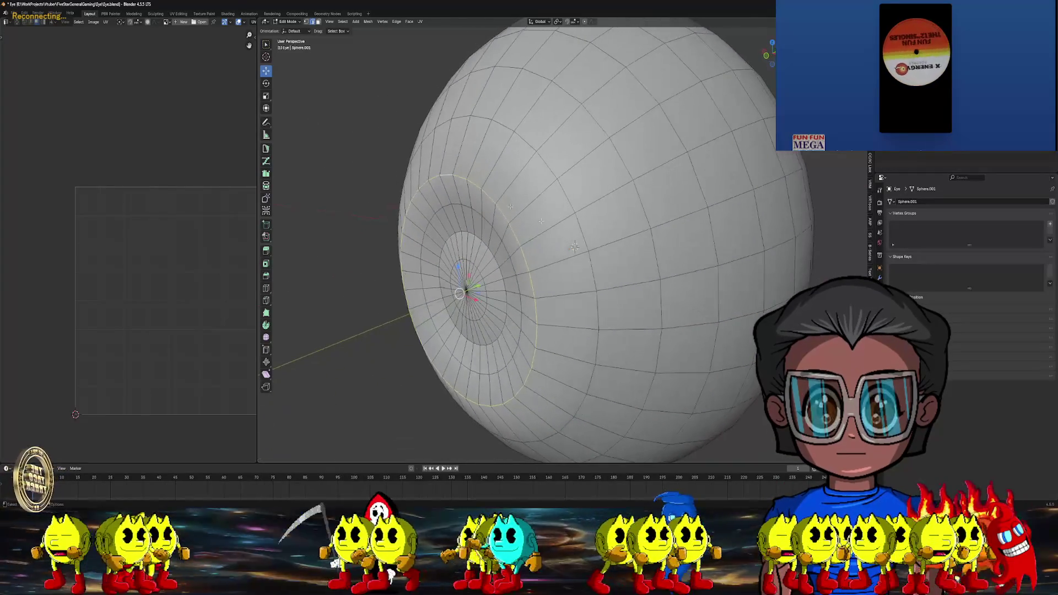
pyautogui.click(395, 22)
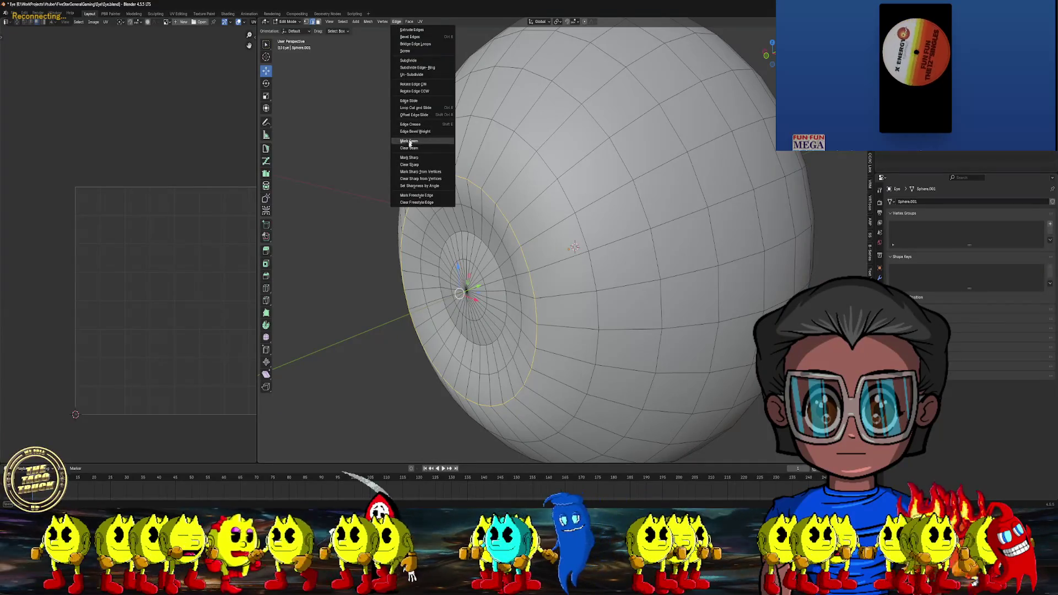
# Mark the iris loop as a UV seam and orbit so the iris faces front
pyautogui.click(408, 157)
pyautogui.moveTo(464, 207)
pyautogui.mouseDown(button='middle')
pyautogui.moveTo(406, 180)
pyautogui.moveTo(470, 165)
pyautogui.mouseUp(button='middle')
pyautogui.moveTo(771, 280)
pyautogui.mouseDown(button='middle')
pyautogui.moveTo(693, 259)
pyautogui.moveTo(571, 250)
pyautogui.mouseUp(button='middle')
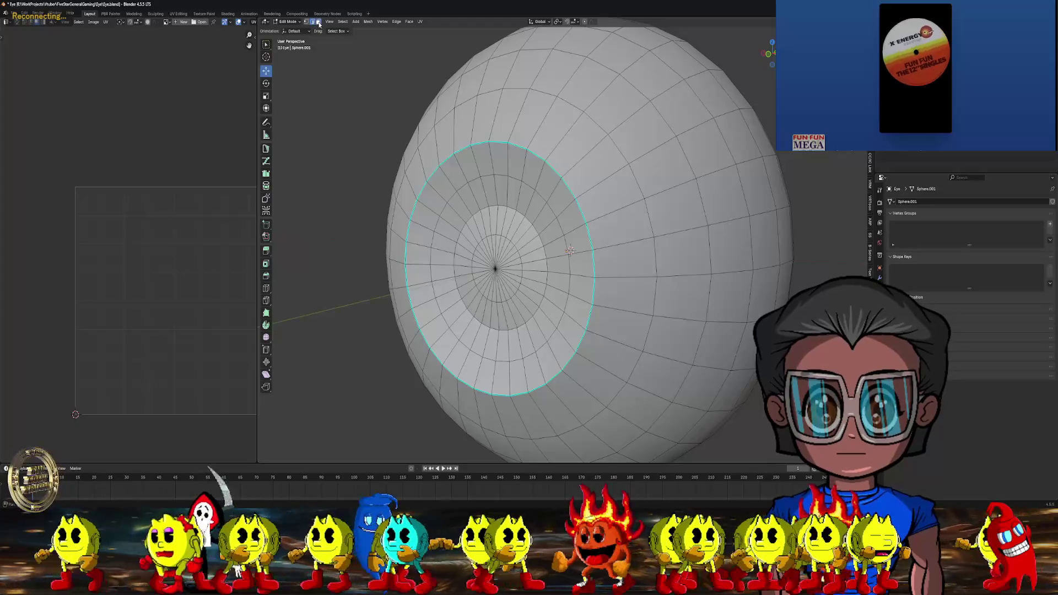
pyautogui.moveTo(570, 250); pyautogui.dragTo(495, 182, button='middle')
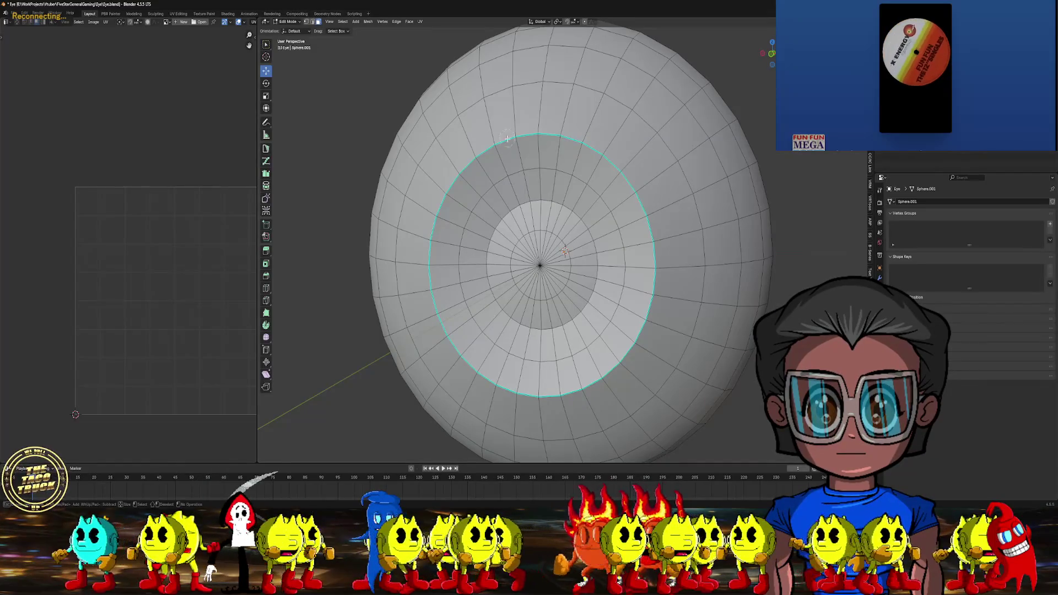
# Select the ring of faces around the iris, check the Face menu, then deselect them
pyautogui.moveTo(513, 163)
pyautogui.keyDown('shift'); pyautogui.mouseDown()
pyautogui.moveTo(497, 190)
pyautogui.moveTo(579, 165)
pyautogui.moveTo(628, 215)
pyautogui.moveTo(611, 293)
pyautogui.moveTo(637, 248)
pyautogui.moveTo(596, 356)
pyautogui.moveTo(504, 365)
pyautogui.moveTo(456, 247)
pyautogui.moveTo(467, 206)
pyautogui.moveTo(480, 205)
pyautogui.mouseUp(); pyautogui.keyUp('shift')
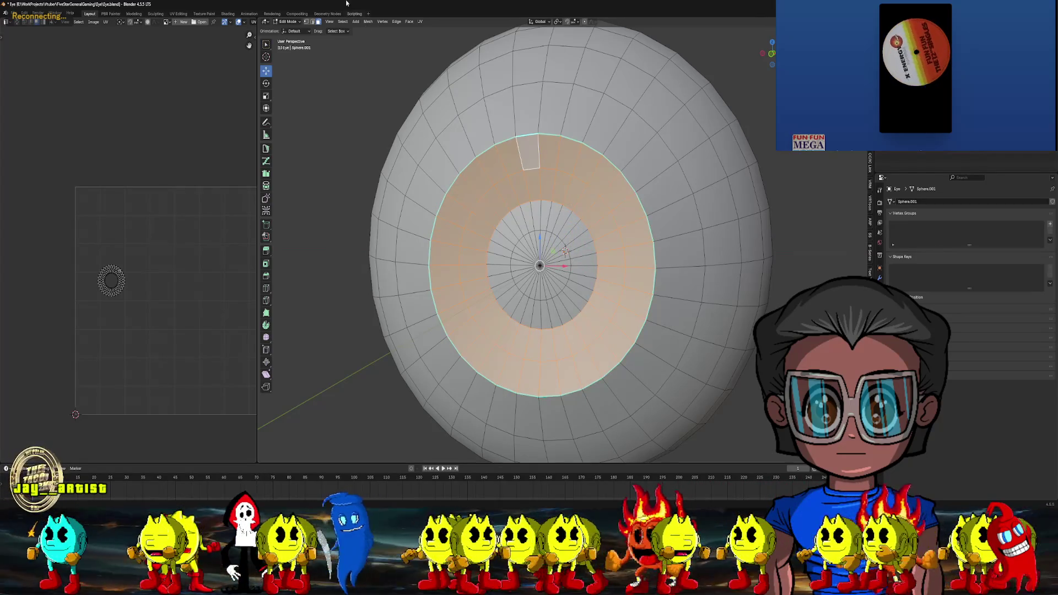
pyautogui.click(409, 21)
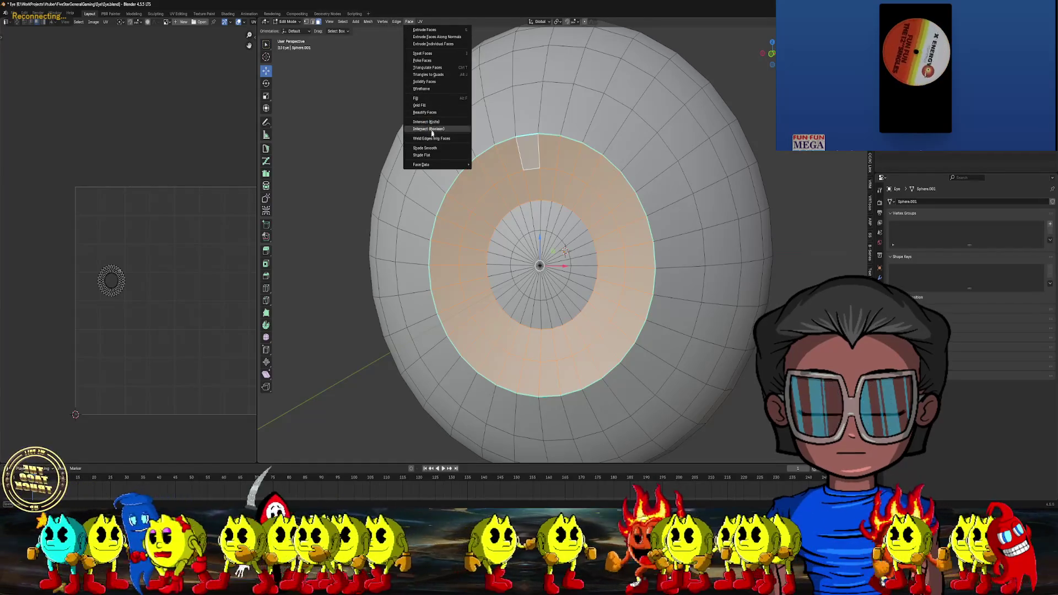
pyautogui.click(436, 116)
pyautogui.click(348, 114)
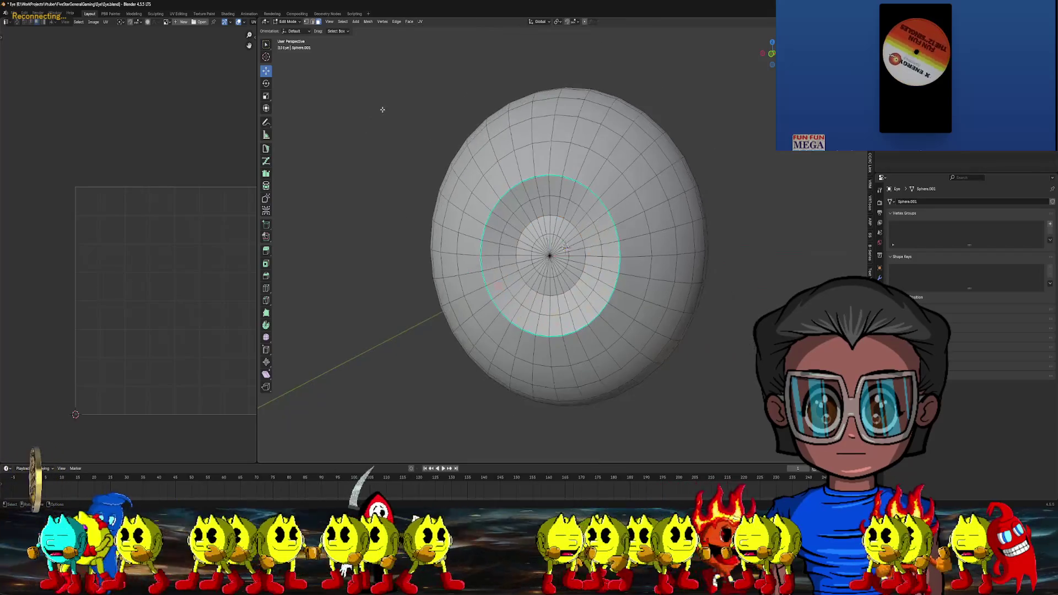
pyautogui.moveTo(348, 115); pyautogui.dragTo(570, 246, button='middle')
pyautogui.click(291, 21)
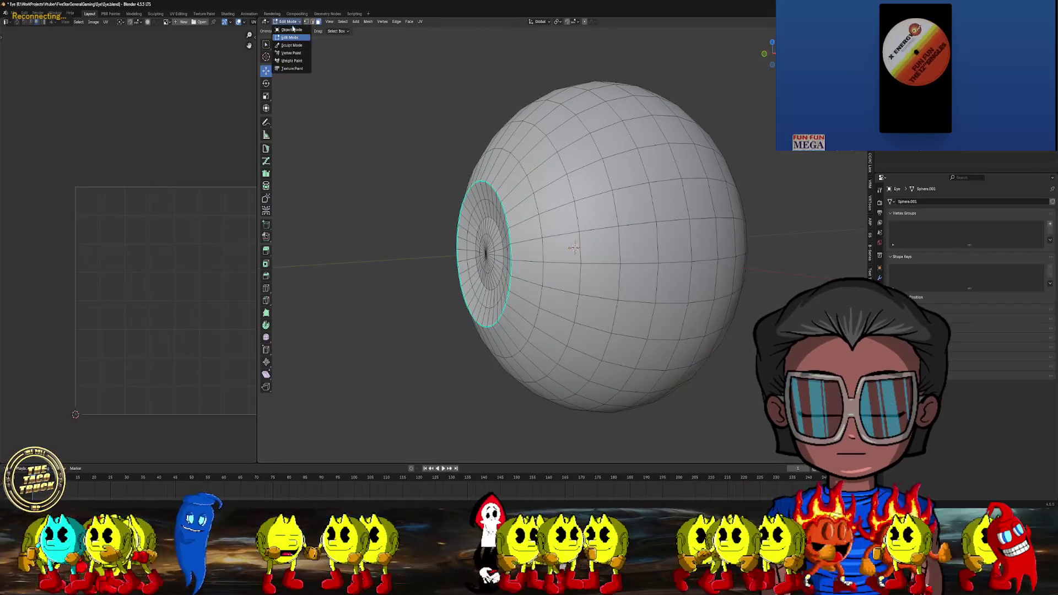
# Return to Object Mode and unhide the Transparent cornea over the iris
pyautogui.moveTo(496, 249); pyautogui.dragTo(395, 181, button='middle')
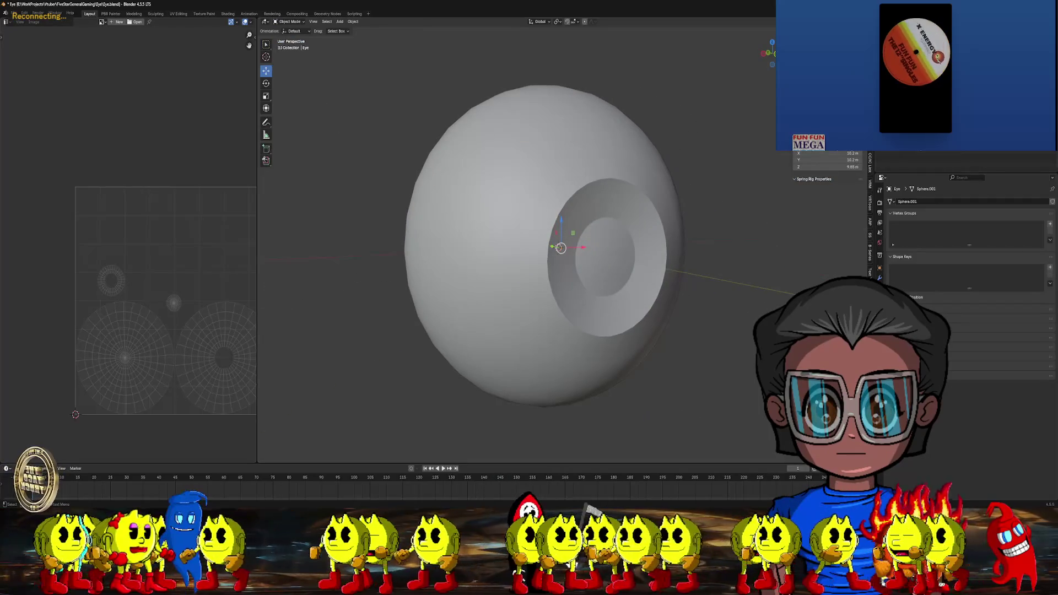
pyautogui.press('h')
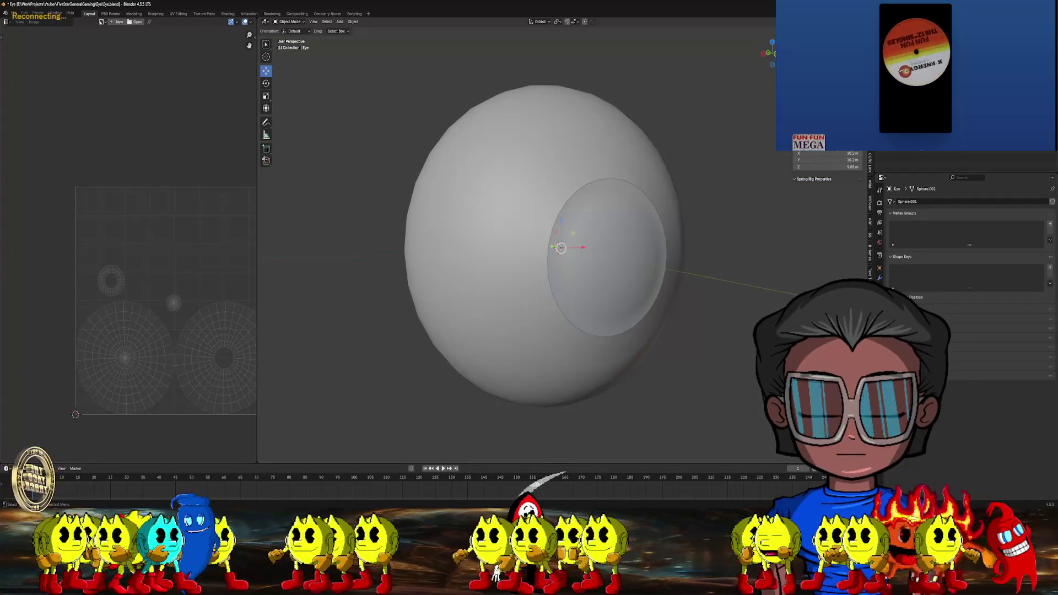
pyautogui.moveTo(563, 206); pyautogui.dragTo(675, 145, button='middle')
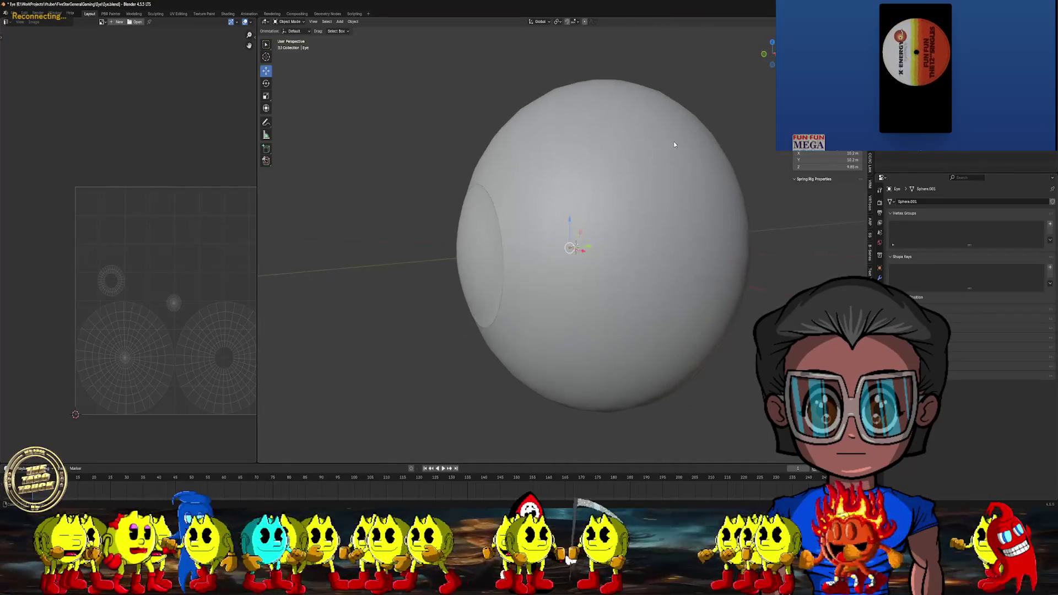
pyautogui.click(66, 42)
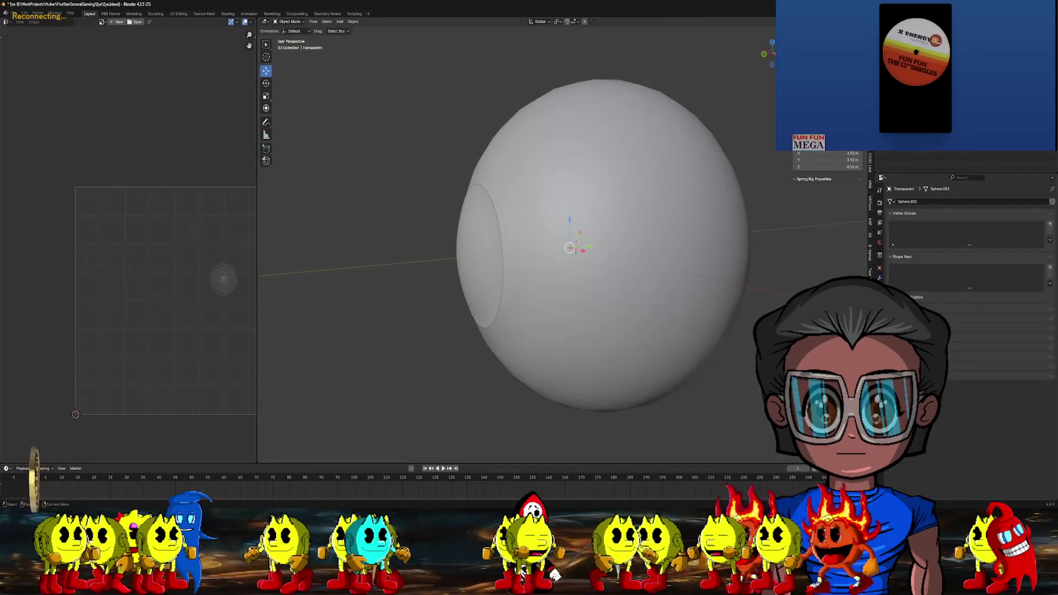
# Export the eye model as FBX overwriting Eye.fbx, then quit Blender without saving
pyautogui.click(19, 21)
pyautogui.moveTo(25, 120)
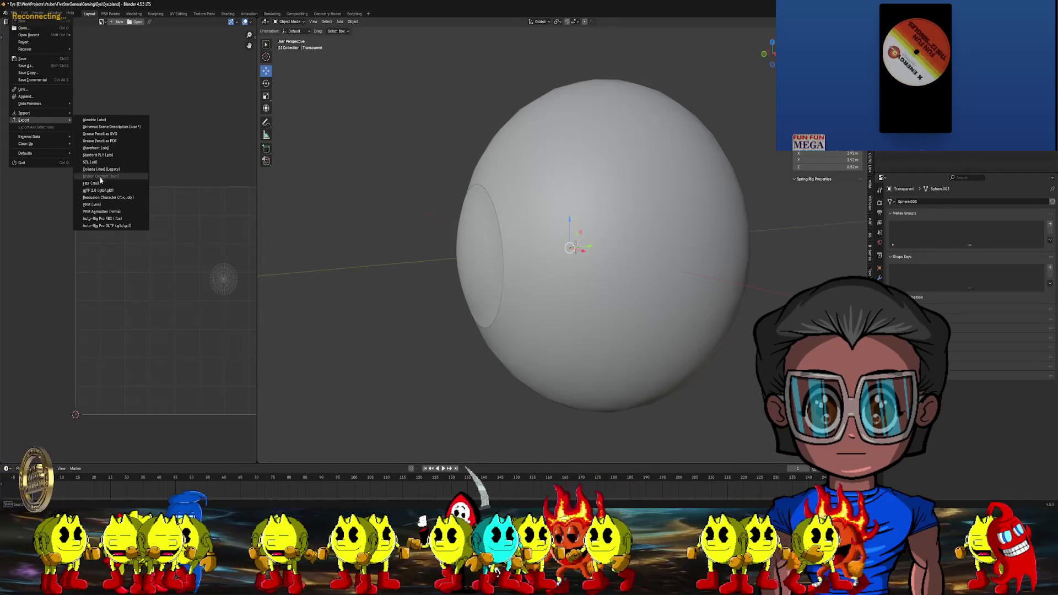
pyautogui.click(97, 147)
pyautogui.doubleClick(469, 207)
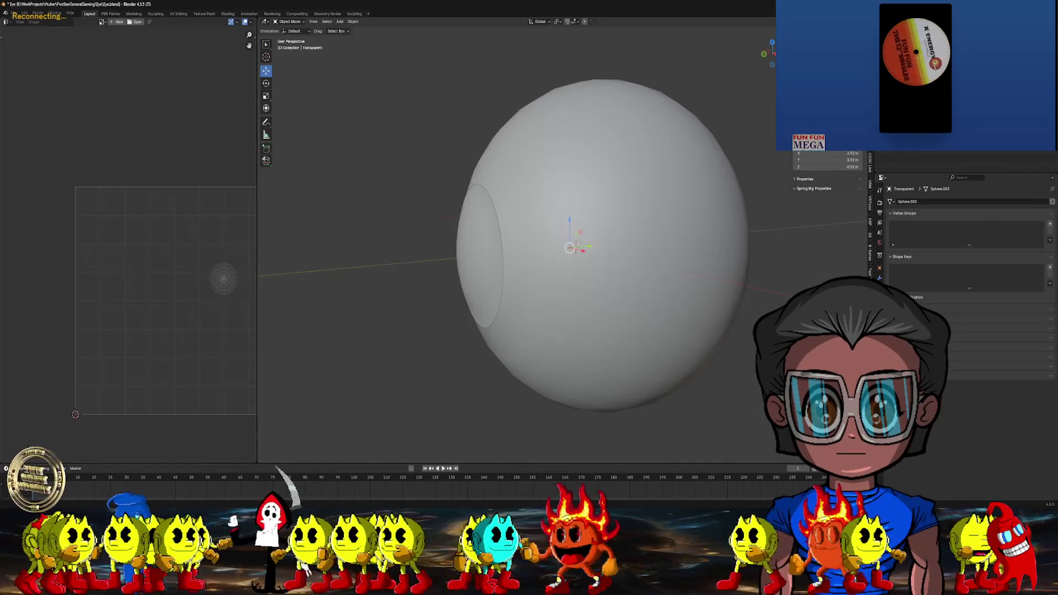
pyautogui.hotkey('ctrl', 'q')
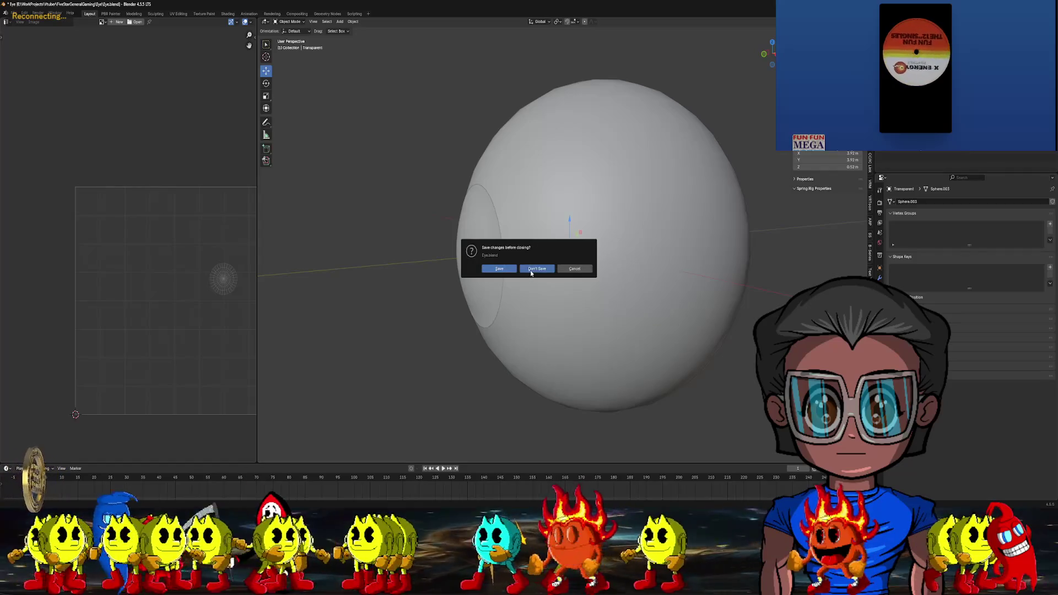
pyautogui.click(531, 270)
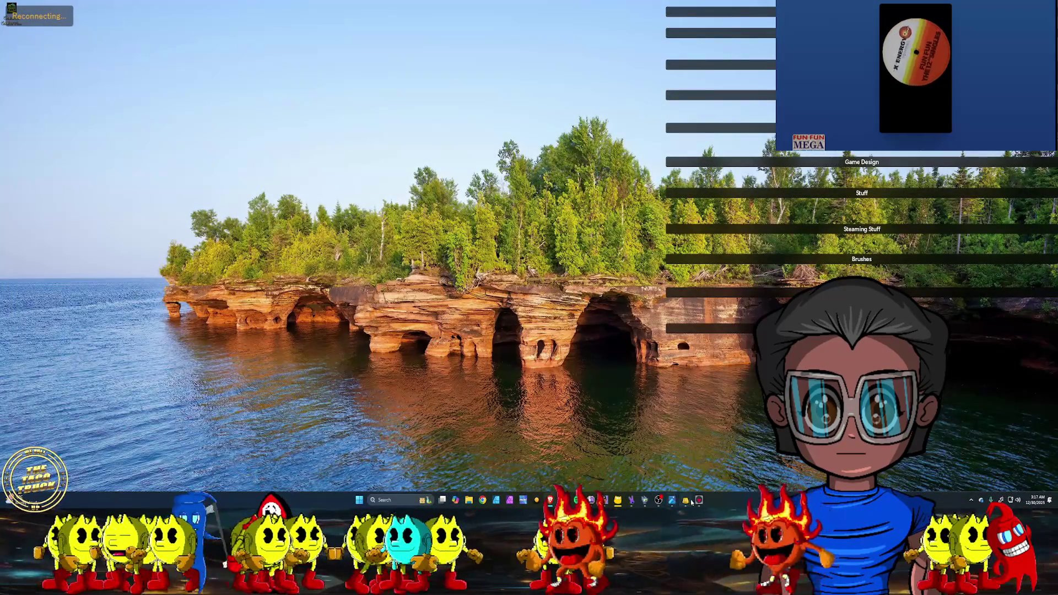
# Bring Marmoset back up and drag a material onto the cornea so the brown iris shows beneath it
pyautogui.click(687, 500)
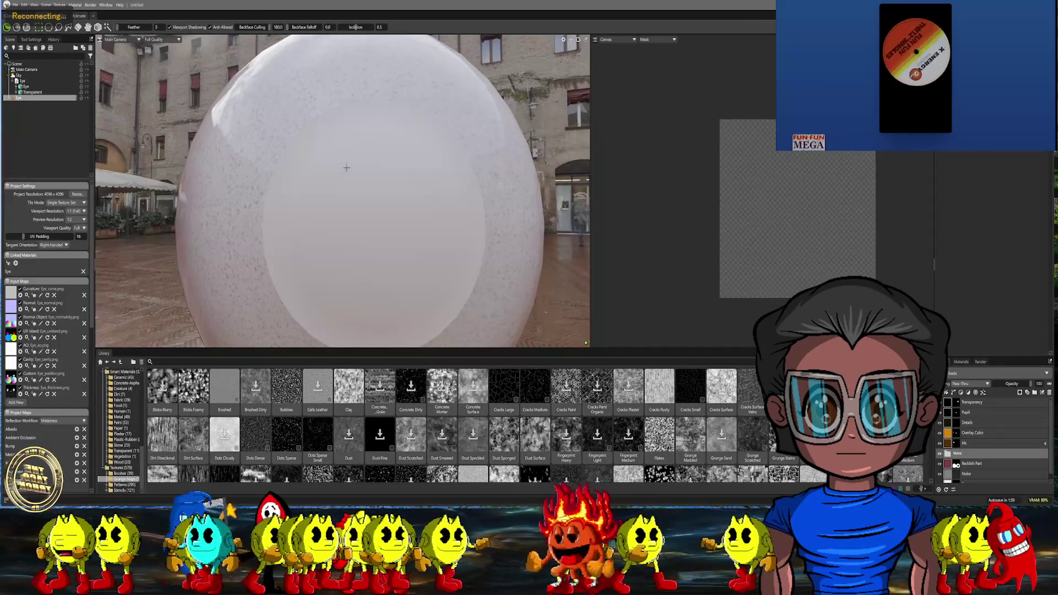
pyautogui.moveTo(388, 122)
pyautogui.keyDown('alt'); pyautogui.mouseDown()
pyautogui.moveTo(494, 133)
pyautogui.moveTo(389, 165)
pyautogui.mouseUp(); pyautogui.keyUp('alt')
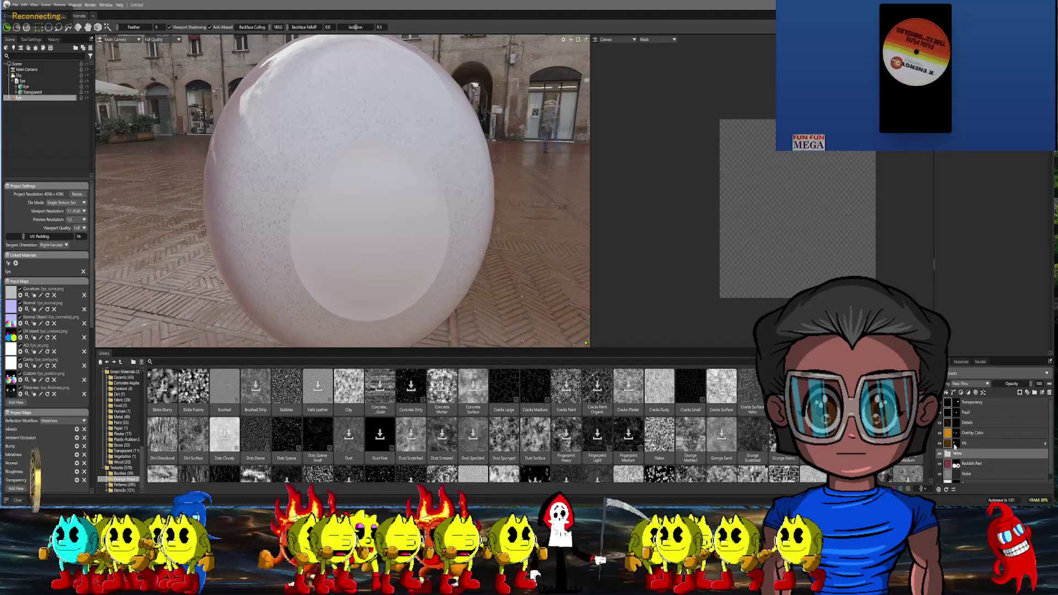
pyautogui.click(955, 409)
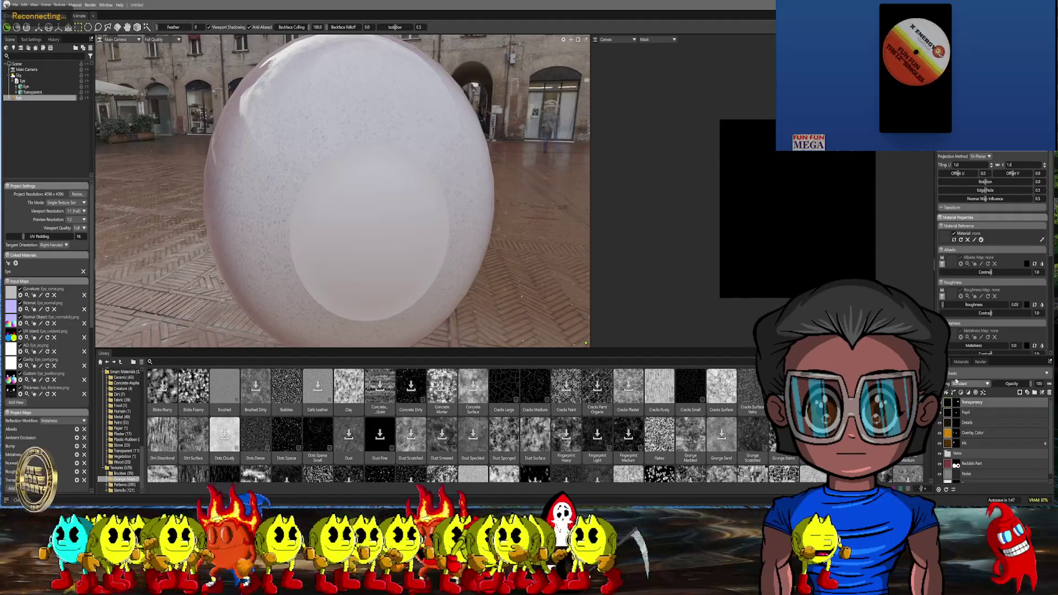
pyautogui.click(962, 363)
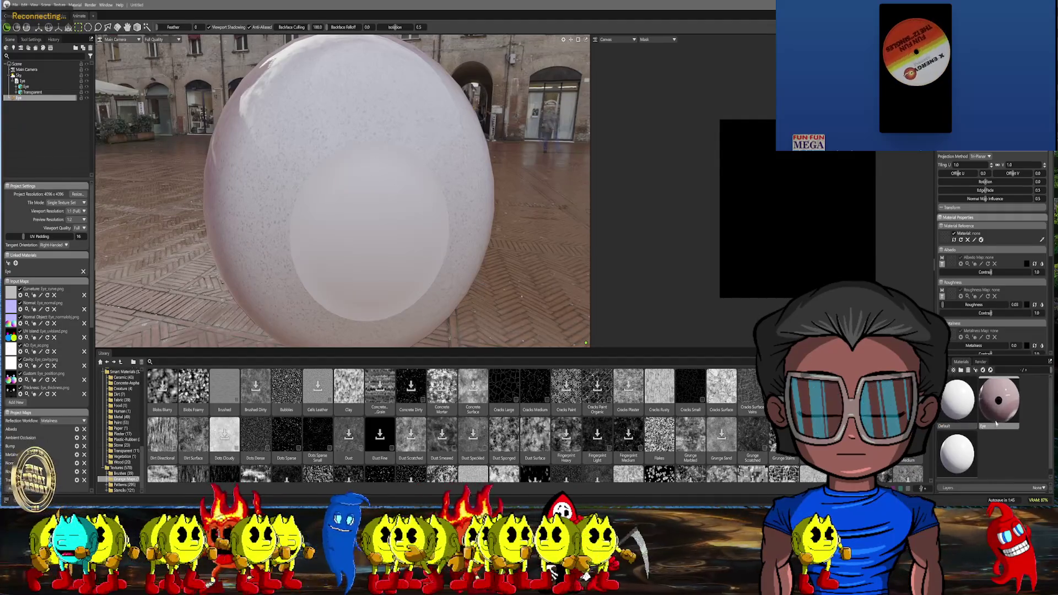
pyautogui.moveTo(999, 401); pyautogui.dragTo(394, 236)
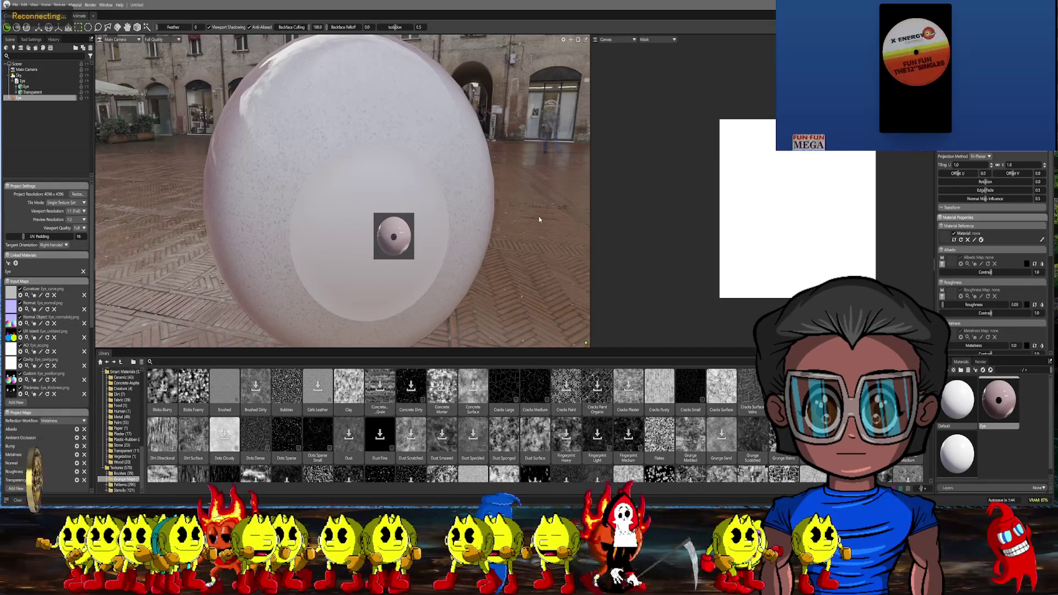
pyautogui.keyDown('alt'); pyautogui.moveTo(539, 217); pyautogui.dragTo(576, 50); pyautogui.keyUp('alt')
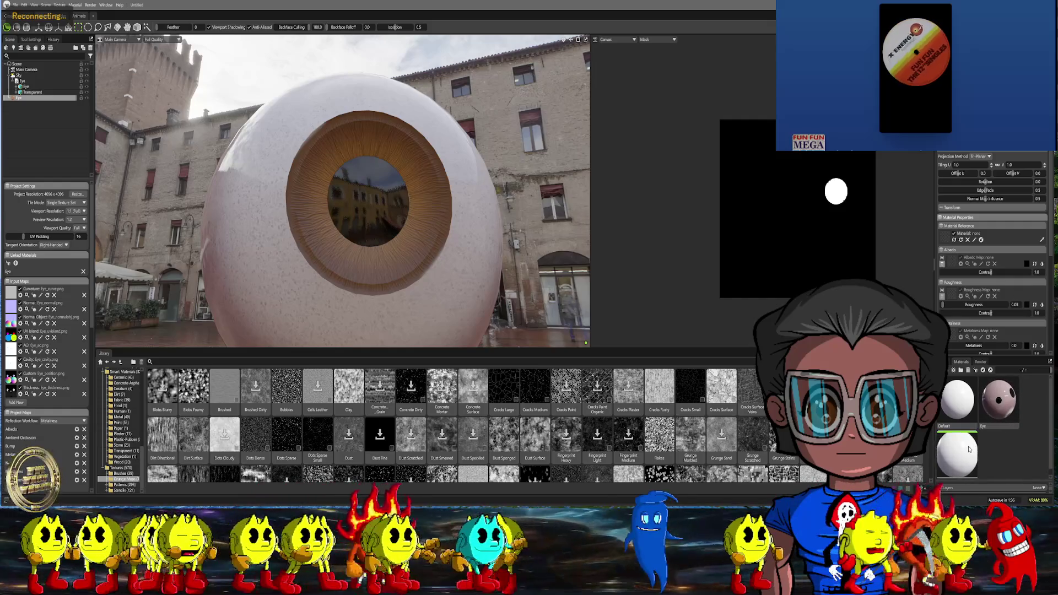
# Delete the unused extra material and make the Eye material partly transparent
pyautogui.rightClick(963, 450)
pyautogui.click(988, 450)
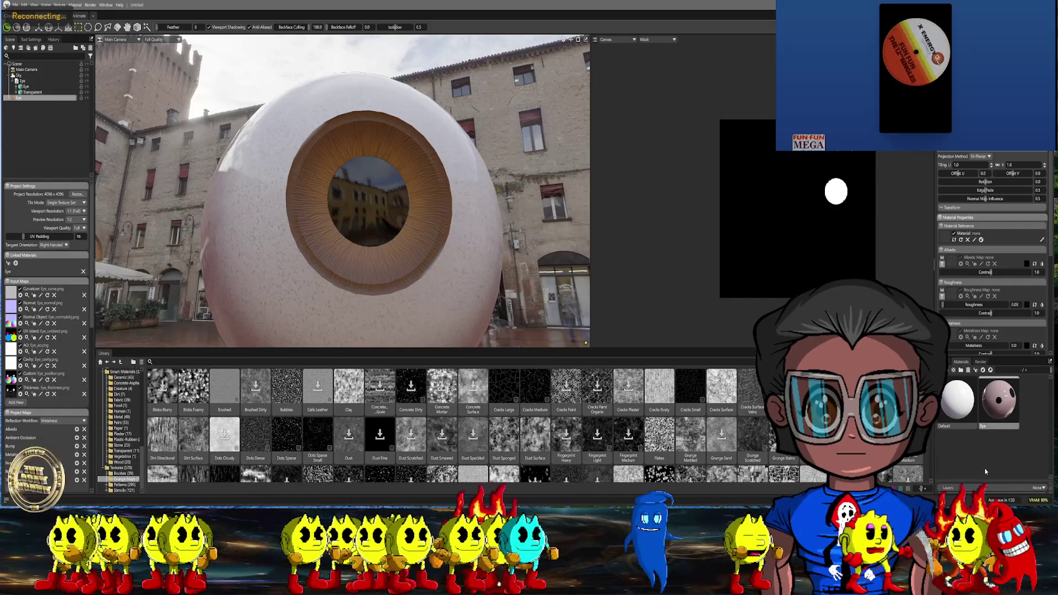
pyautogui.doubleClick(989, 388)
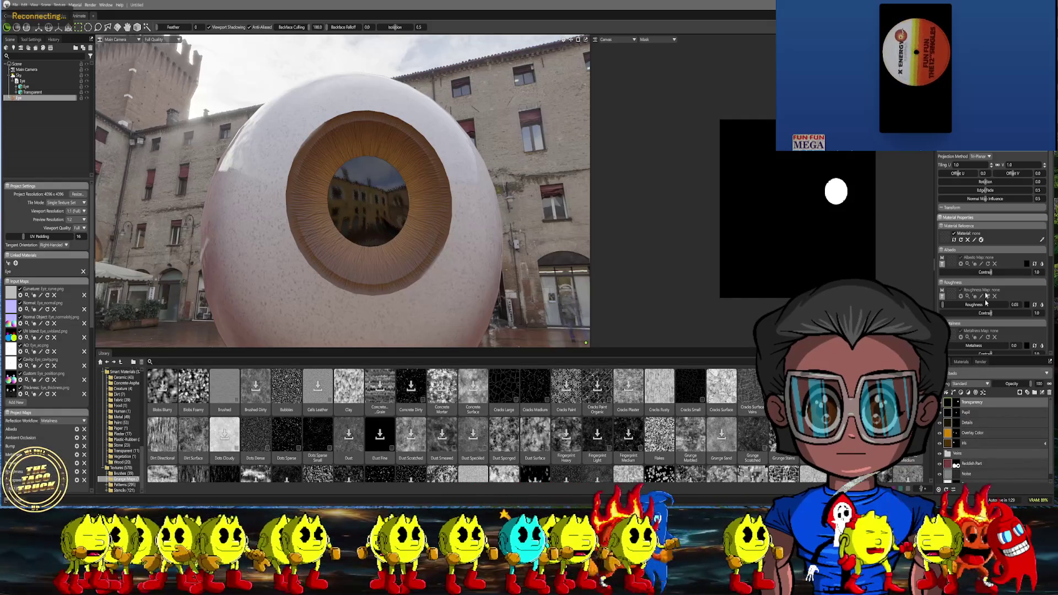
pyautogui.scroll(-4, 986, 302)
pyautogui.scroll(-4, 986, 298)
pyautogui.moveTo(970, 339)
pyautogui.mouseDown()
pyautogui.moveTo(986, 338)
pyautogui.moveTo(975, 339)
pyautogui.mouseUp()
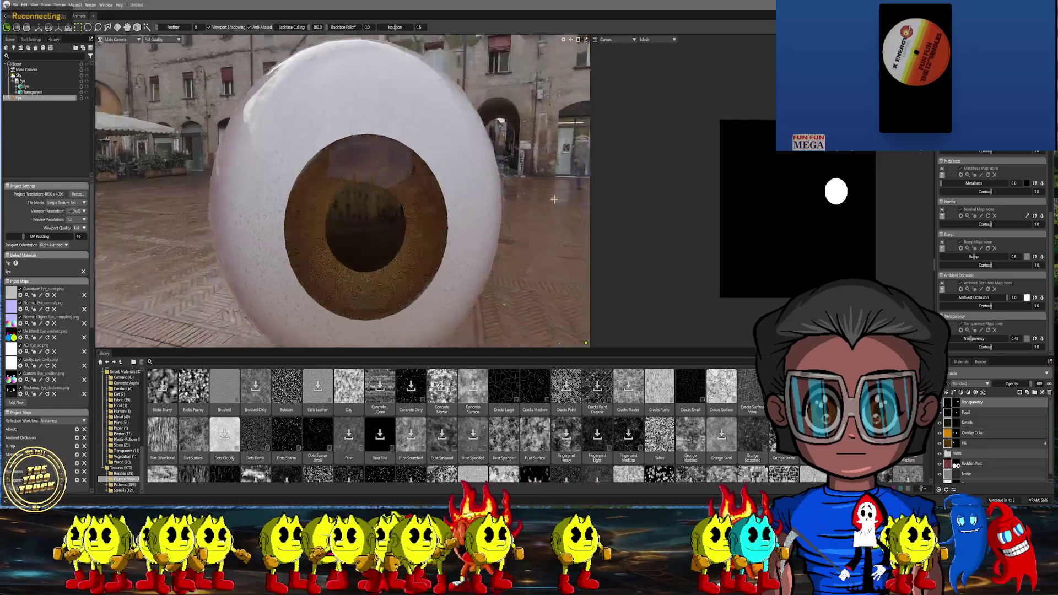
# Retune the cornea transparency slider while checking the iris, then reach the material colour swatch
pyautogui.keyDown('alt'); pyautogui.moveTo(413, 199); pyautogui.dragTo(535, 196); pyautogui.keyUp('alt')
pyautogui.keyDown('alt'); pyautogui.moveTo(559, 231); pyautogui.dragTo(551, 257); pyautogui.keyUp('alt')
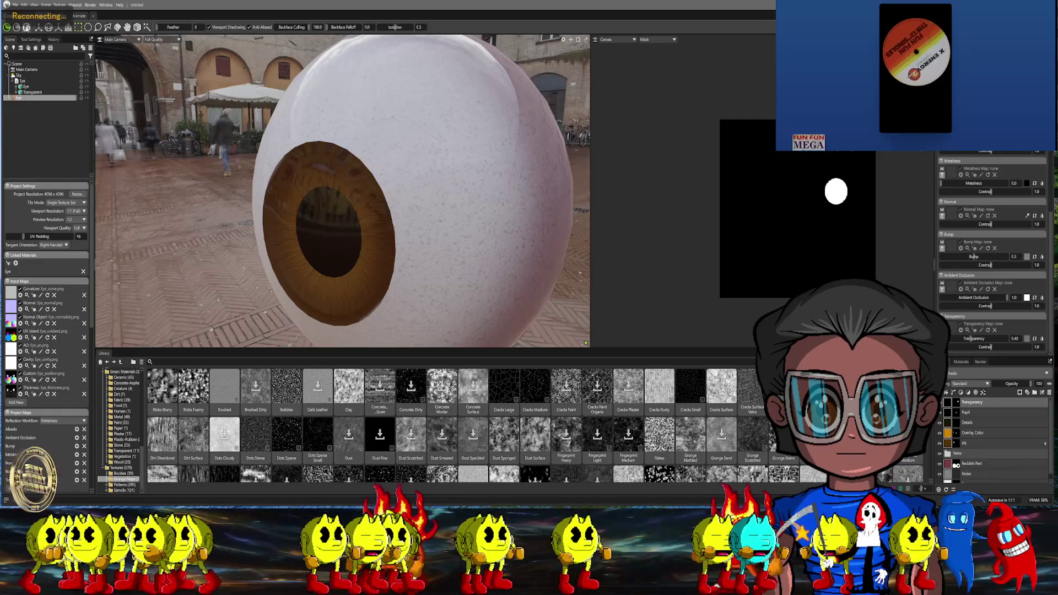
pyautogui.keyDown('alt'); pyautogui.moveTo(191, 148); pyautogui.dragTo(306, 177); pyautogui.keyUp('alt')
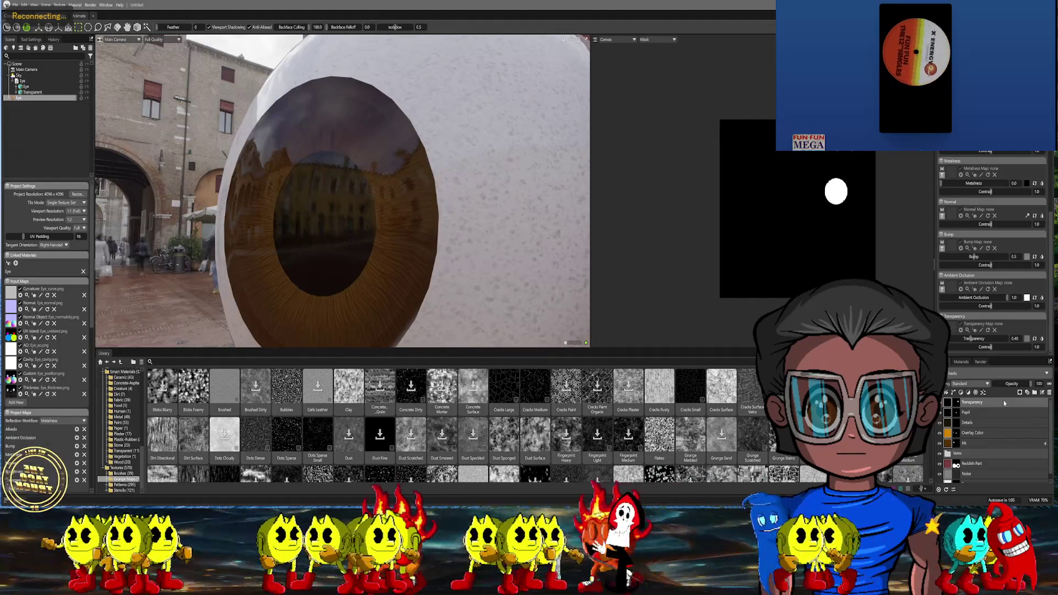
pyautogui.moveTo(976, 338); pyautogui.dragTo(965, 338)
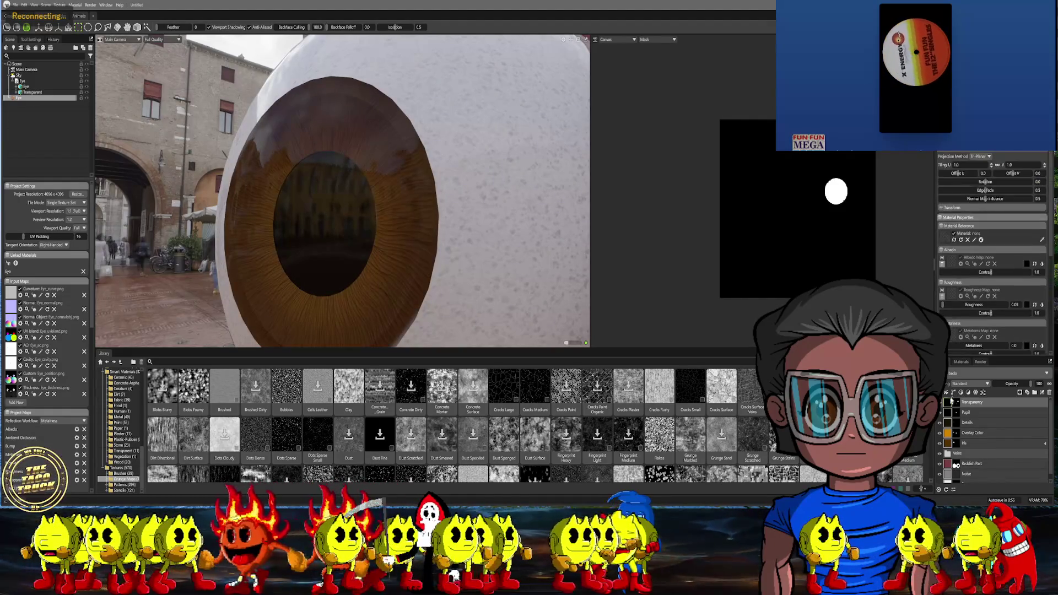
pyautogui.click(1028, 265)
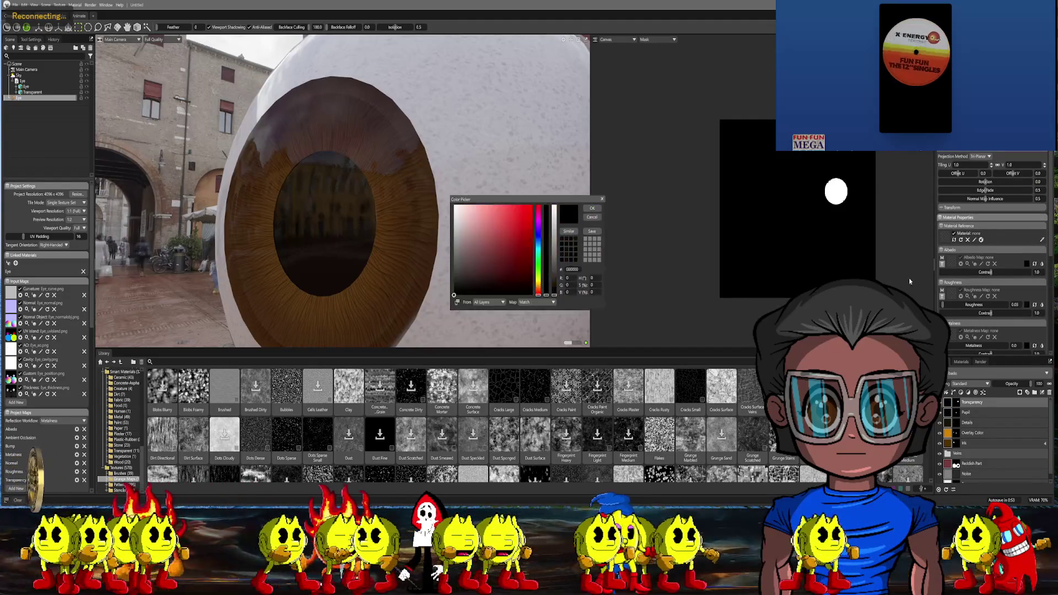
# Try grey, near-black and dark blue material colours in the Color Picker, then close it
pyautogui.click(457, 233)
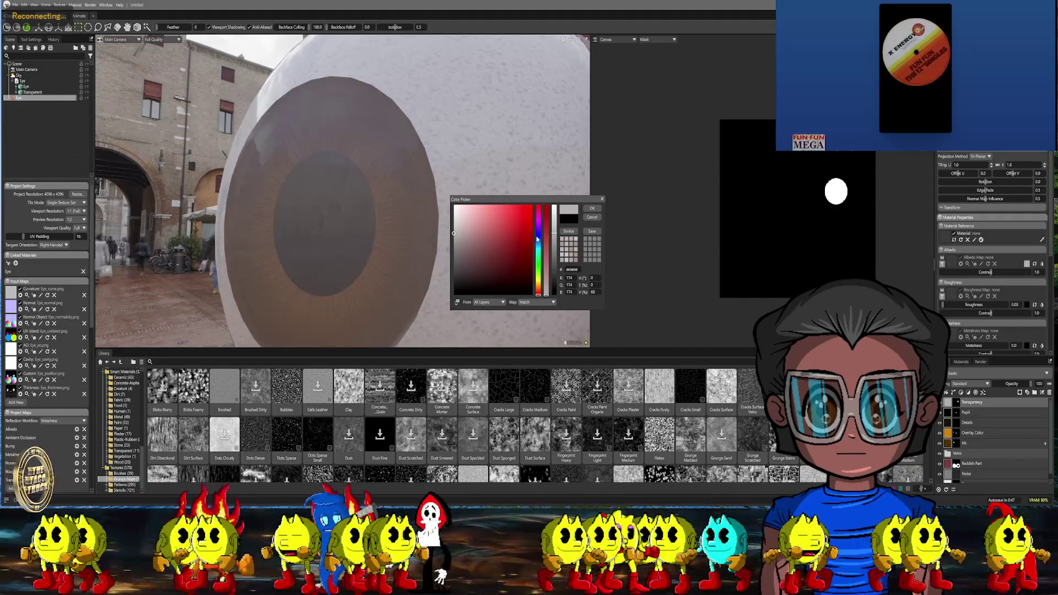
pyautogui.click(453, 273)
pyautogui.moveTo(454, 284)
pyautogui.mouseDown()
pyautogui.moveTo(454, 294)
pyautogui.moveTo(452, 240)
pyautogui.mouseUp()
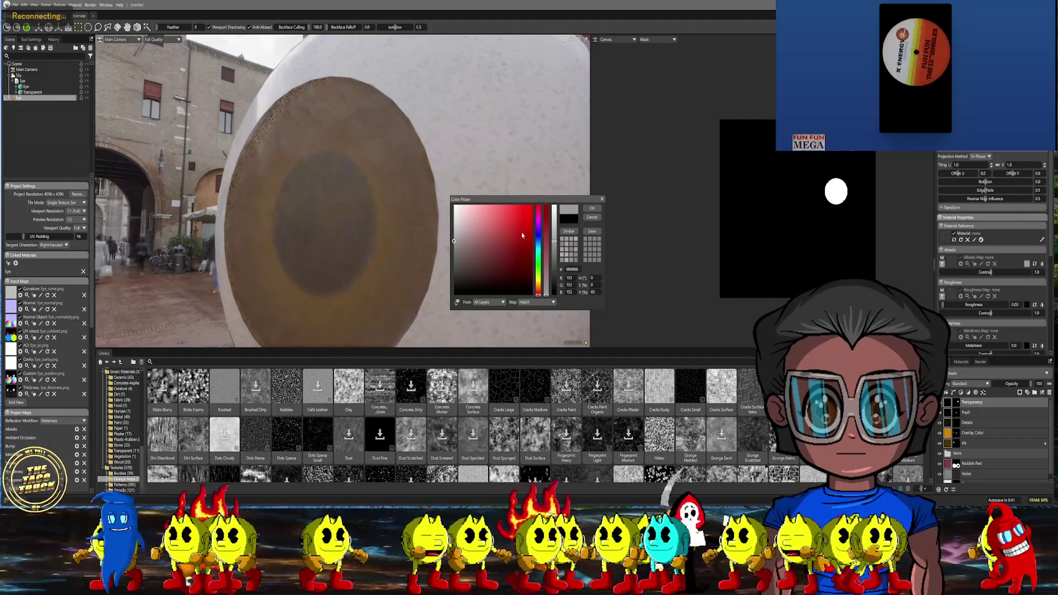
pyautogui.click(539, 248)
pyautogui.moveTo(462, 255)
pyautogui.mouseDown()
pyautogui.moveTo(533, 248)
pyautogui.moveTo(464, 245)
pyautogui.mouseUp()
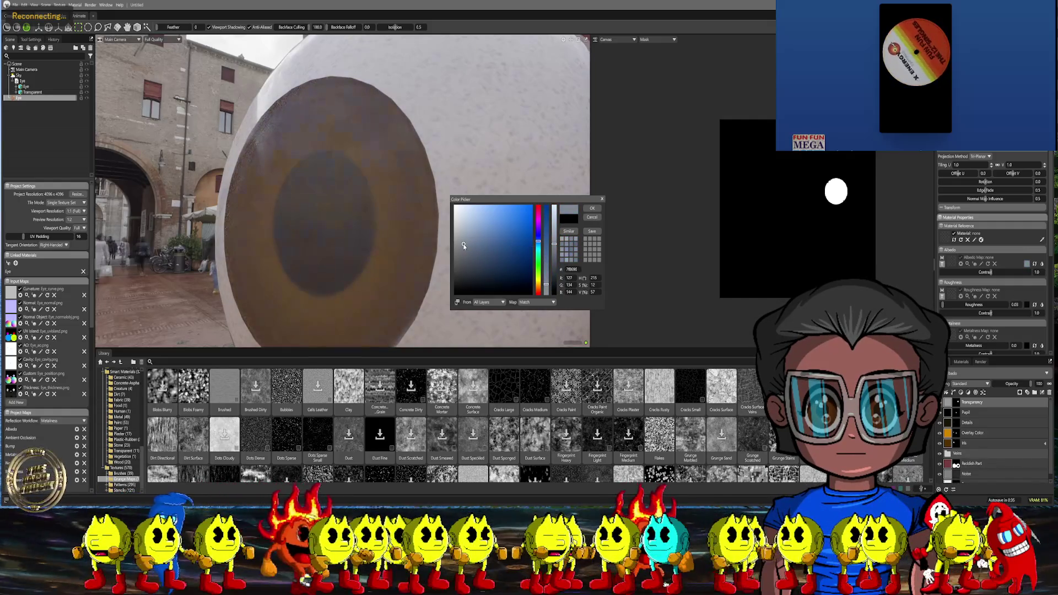
pyautogui.click(598, 202)
pyautogui.scroll(-5, 463, 168)
# Reopen the picker and set the material colour to black, confirming with OK
pyautogui.moveTo(462, 167); pyautogui.dragTo(508, 225)
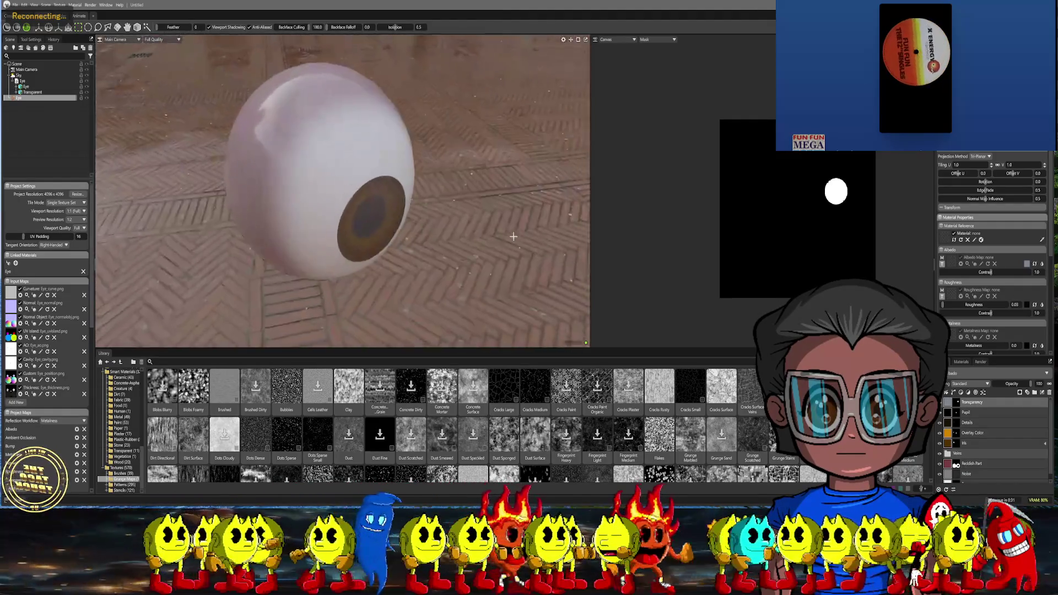
pyautogui.scroll(1, 508, 225)
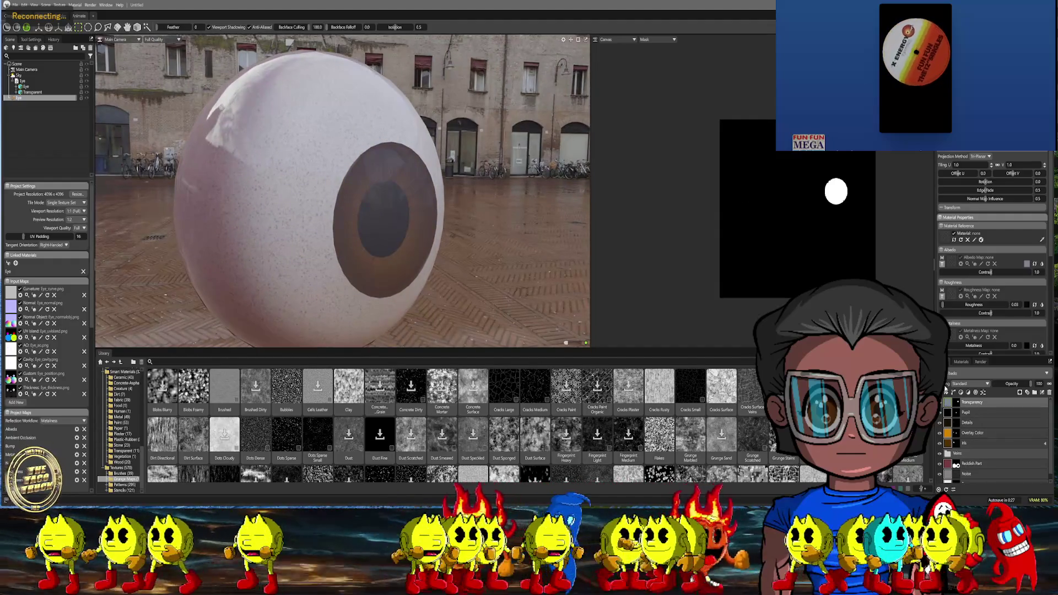
pyautogui.click(1028, 265)
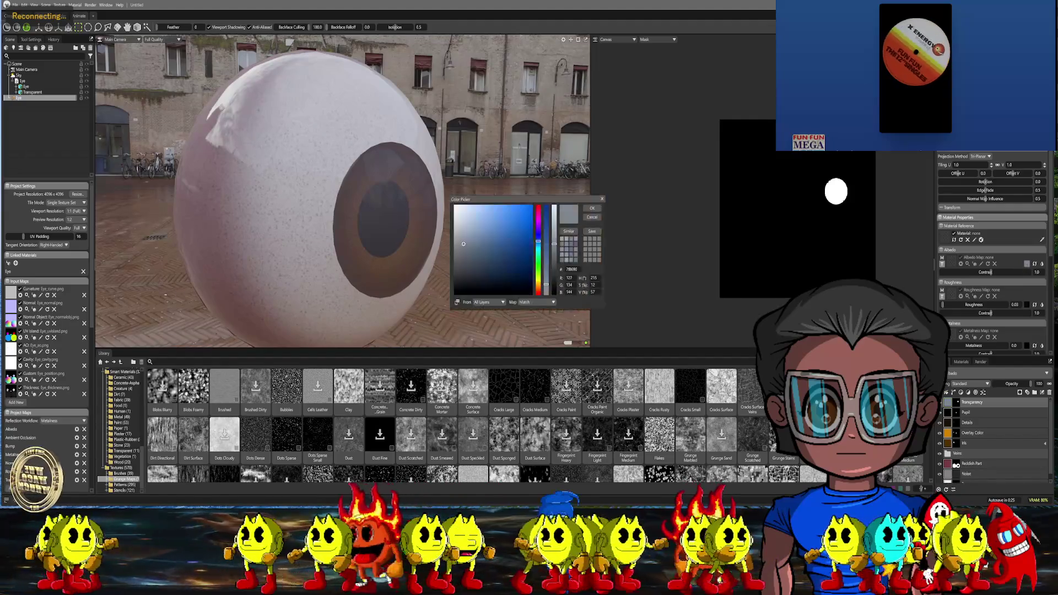
pyautogui.moveTo(497, 248); pyautogui.dragTo(454, 298)
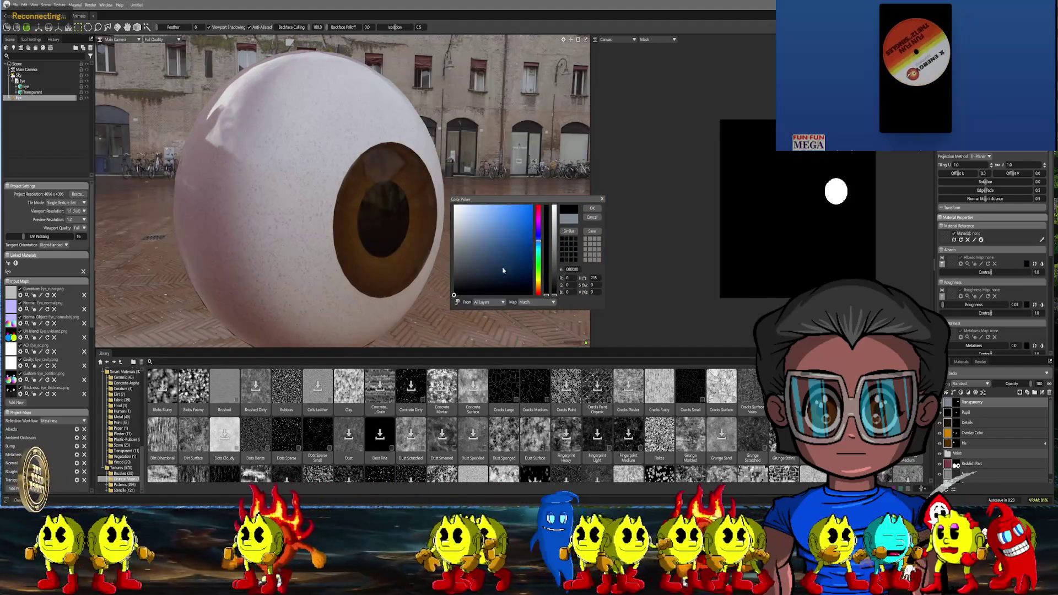
pyautogui.click(592, 217)
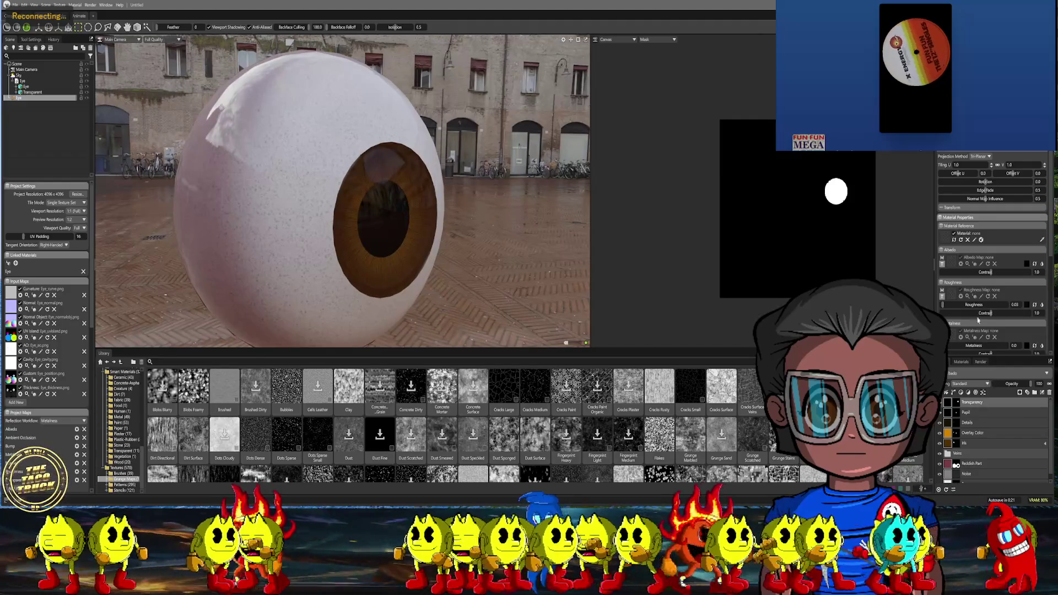
pyautogui.scroll(-5, 978, 321)
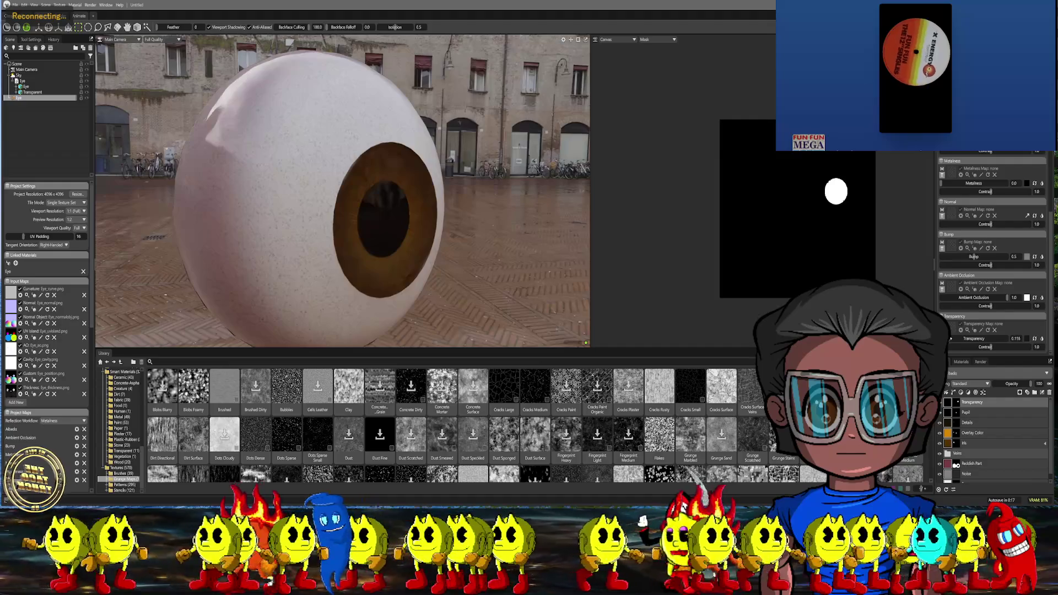
# Orbit onto the iris, check the Tool Settings tab and browse the View menu of panels
pyautogui.keyDown('alt'); pyautogui.moveTo(534, 244); pyautogui.dragTo(463, 273); pyautogui.keyUp('alt')
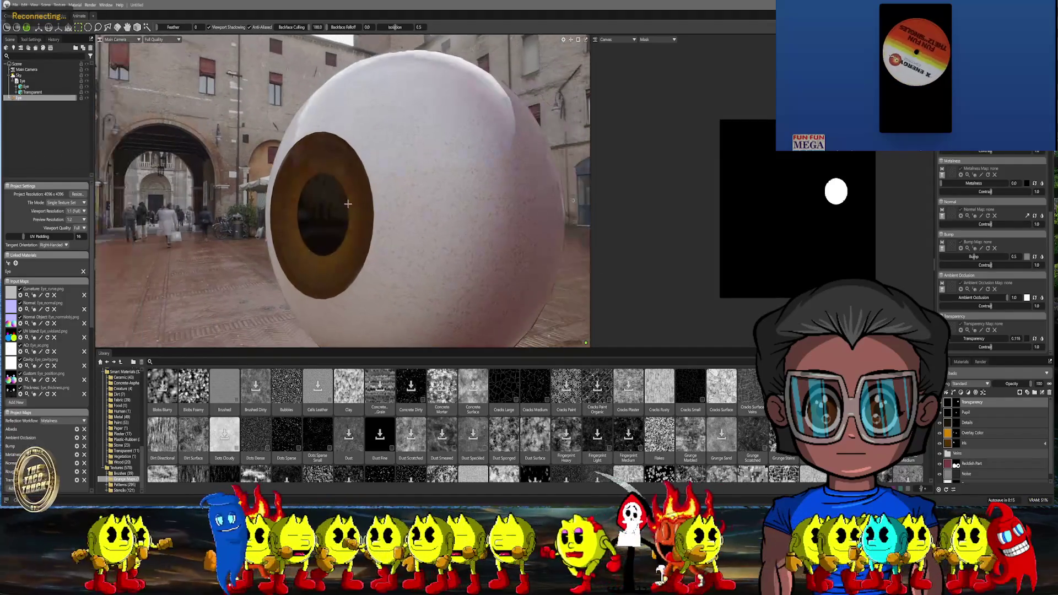
pyautogui.scroll(4, 422, 305)
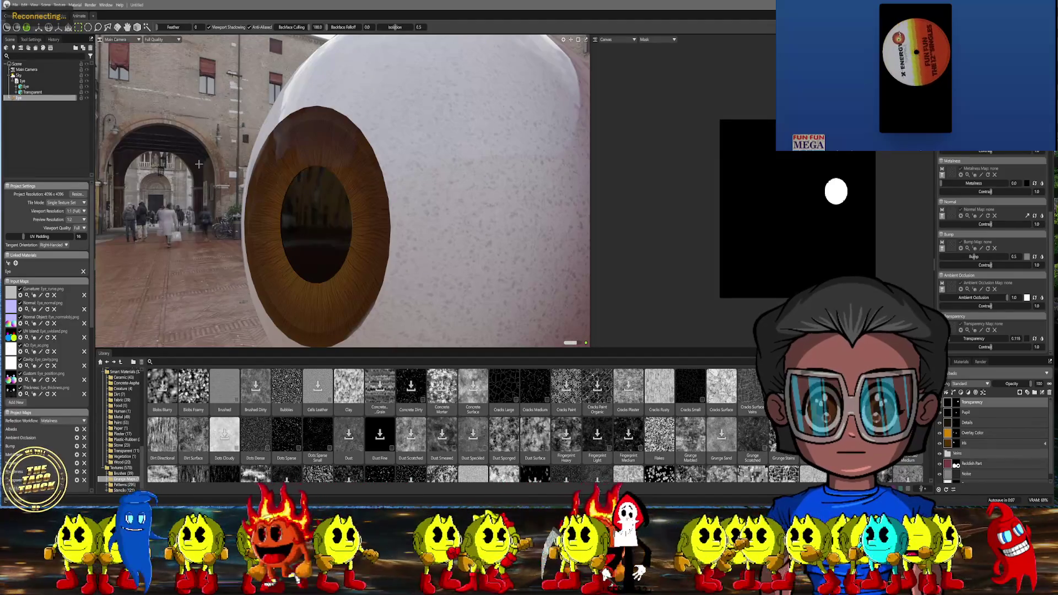
pyautogui.moveTo(372, 182)
pyautogui.keyDown('alt'); pyautogui.mouseDown()
pyautogui.moveTo(186, 159)
pyautogui.moveTo(132, 99)
pyautogui.mouseUp(); pyautogui.keyUp('alt')
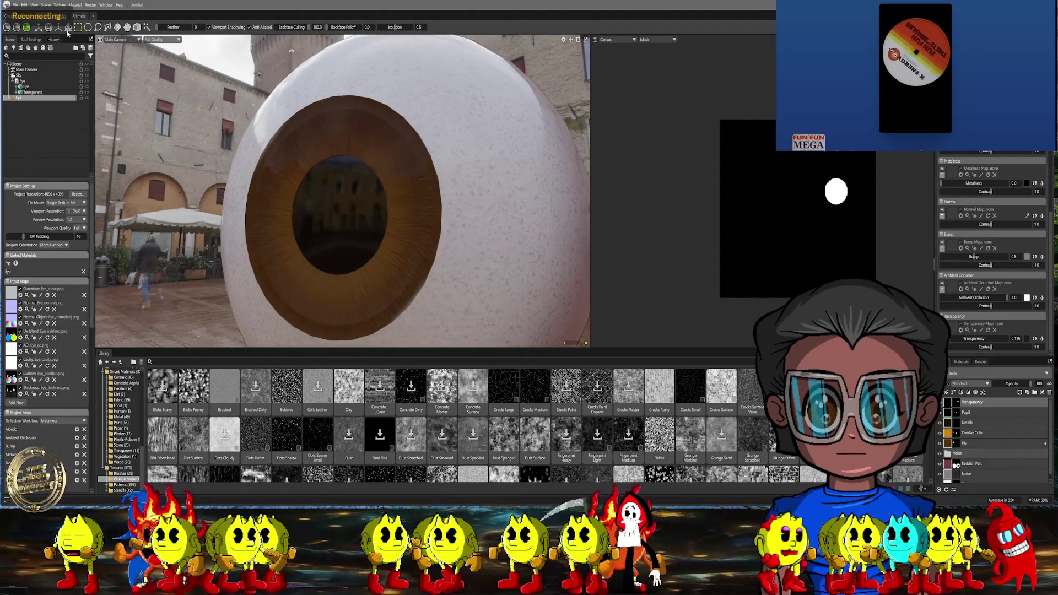
pyautogui.click(34, 40)
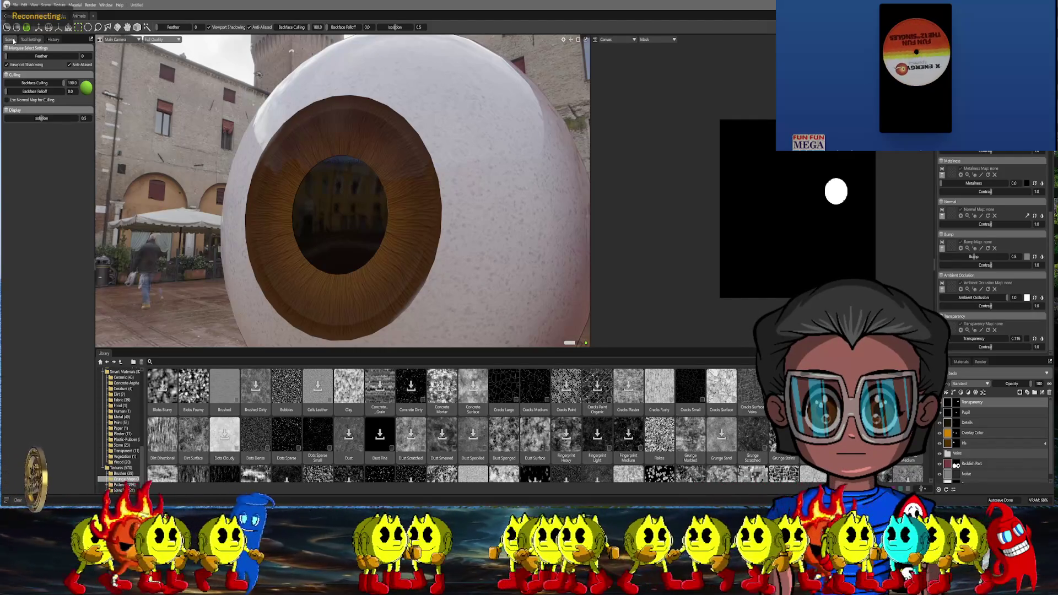
pyautogui.click(13, 40)
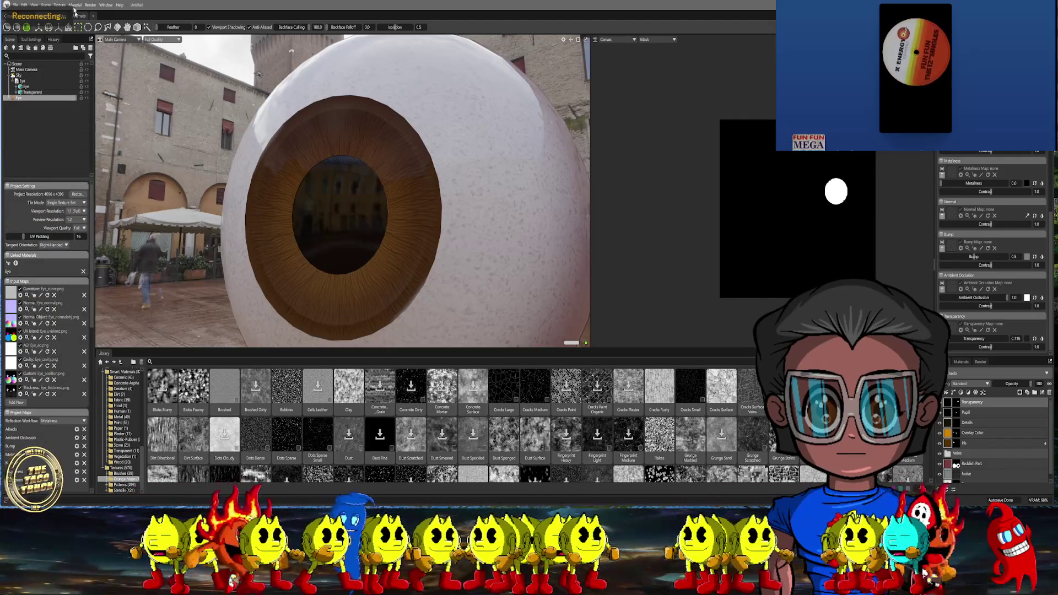
pyautogui.click(36, 5)
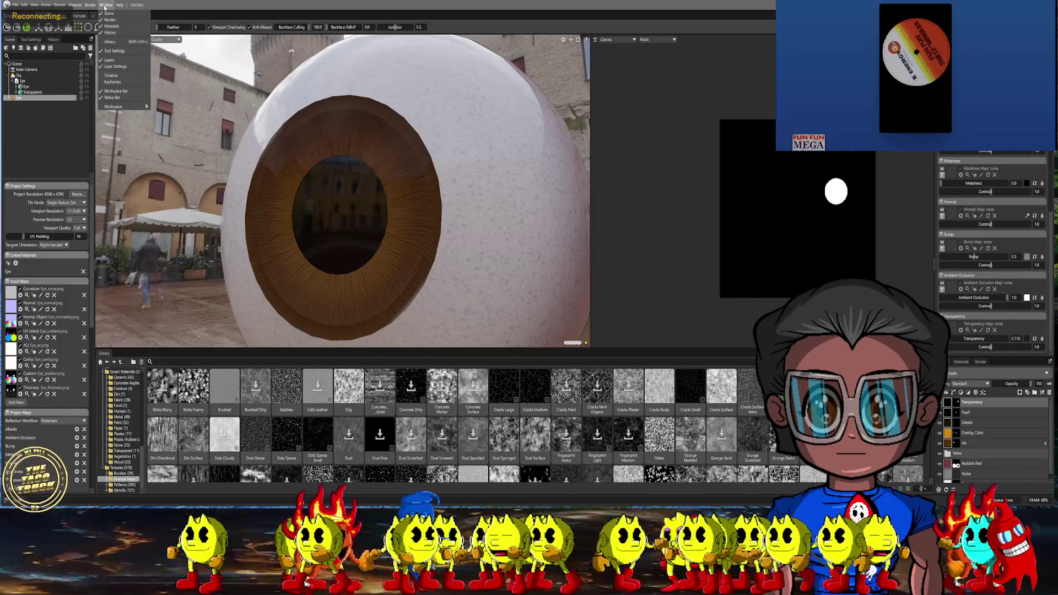
pyautogui.click(233, 30)
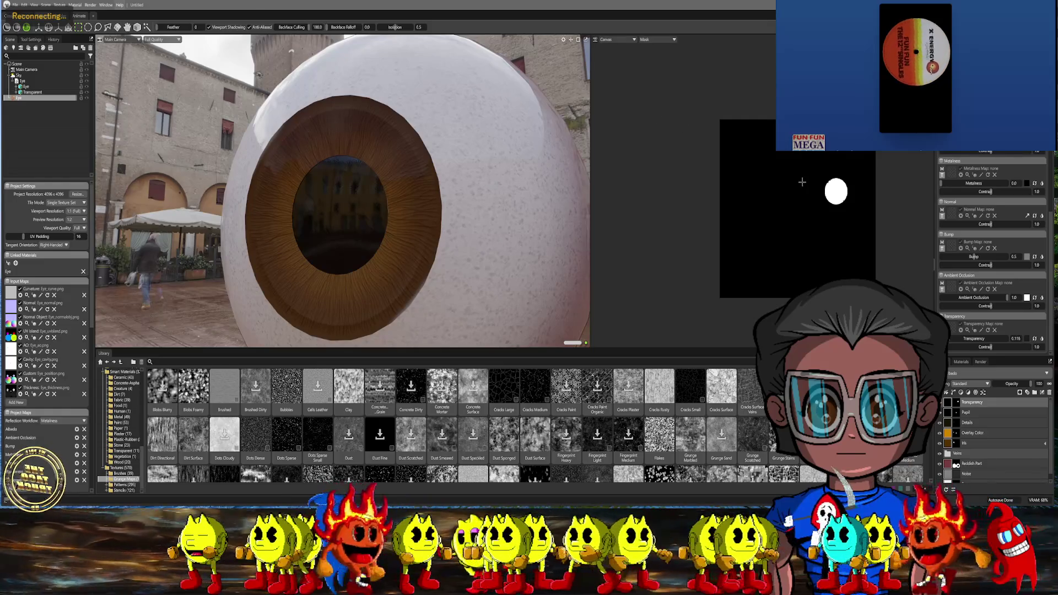
# Select the Eye mesh in the Scene outliner to show its object settings
pyautogui.click(23, 89)
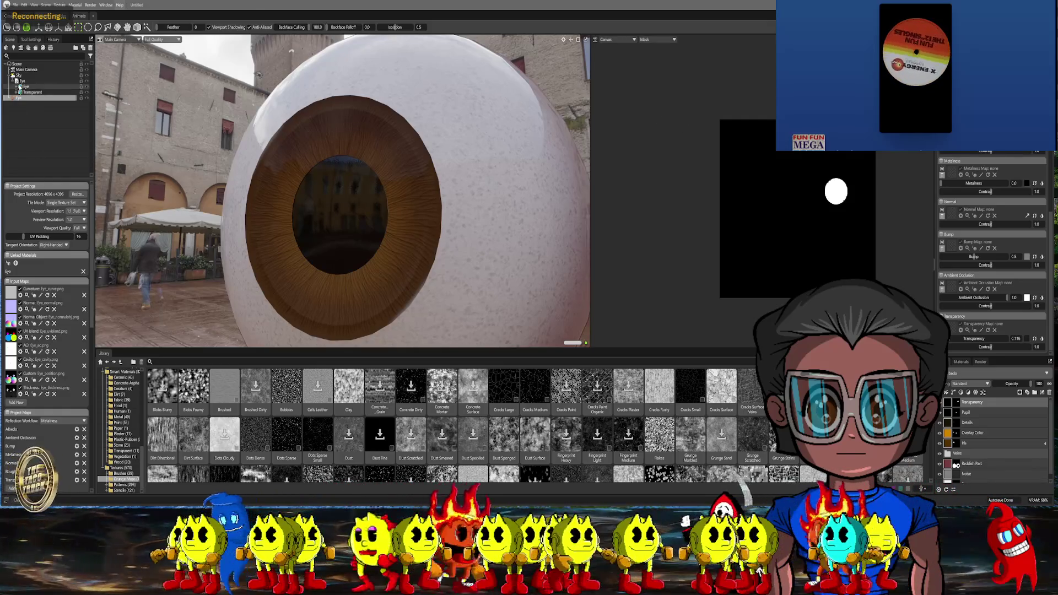
pyautogui.click(23, 83)
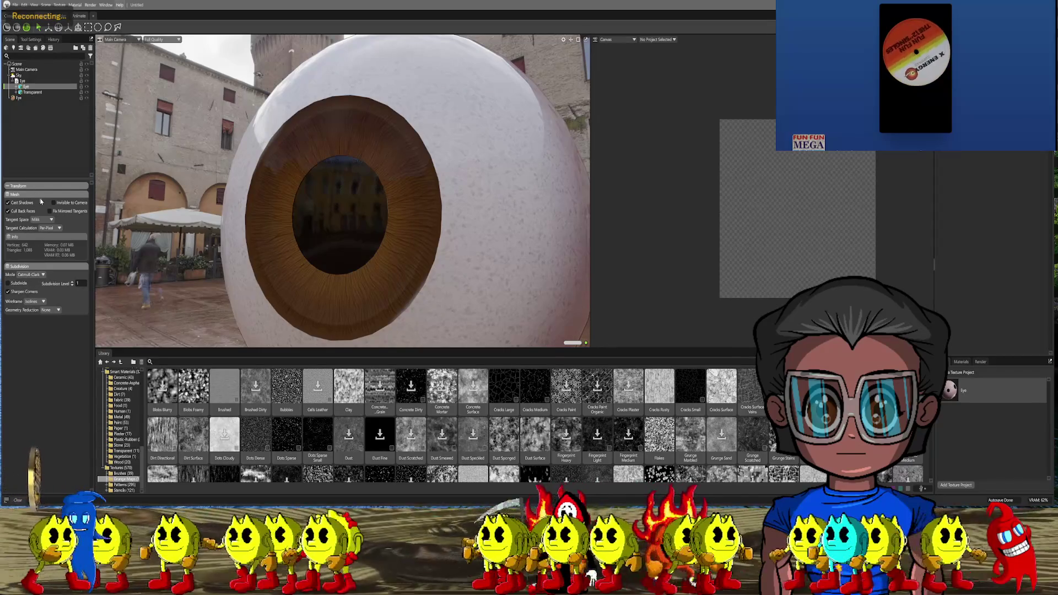
# Reselect the eye material layer, then launch File Explorer from the taskbar
pyautogui.click(23, 98)
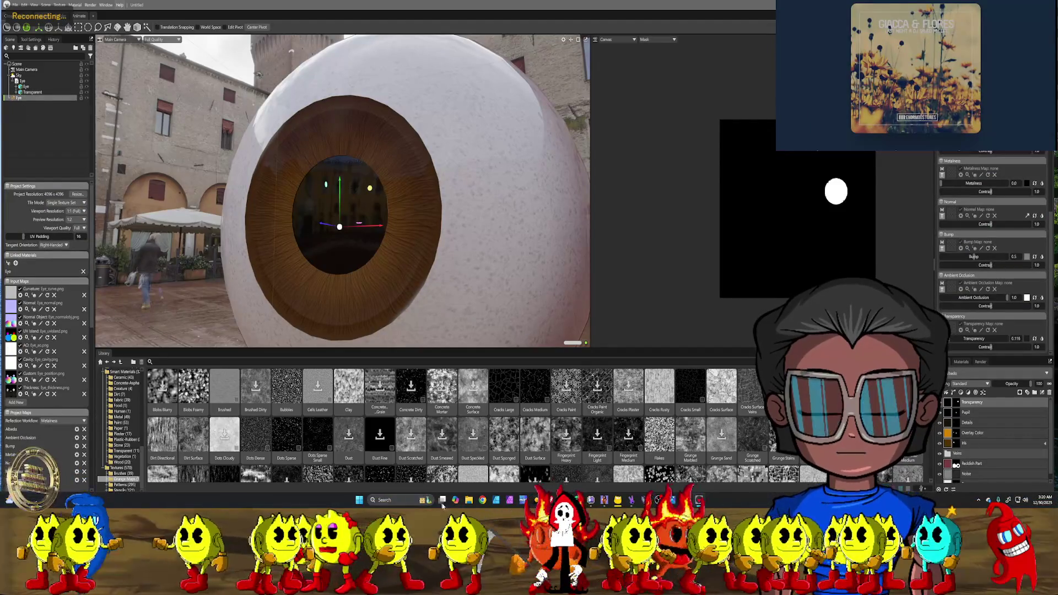
pyautogui.click(454, 499)
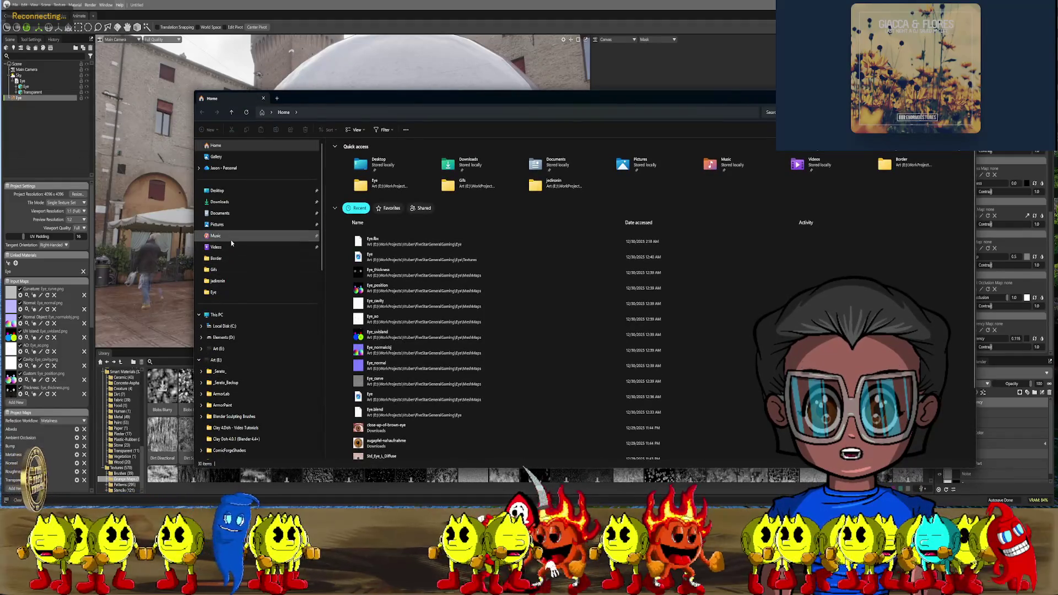
# Navigate Art > WorkProjects > Vtuber > Eye > MeshMaps to the baked images
pyautogui.click(227, 354)
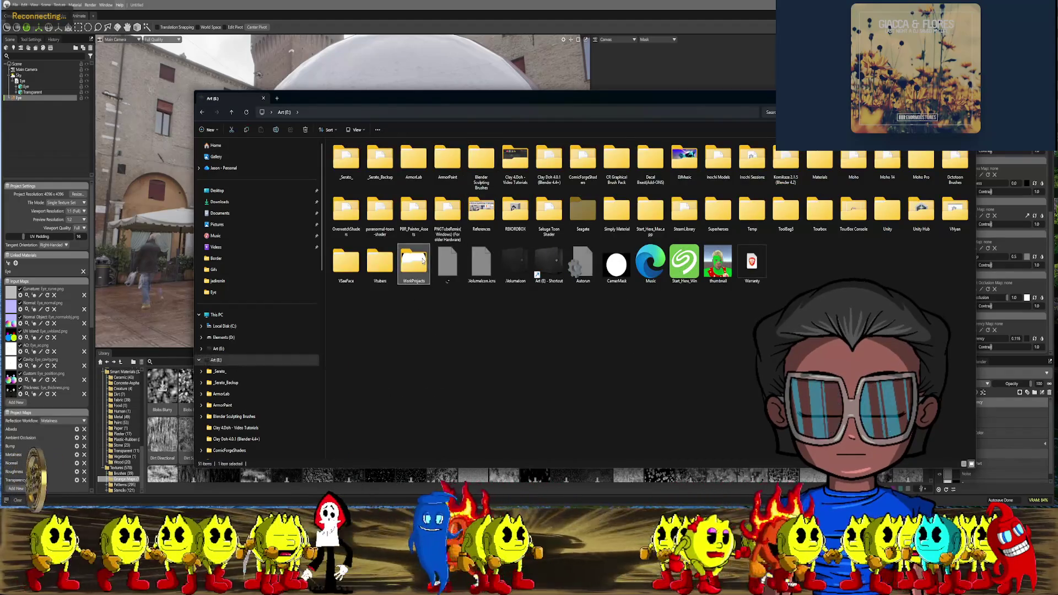
pyautogui.doubleClick(415, 263)
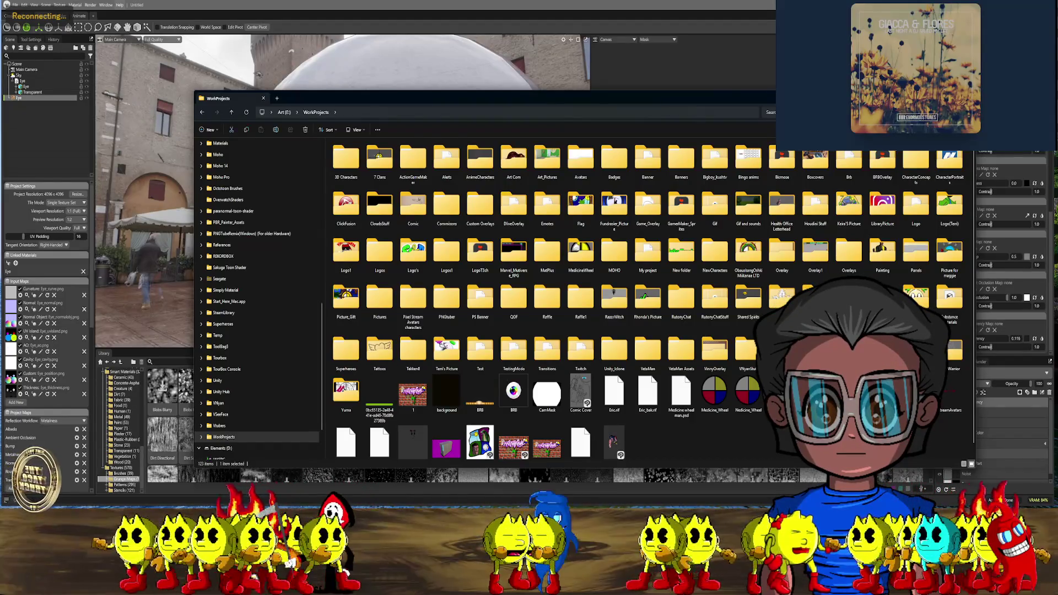
pyautogui.doubleClick(413, 355)
pyautogui.doubleClick(358, 177)
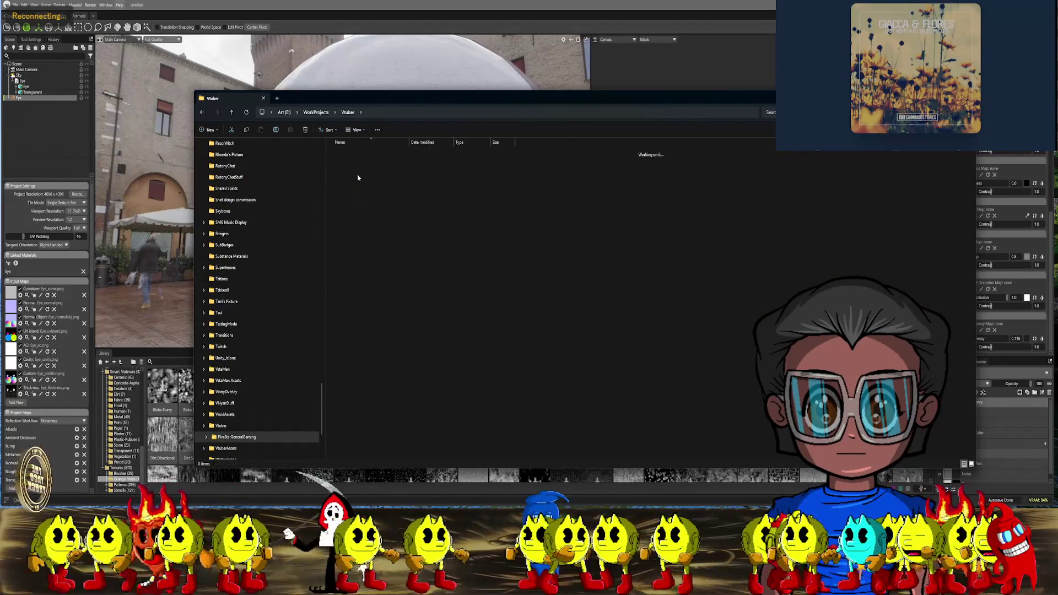
pyautogui.doubleClick(345, 156)
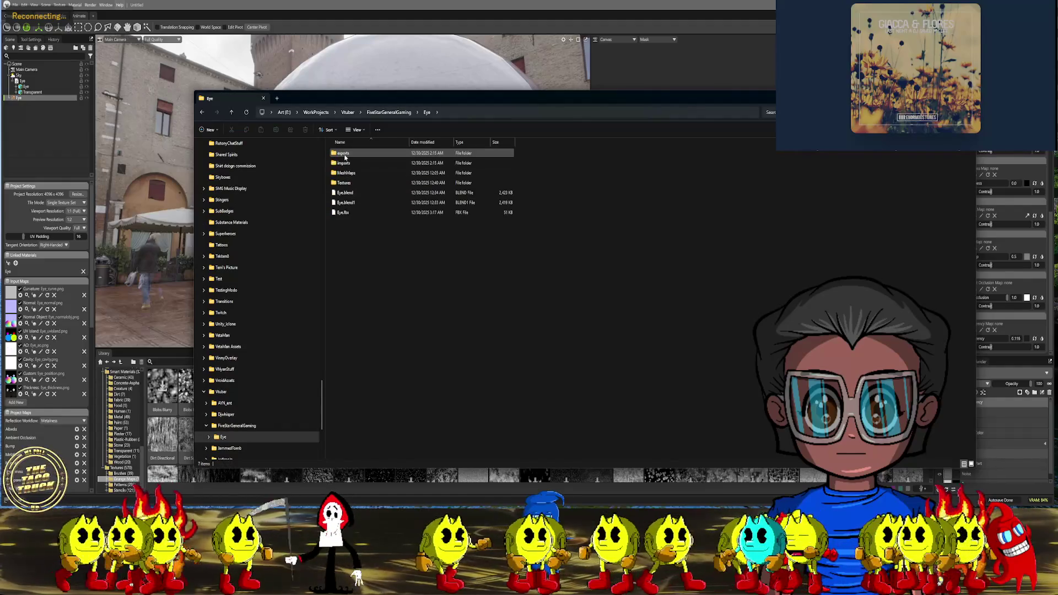
pyautogui.doubleClick(346, 173)
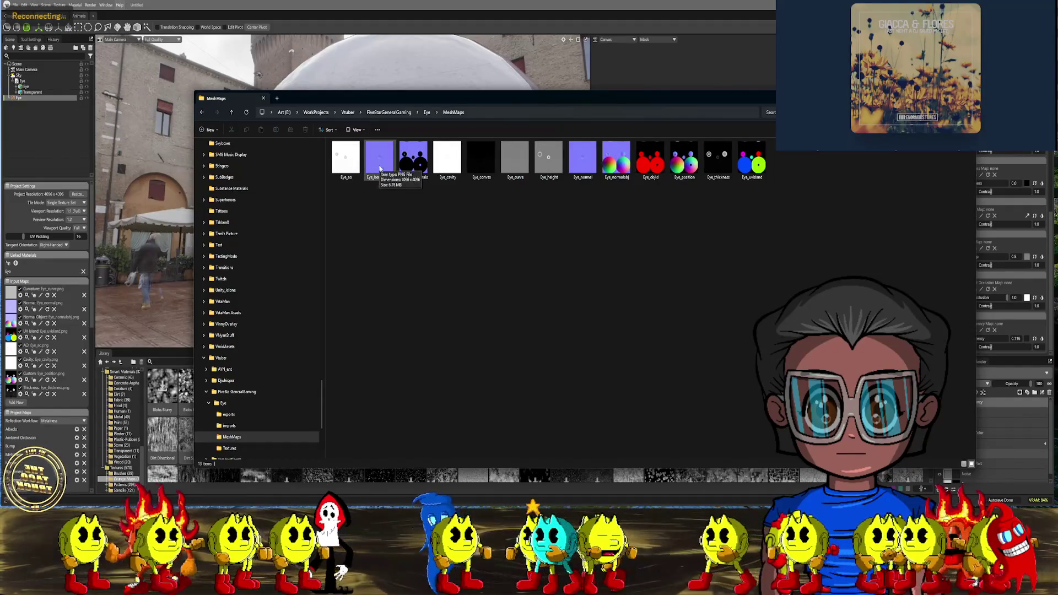
# Preview Eye_normal and Eye_normalobj full size, then close the viewer and leave Explorer
pyautogui.click(584, 157)
pyautogui.doubleClick(584, 158)
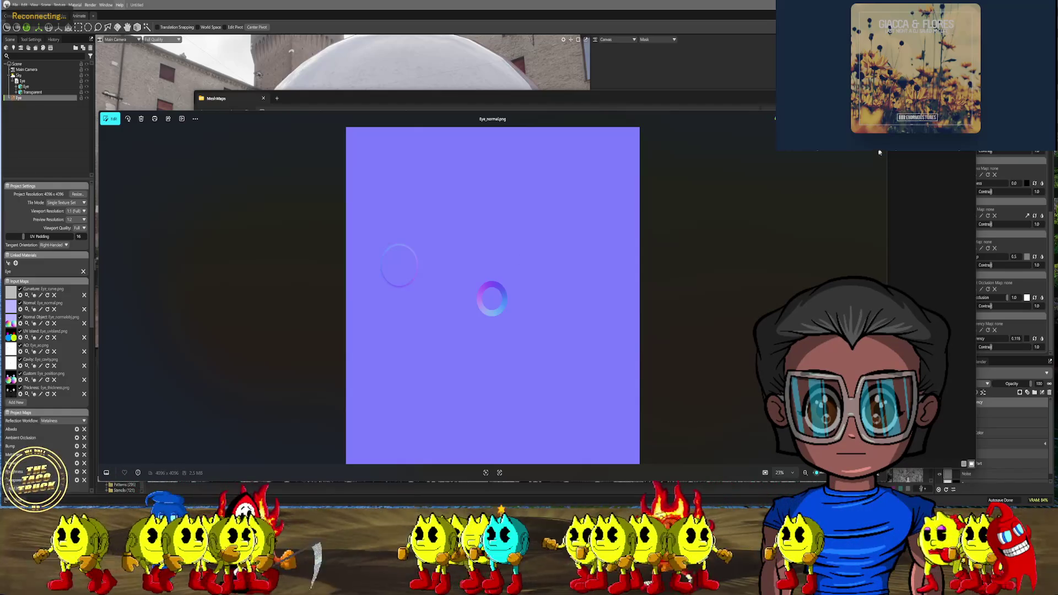
pyautogui.press('Escape')
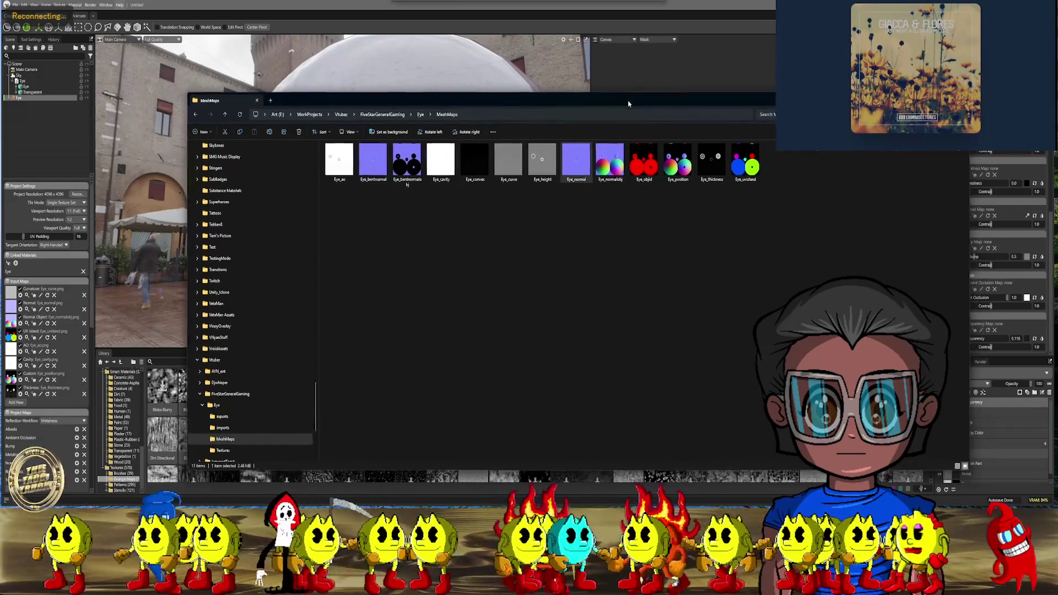
pyautogui.moveTo(635, 102); pyautogui.dragTo(618, 116)
pyautogui.doubleClick(599, 172)
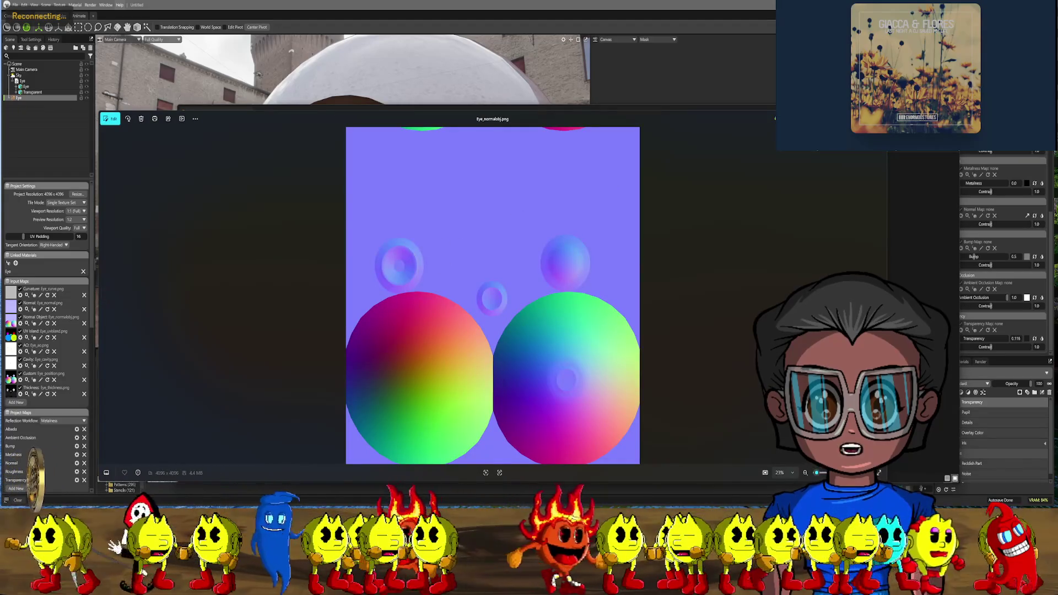
pyautogui.press('Escape')
pyautogui.hotkey('alt', 'Tab')
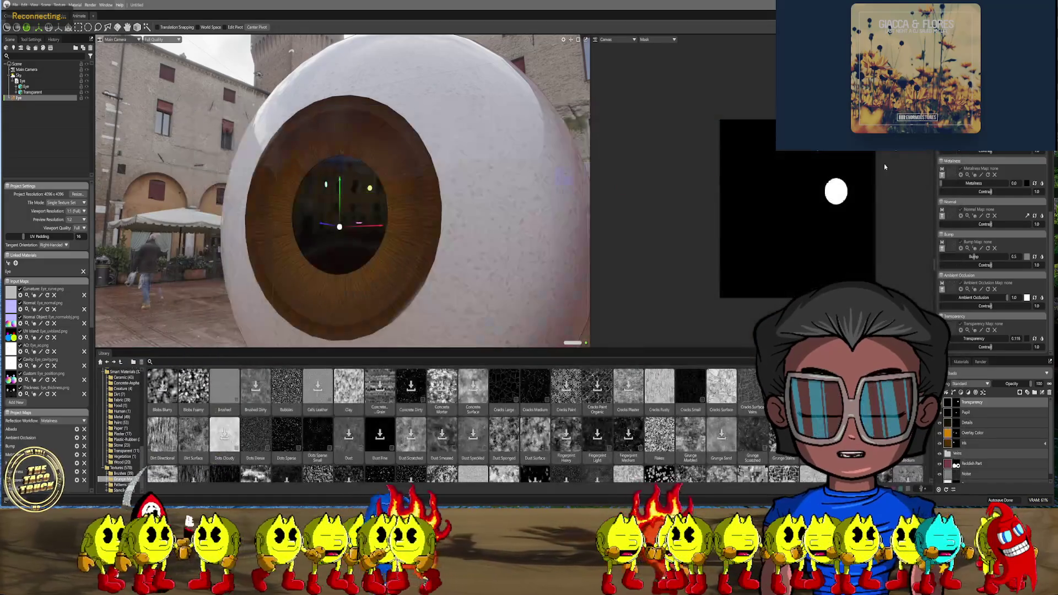
# Add a Bake Project and create a new Meshmaps1 output folder inside the Eye folder
pyautogui.click(34, 49)
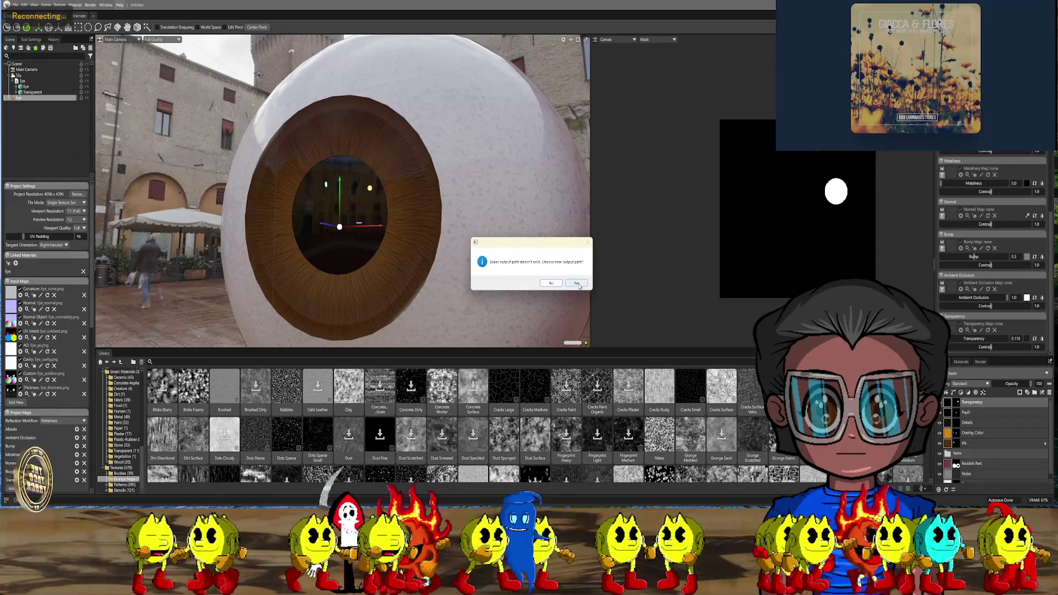
pyautogui.click(553, 283)
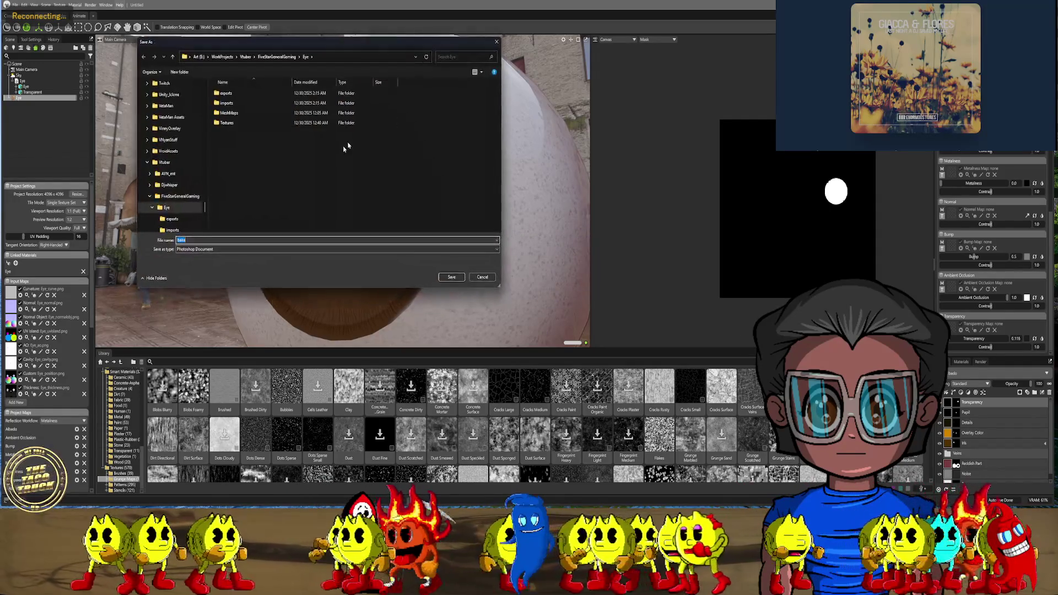
pyautogui.scroll(-3, 174, 191)
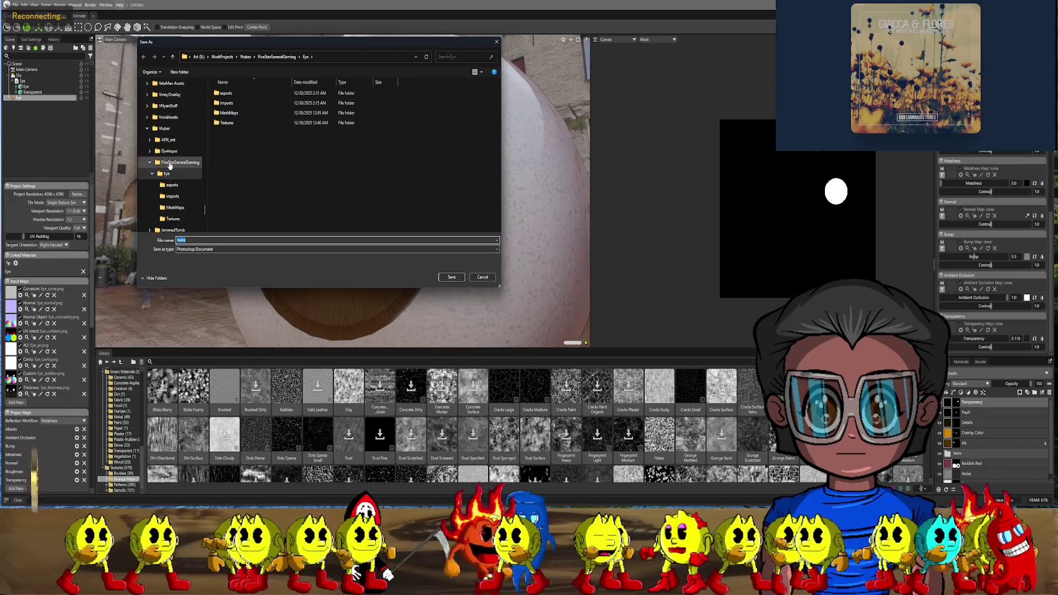
pyautogui.click(174, 175)
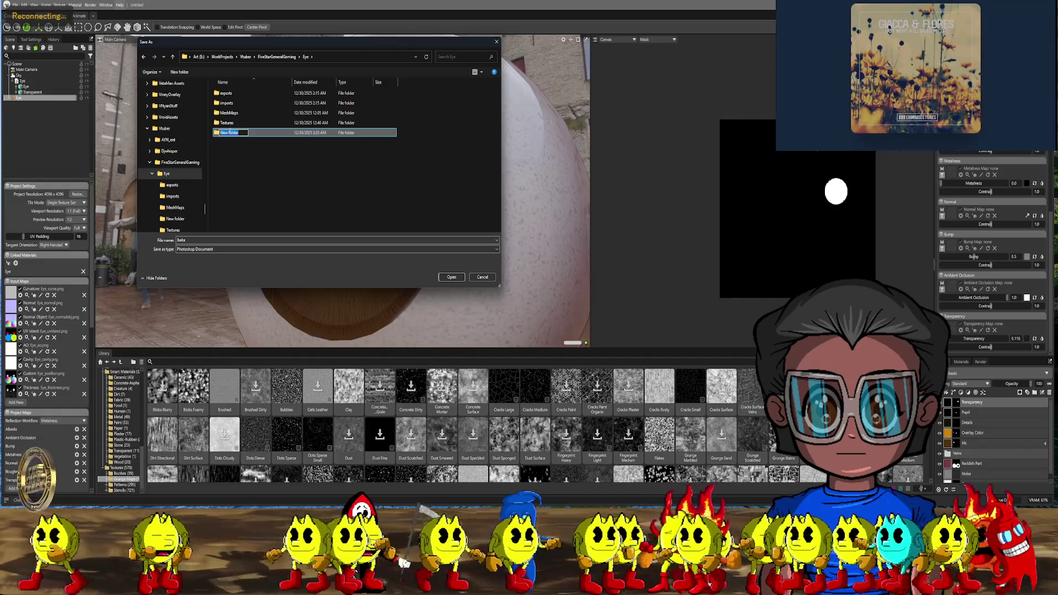
pyautogui.write('MeshMa')
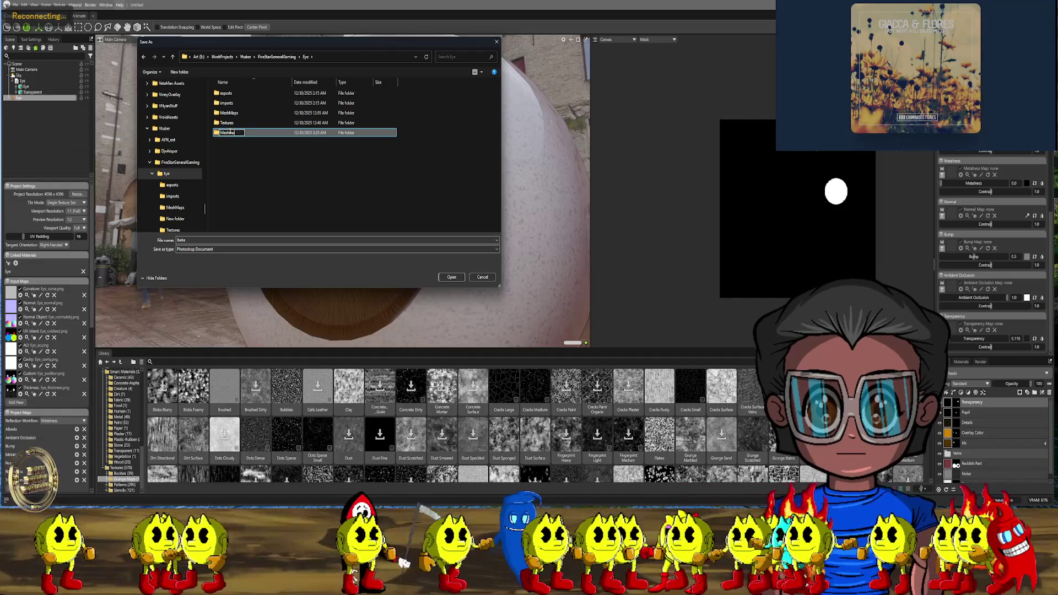
pyautogui.write('tchedM')
pyautogui.press('Return')
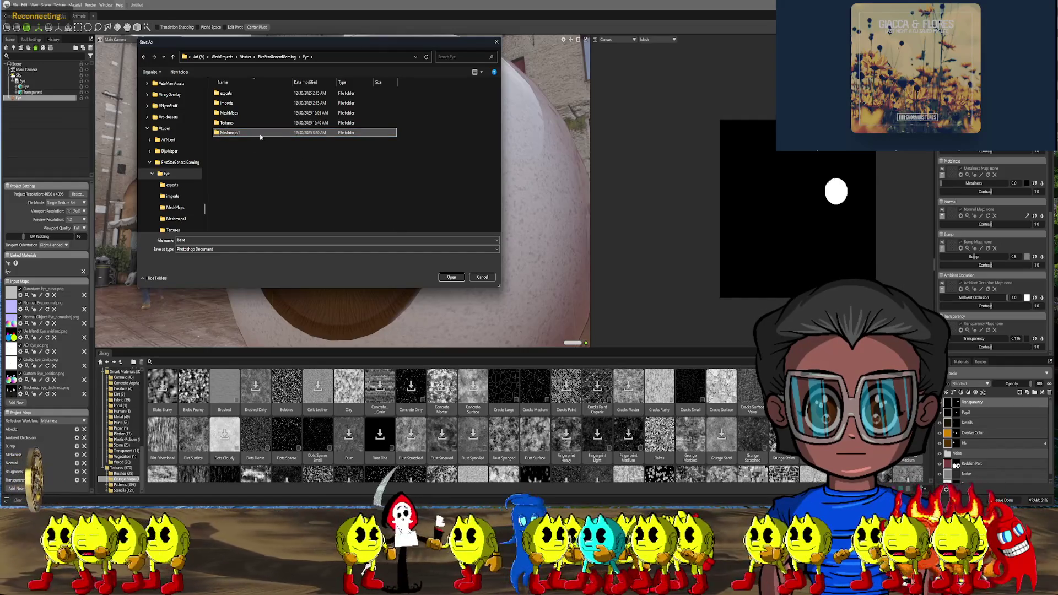
pyautogui.doubleClick(260, 133)
# Set the bake output type to PNG with file name Eye and save the output path
pyautogui.click(331, 249)
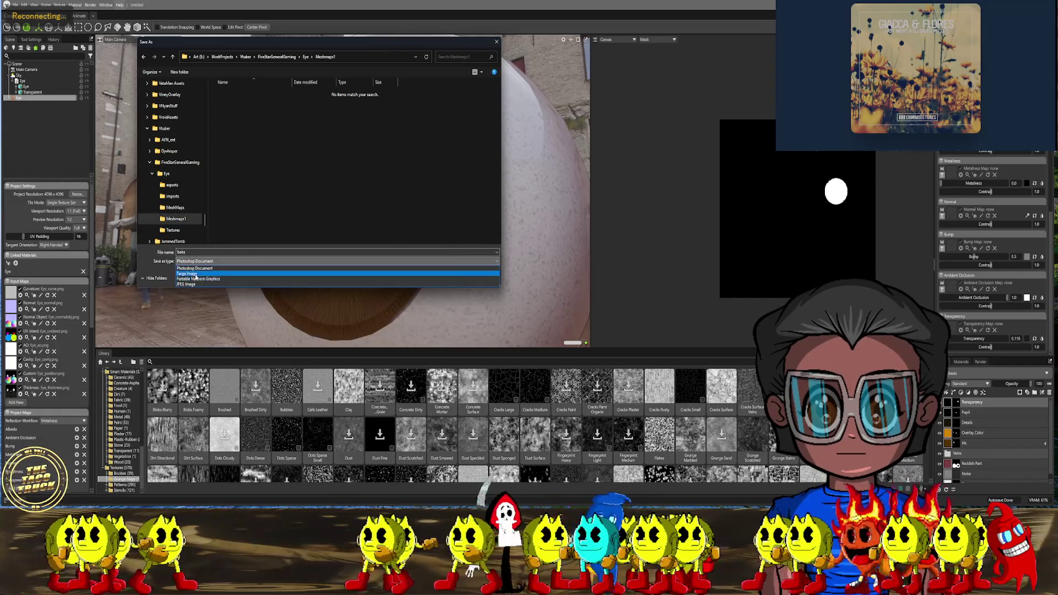
pyautogui.click(198, 279)
pyautogui.click(248, 252)
pyautogui.write('Meshmaps')
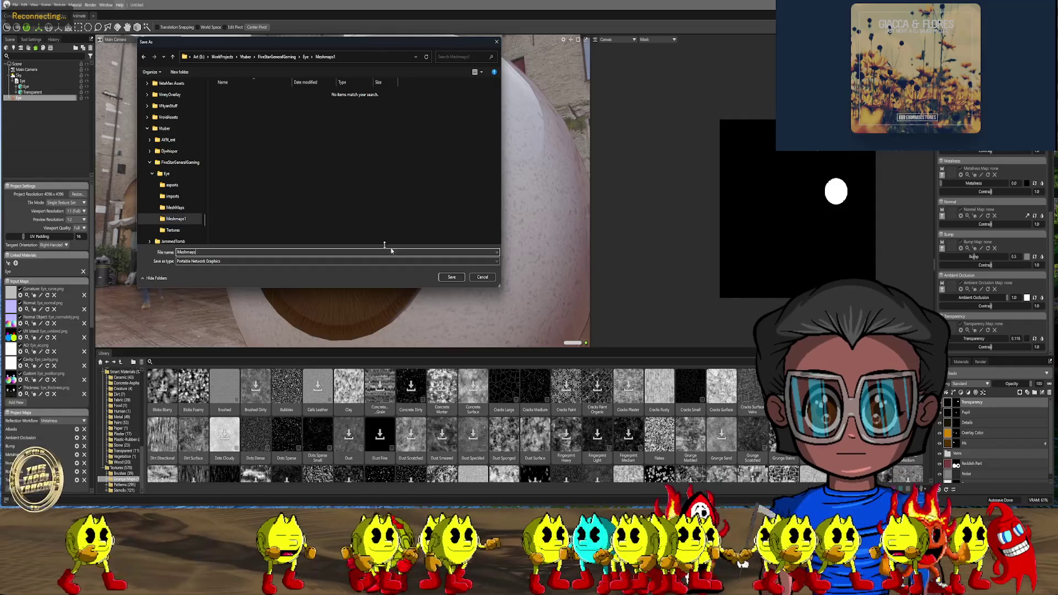
pyautogui.moveTo(220, 252); pyautogui.dragTo(109, 256)
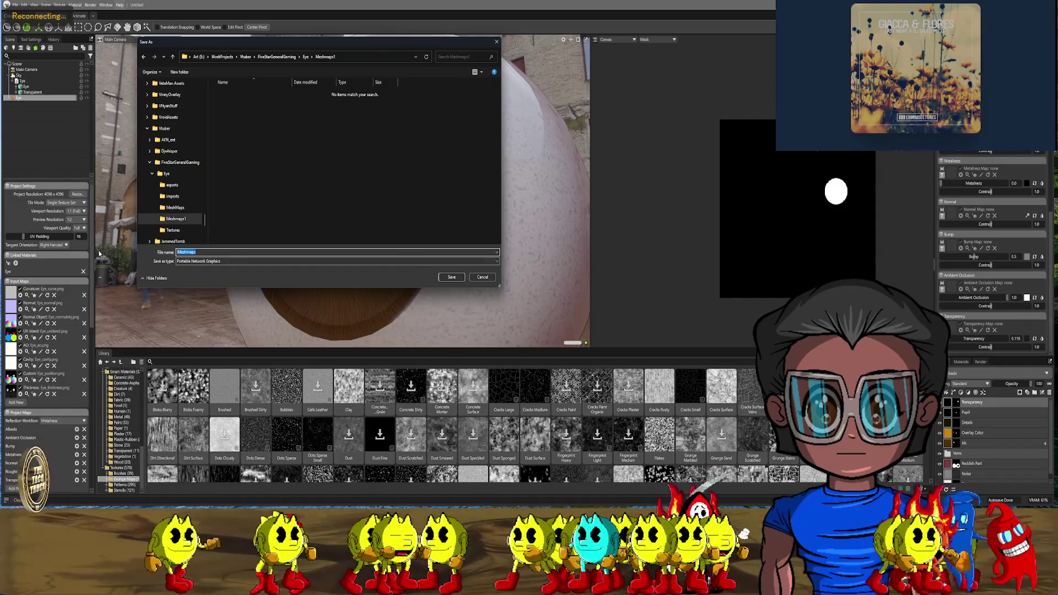
pyautogui.press('Return')
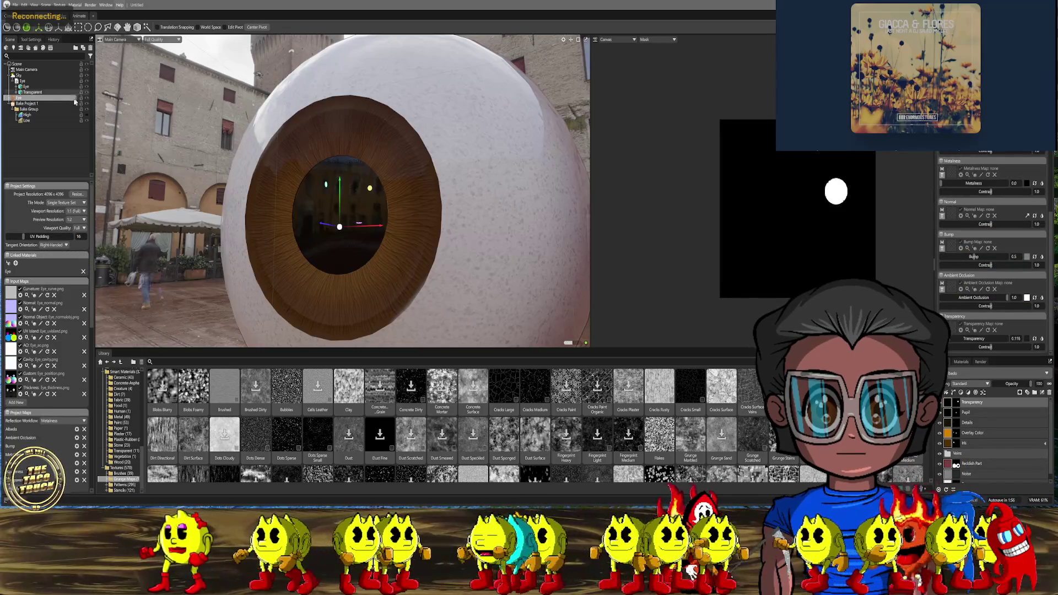
# Duplicate the Eye mesh twice via its right-click menu and place a copy in the Bake Group
pyautogui.click(24, 93)
pyautogui.click(27, 89)
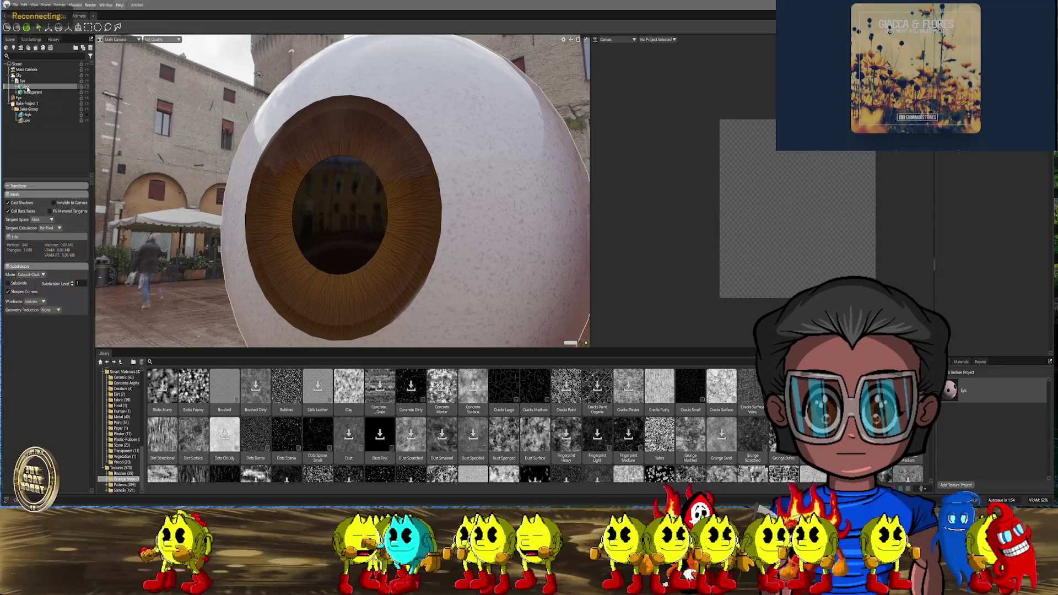
pyautogui.rightClick(33, 88)
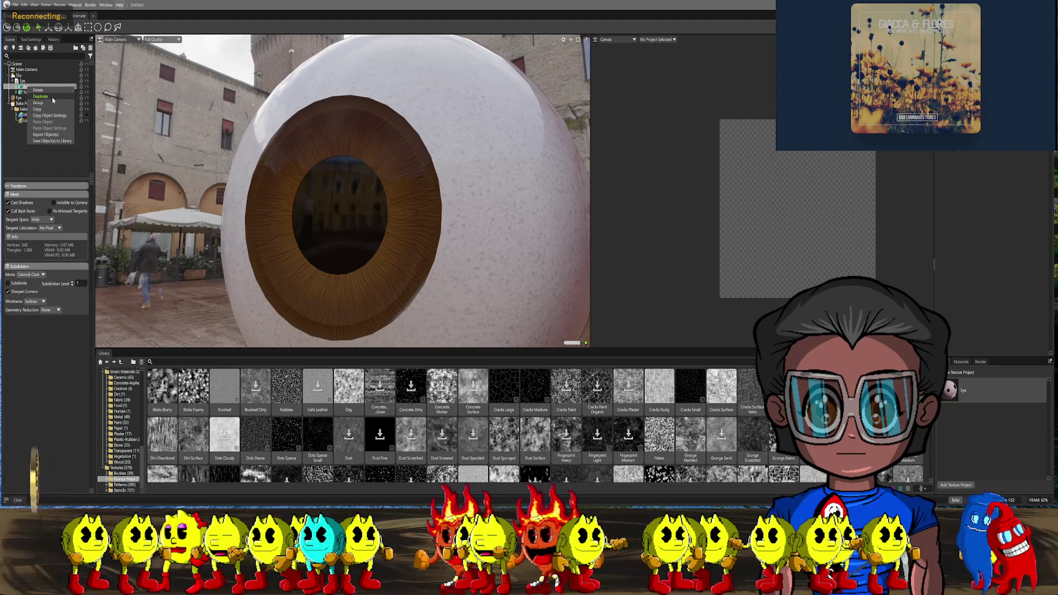
pyautogui.click(53, 96)
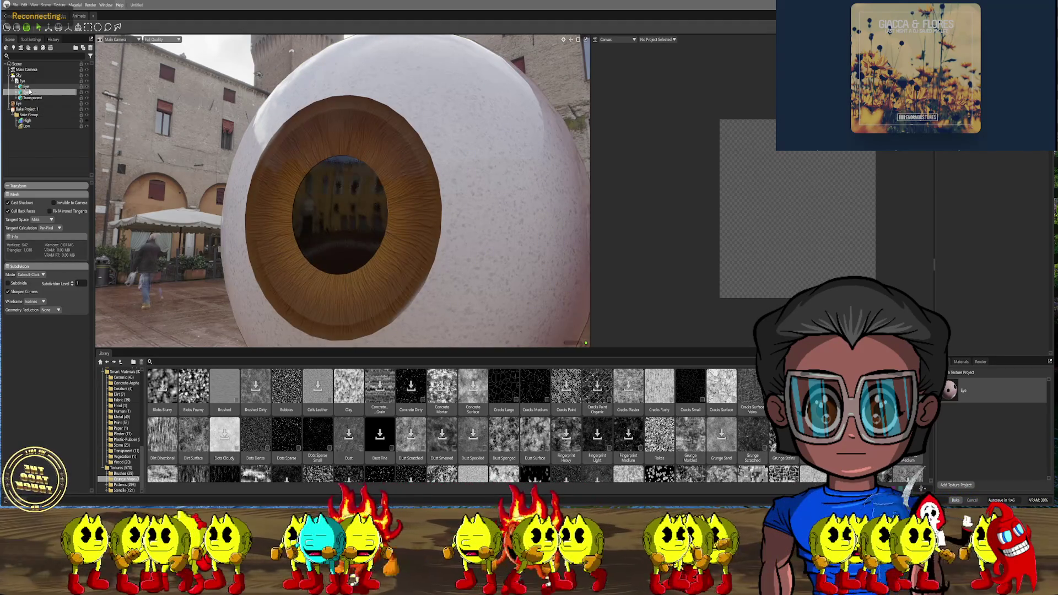
pyautogui.rightClick(25, 89)
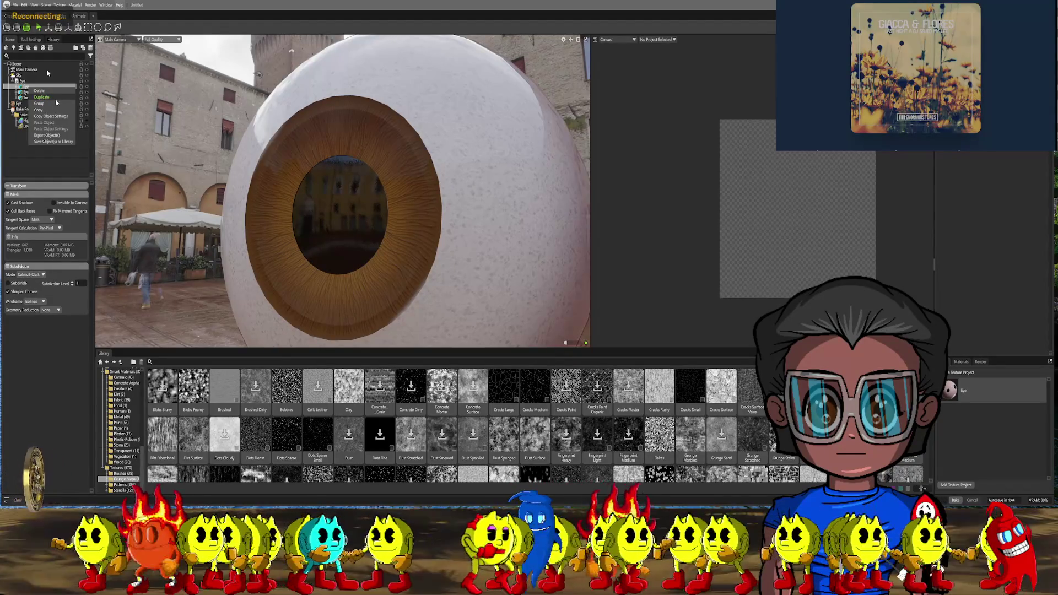
pyautogui.click(50, 98)
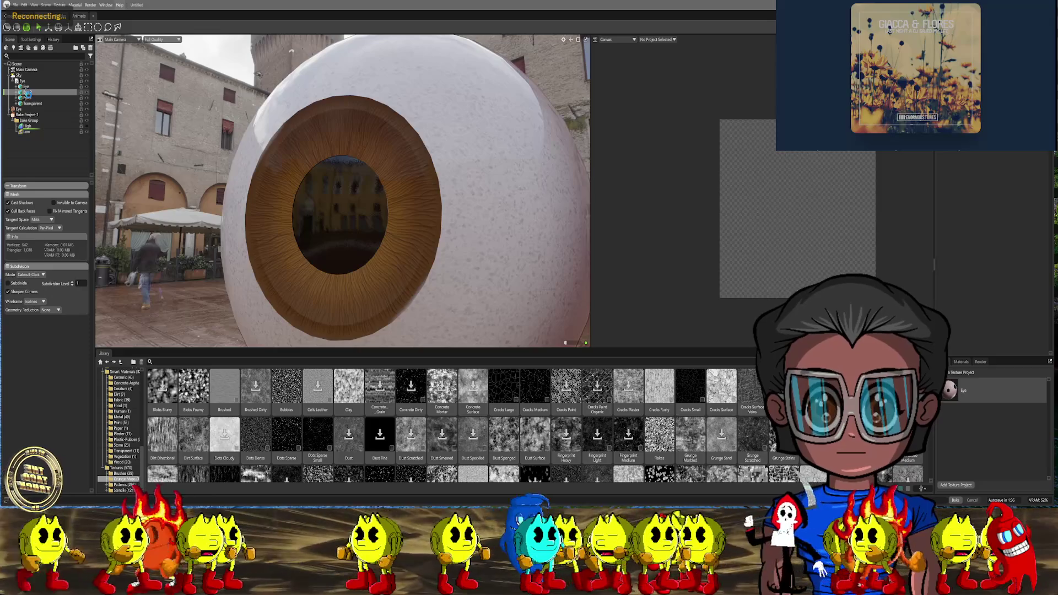
pyautogui.click(26, 98)
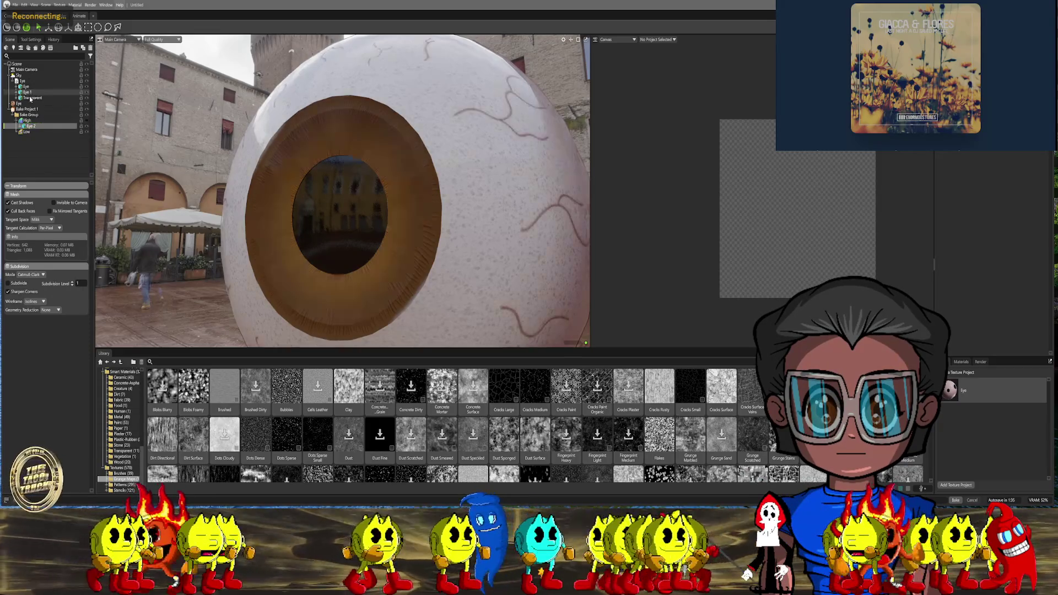
# Put Eye 2 under High and Eye 1 under Low, then show Bake Project 1's settings
pyautogui.click(29, 93)
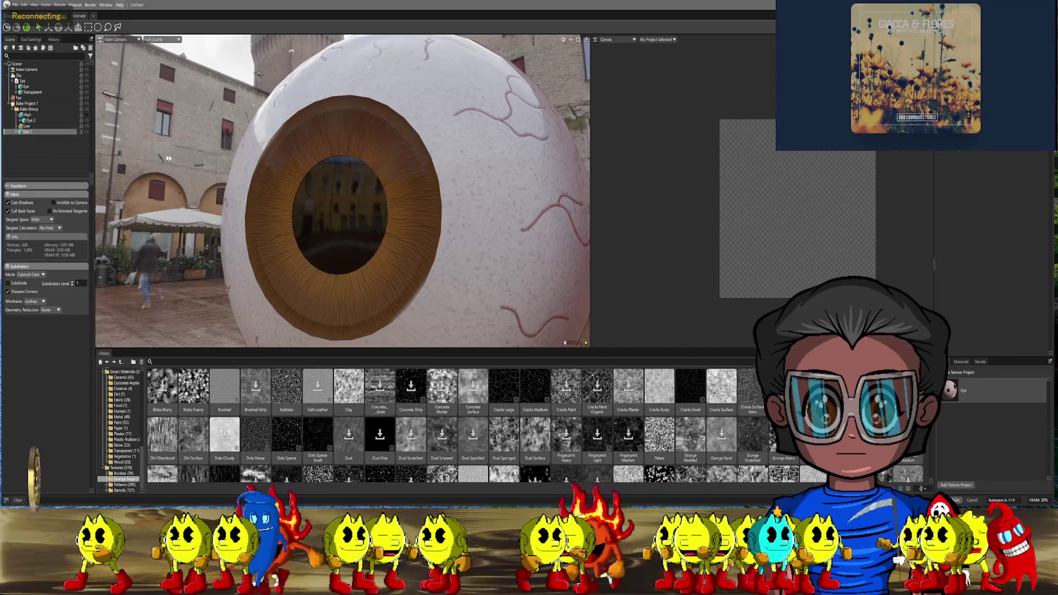
pyautogui.click(81, 124)
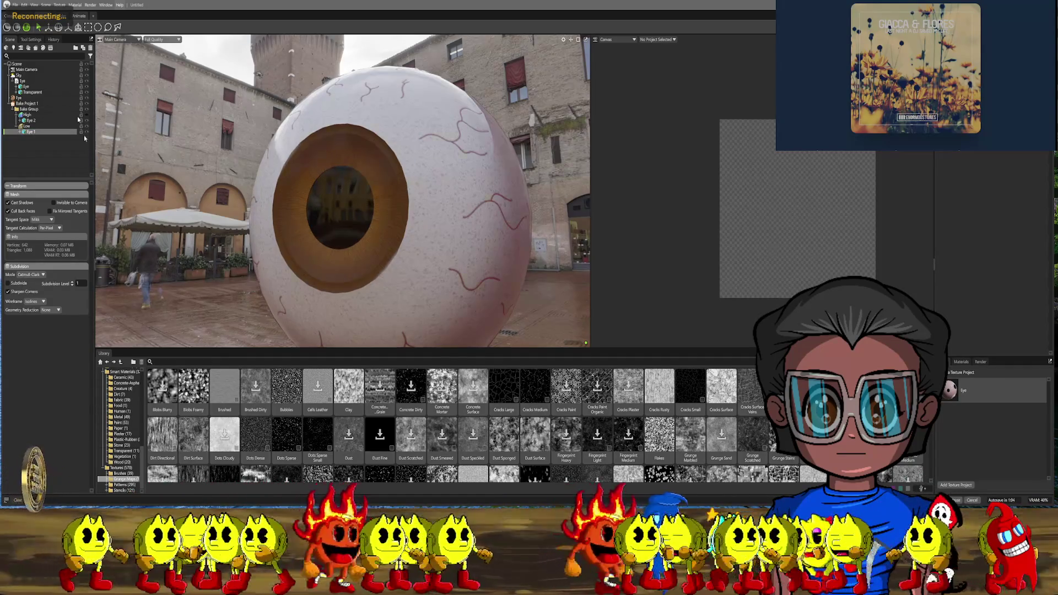
pyautogui.click(29, 104)
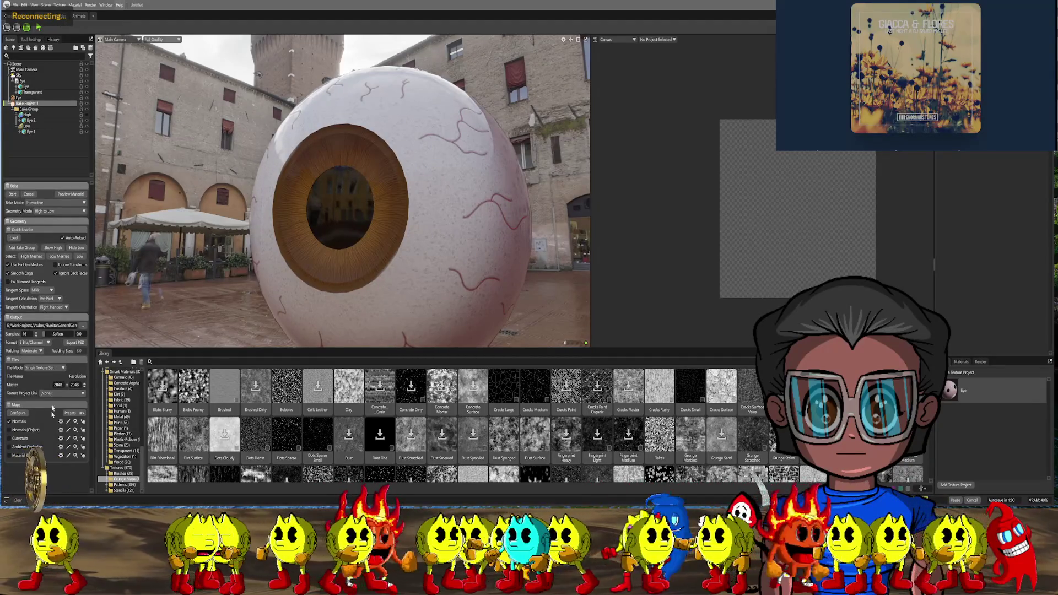
# Add Height, Position, Convexity, Cavity and Thickness maps to the bake project's map list
pyautogui.click(52, 408)
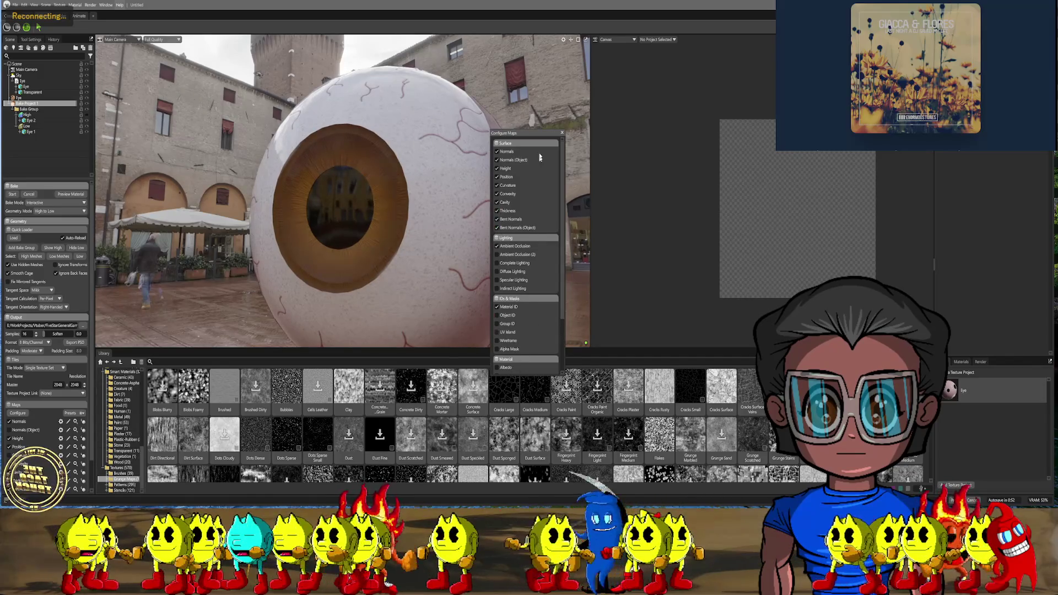
pyautogui.click(563, 134)
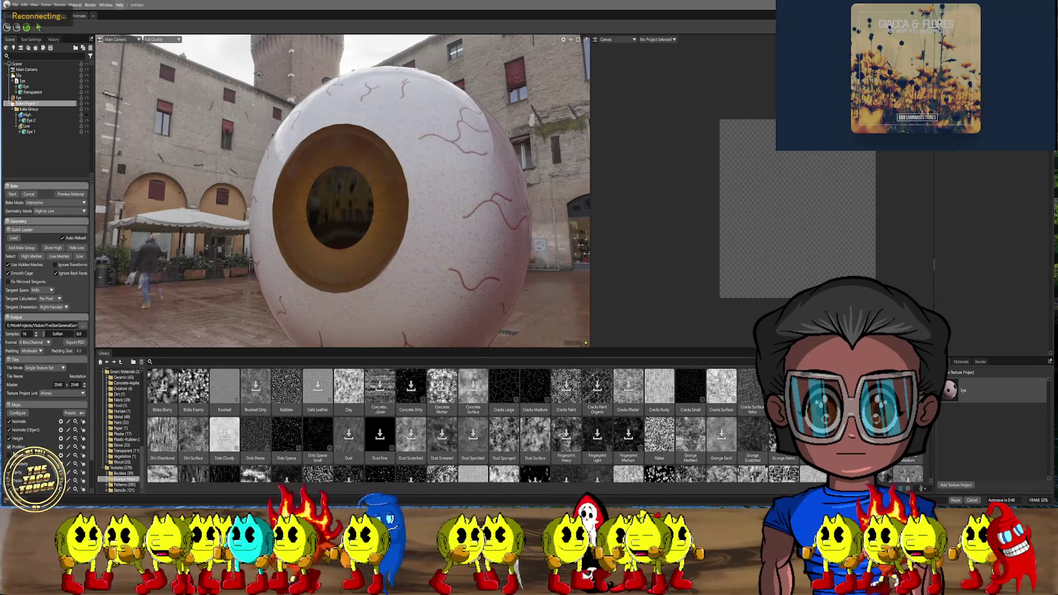
pyautogui.scroll(-3, 46, 331)
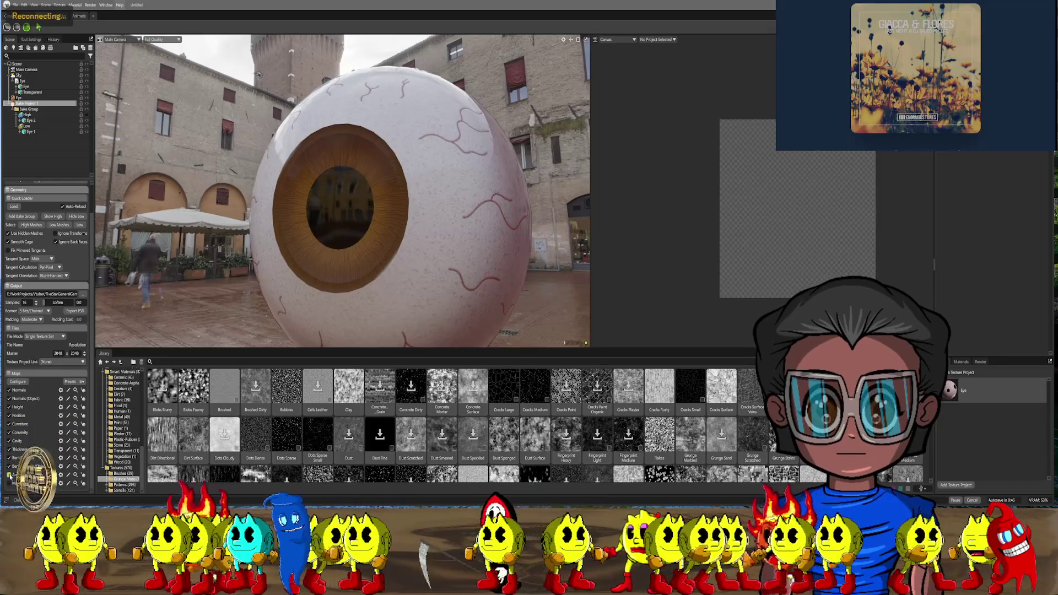
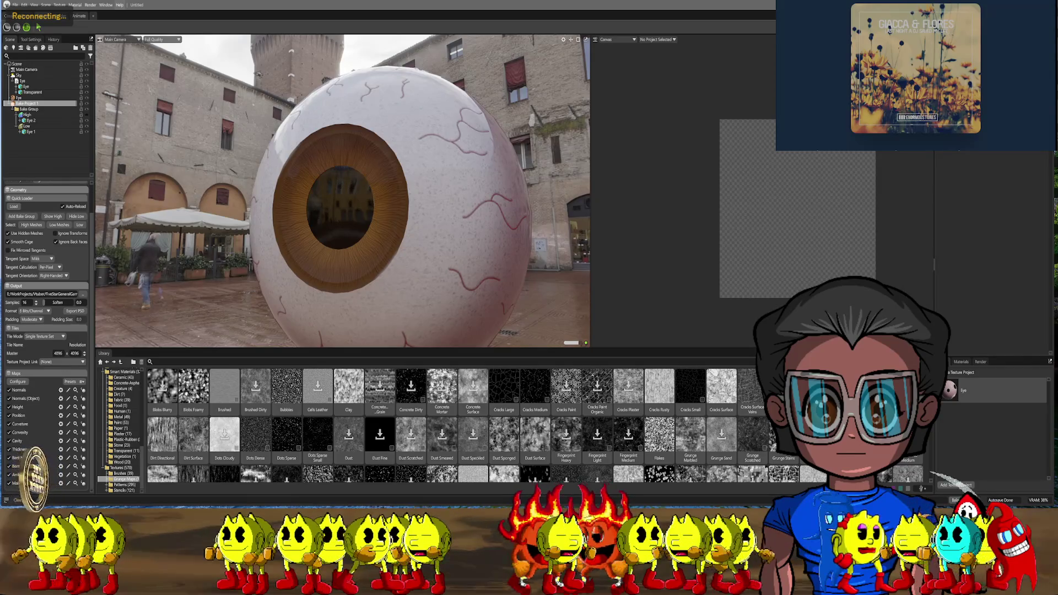
# Preview the baked Eye_normal map in the Meshmaps1 folder of the Eye project
pyautogui.press('super+e')
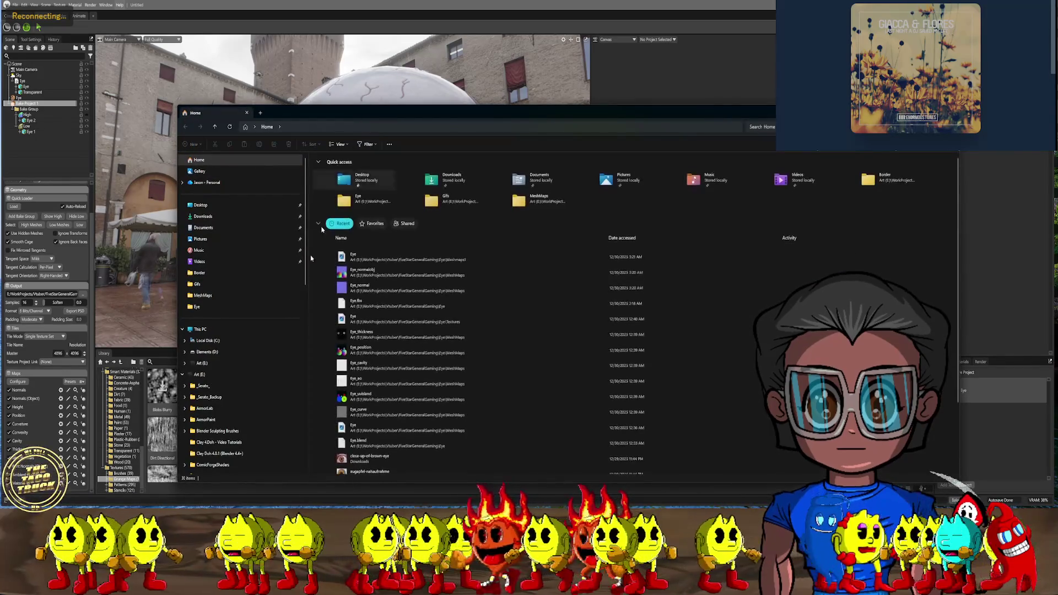
pyautogui.click(197, 307)
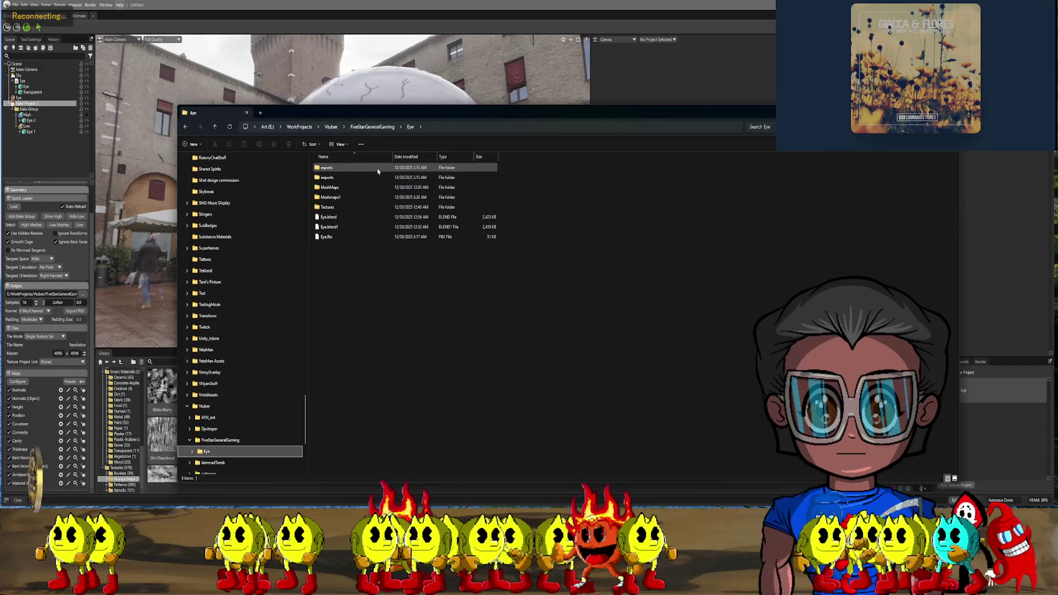
pyautogui.doubleClick(347, 197)
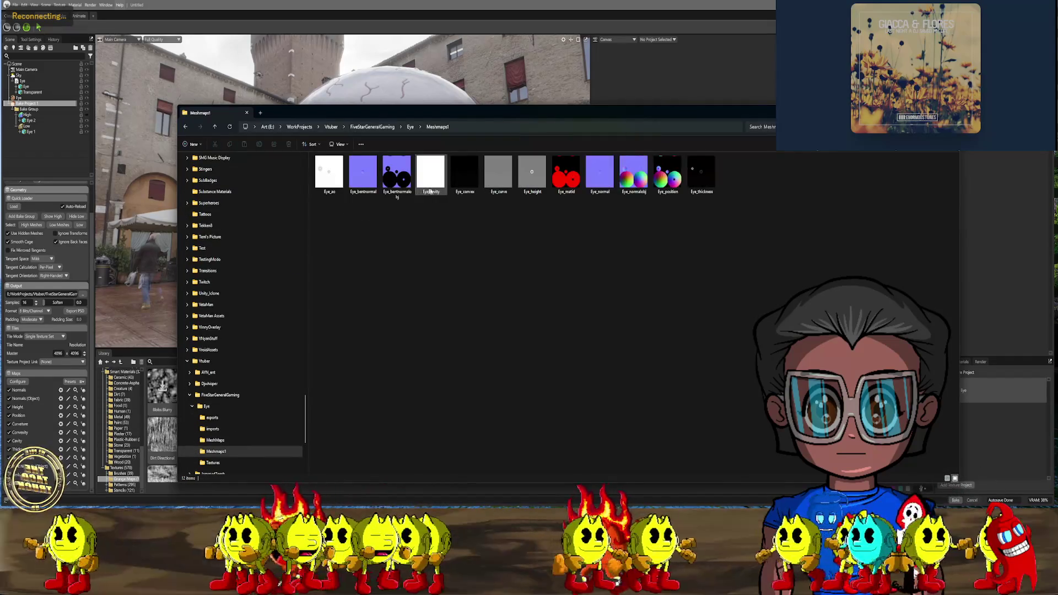
pyautogui.doubleClick(599, 176)
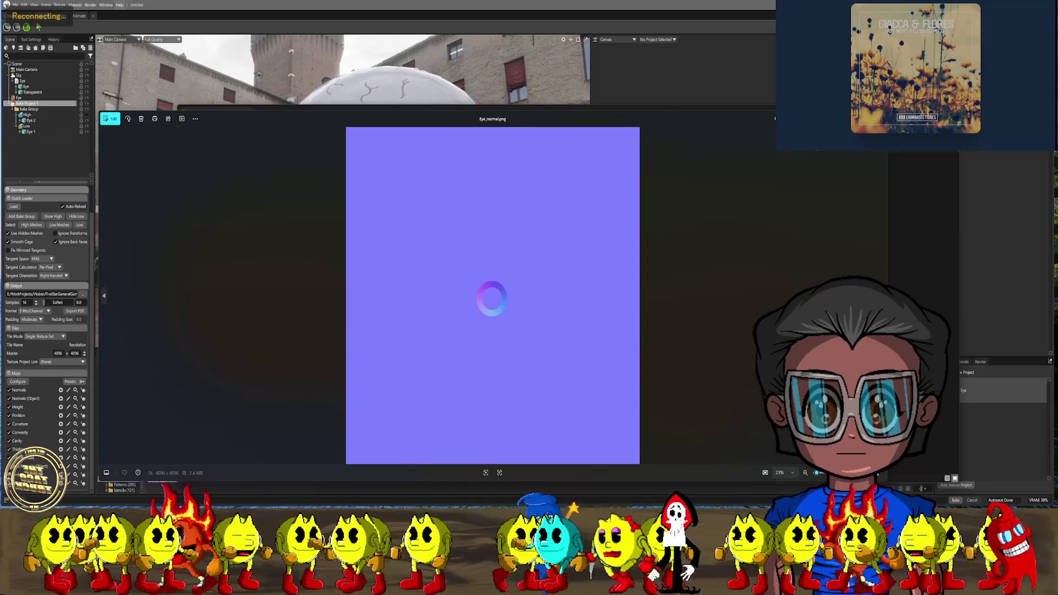
pyautogui.press('Escape')
pyautogui.hotkey('alt', 'Tab')
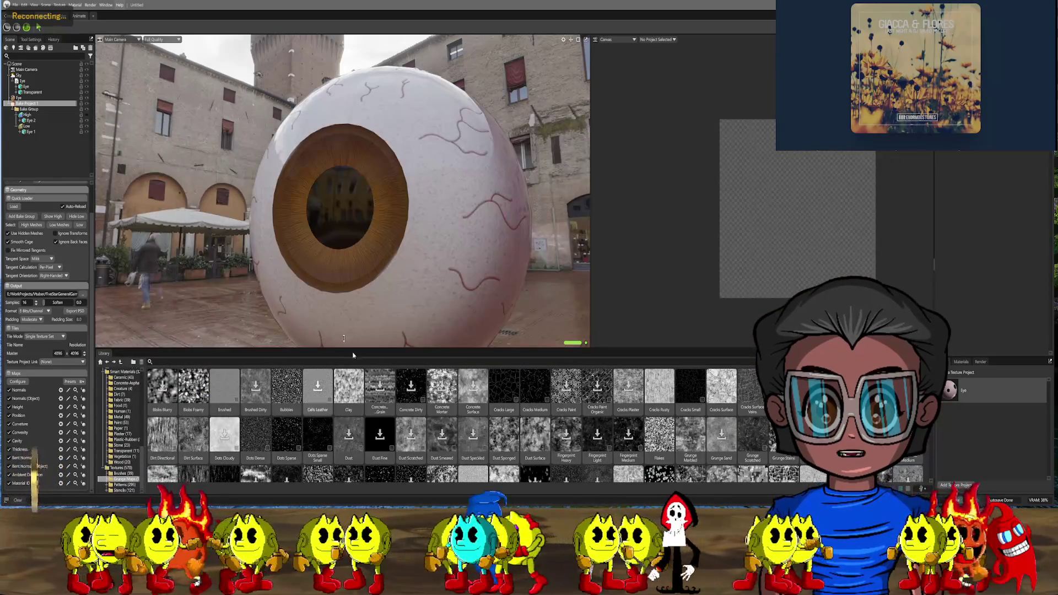
# Delete the bake group from the scene and show the Eye texture project's settings
pyautogui.rightClick(32, 106)
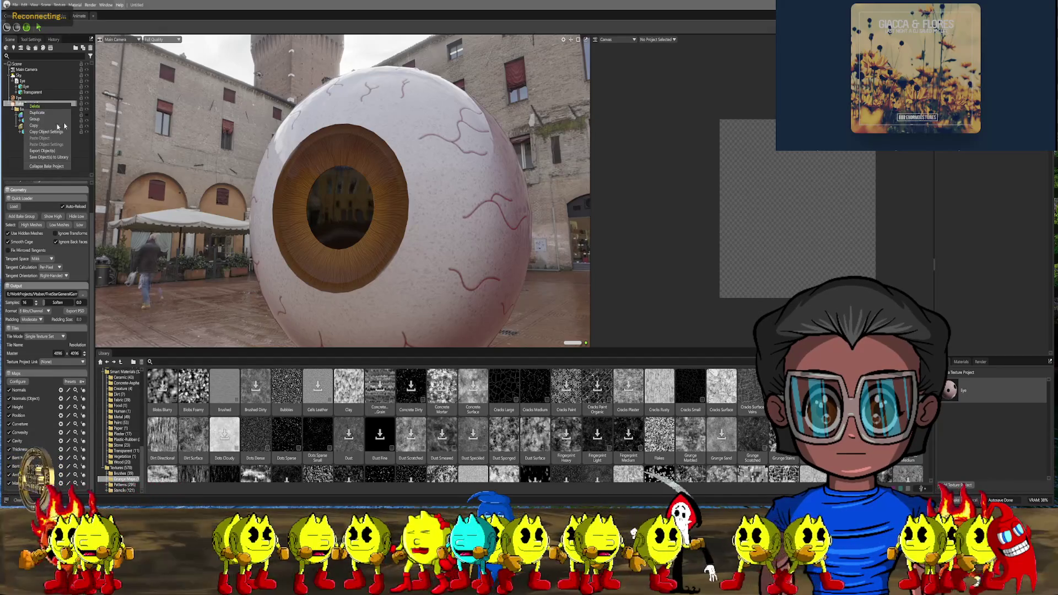
pyautogui.click(33, 106)
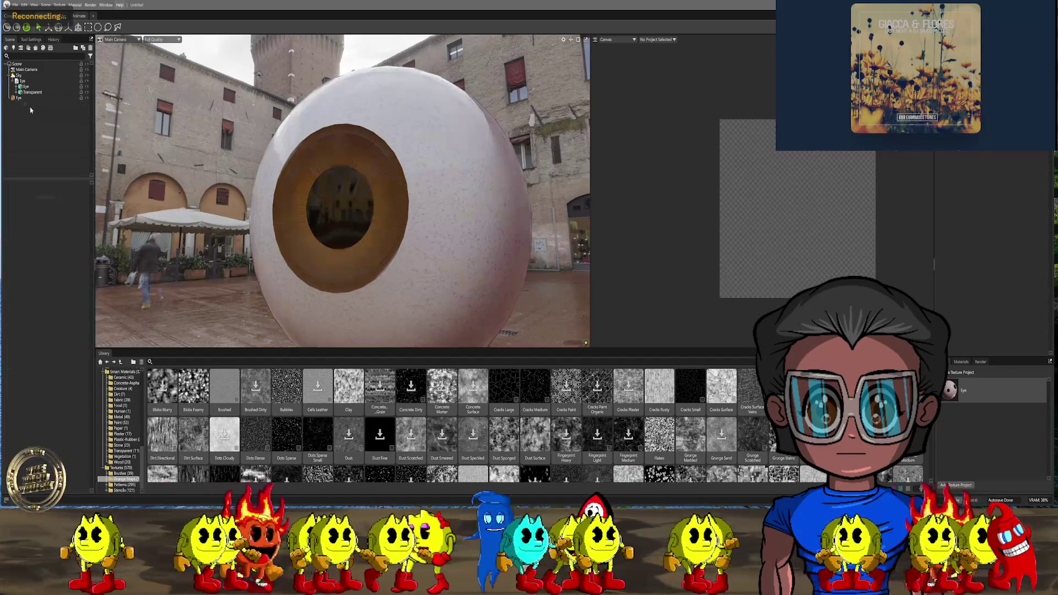
pyautogui.click(25, 98)
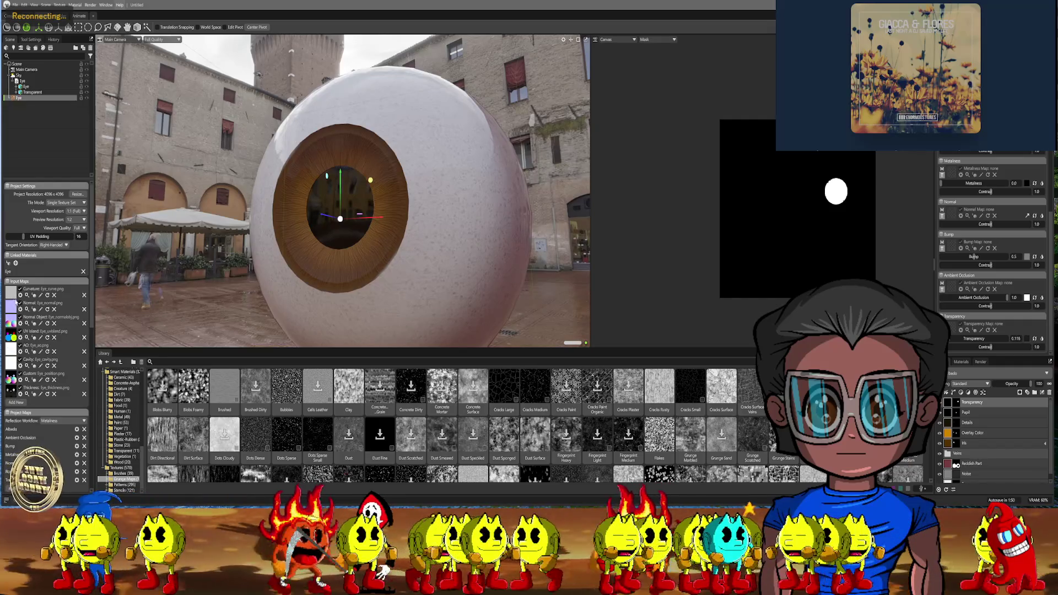
# Load a baked eye map from the Eye project's Meshmaps1 folder into the texture project
pyautogui.hotkey('ctrl', 'o')
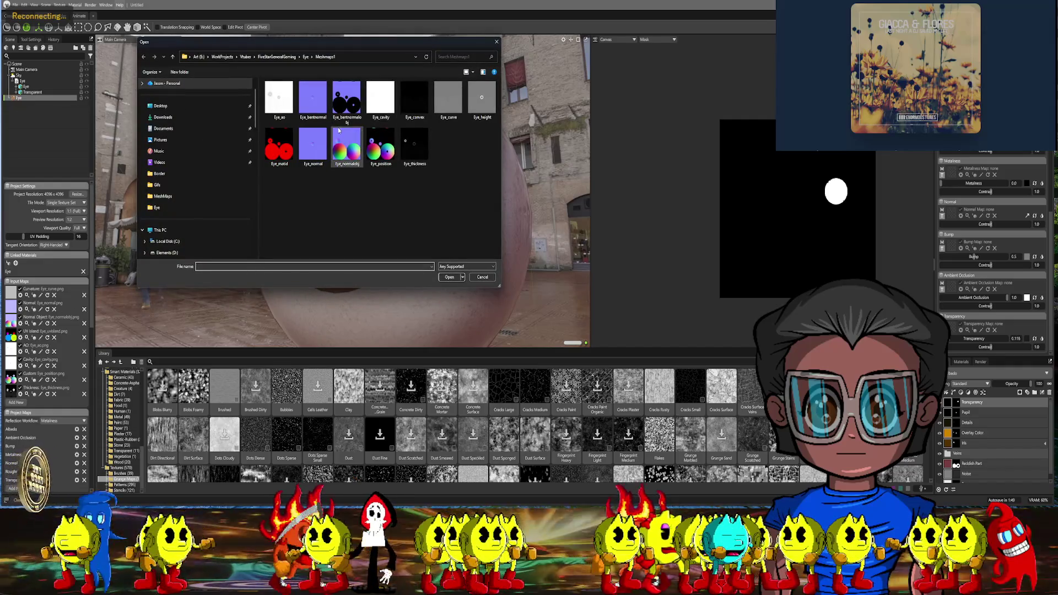
pyautogui.click(171, 60)
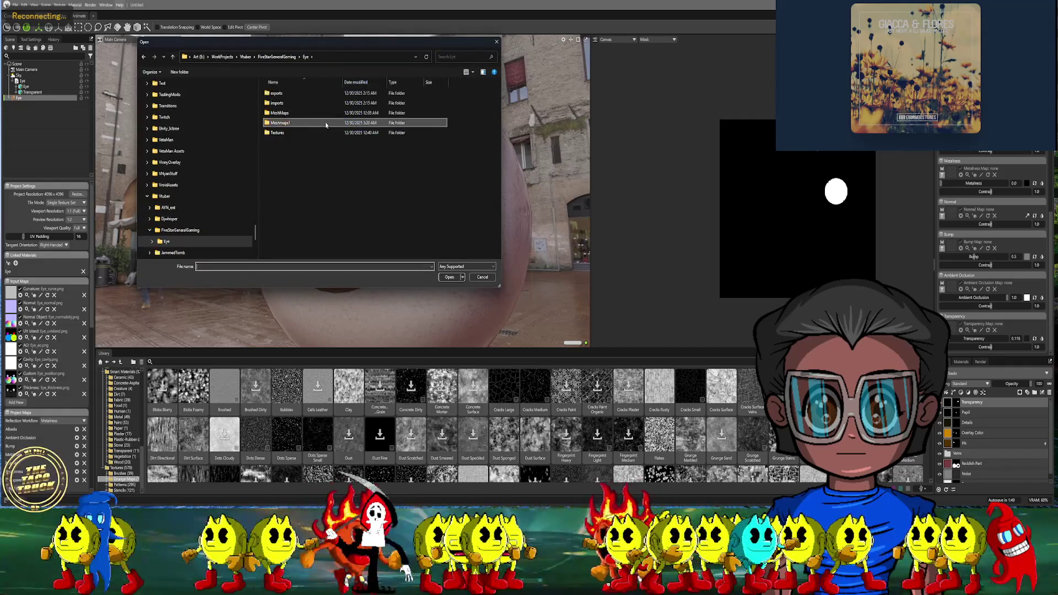
pyautogui.doubleClick(282, 122)
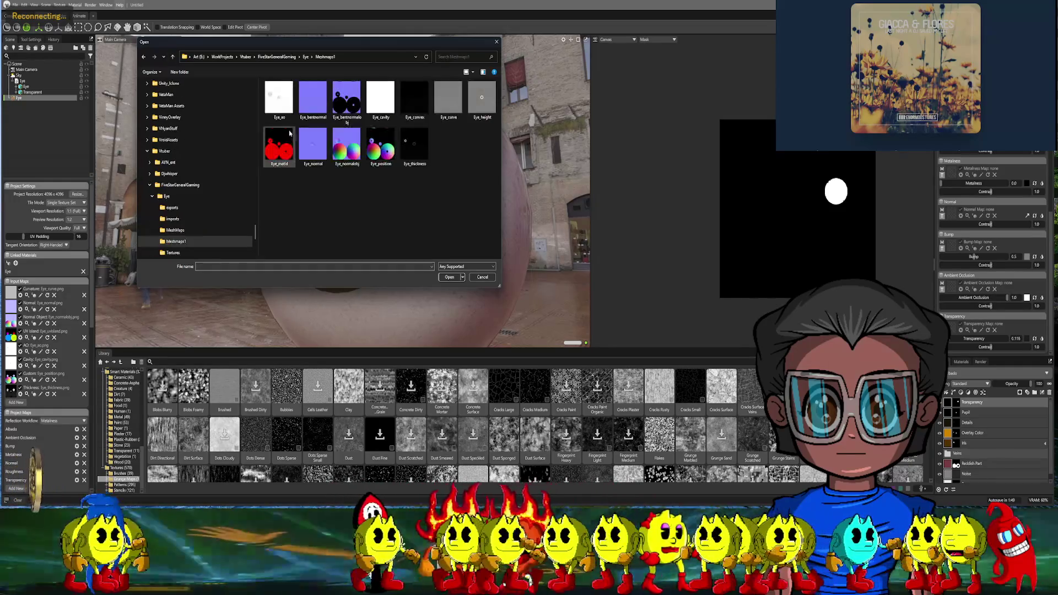
pyautogui.doubleClick(310, 143)
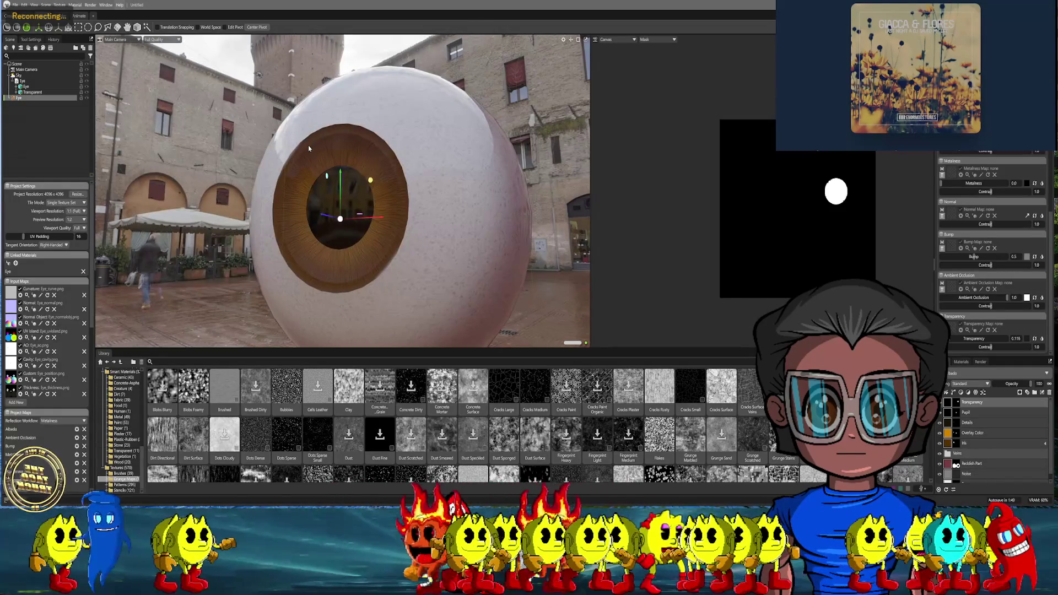
# Orbit around the eyeball, then rotate the environment lighting to light it from a new direction
pyautogui.moveTo(305, 150)
pyautogui.keyDown('alt'); pyautogui.mouseDown()
pyautogui.moveTo(259, 204)
pyautogui.moveTo(279, 222)
pyautogui.mouseUp(); pyautogui.keyUp('alt')
pyautogui.moveTo(274, 135)
pyautogui.keyDown('alt'); pyautogui.mouseDown()
pyautogui.moveTo(602, 228)
pyautogui.moveTo(513, 210)
pyautogui.mouseUp(); pyautogui.keyUp('alt')
pyautogui.scroll(-4, 504, 208)
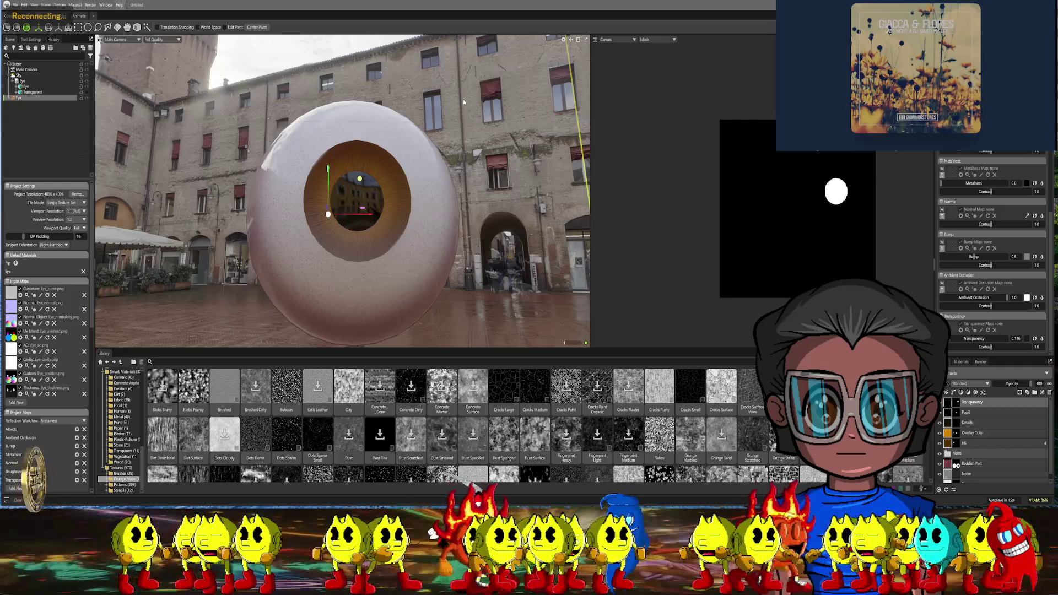
pyautogui.scroll(2, 463, 99)
pyautogui.scroll(3, 473, 162)
pyautogui.scroll(3, 470, 182)
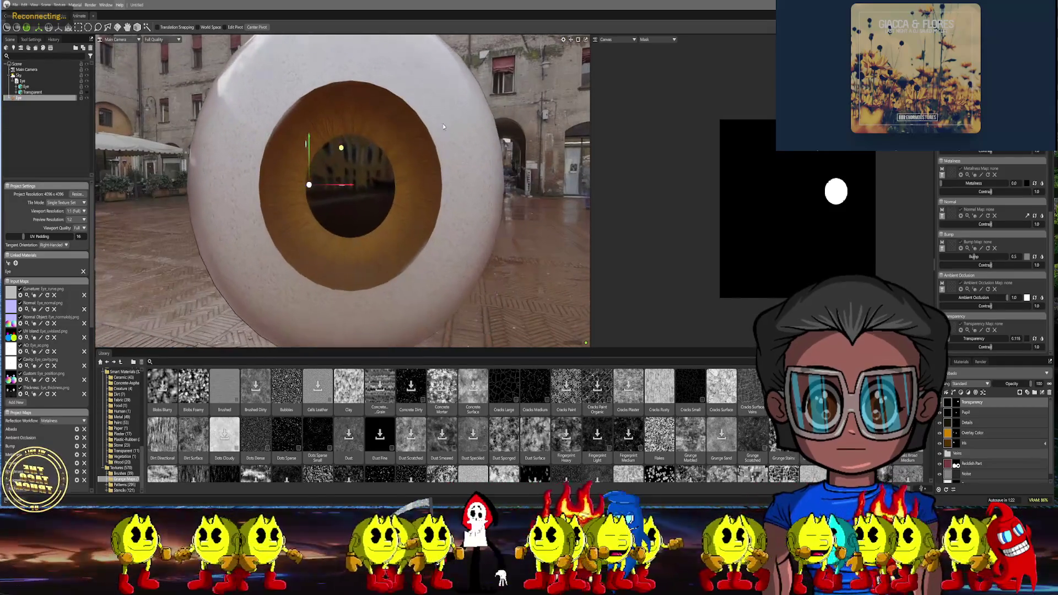
pyautogui.scroll(2, 464, 166)
pyautogui.scroll(-1, 450, 165)
pyautogui.keyDown('alt'); pyautogui.moveTo(451, 157); pyautogui.dragTo(503, 150); pyautogui.keyUp('alt')
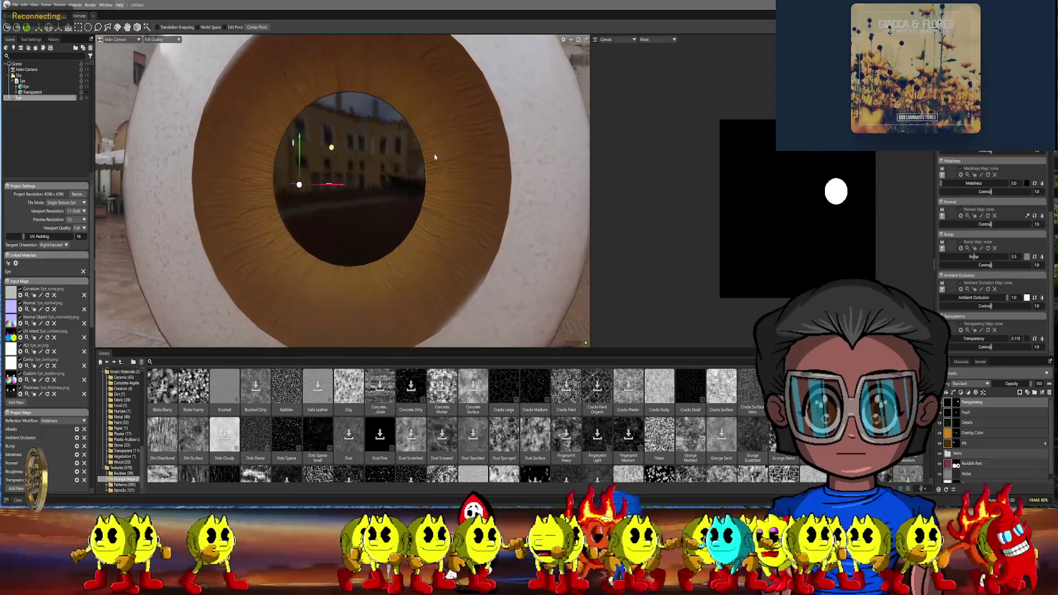
pyautogui.scroll(-3, 500, 148)
pyautogui.scroll(-2, 491, 131)
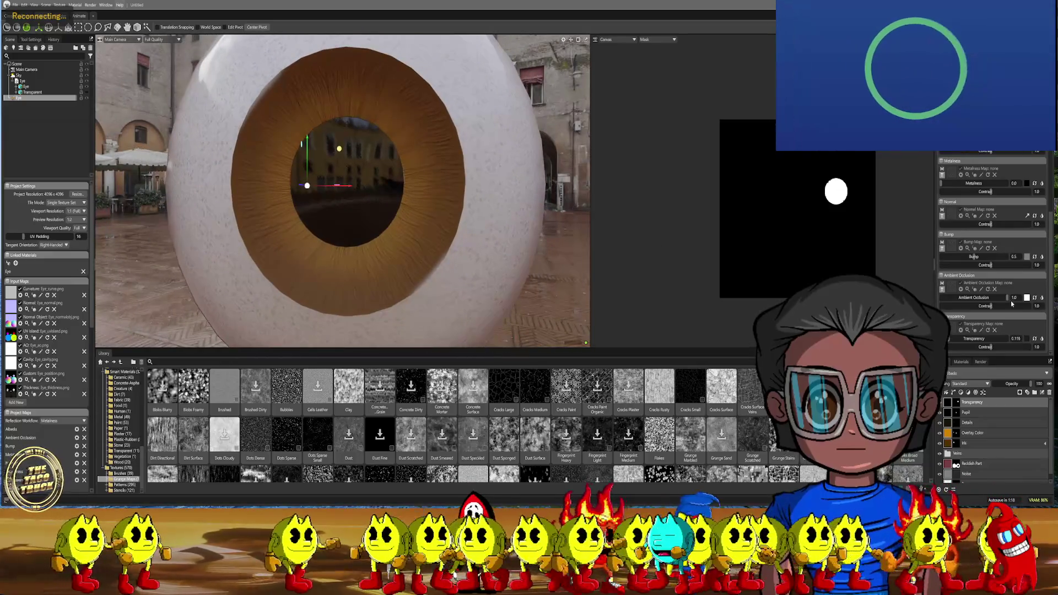
pyautogui.moveTo(347, 165)
pyautogui.keyDown('alt'); pyautogui.mouseDown()
pyautogui.moveTo(496, 216)
pyautogui.moveTo(479, 219)
pyautogui.moveTo(547, 285)
pyautogui.mouseUp(); pyautogui.keyUp('alt')
pyautogui.scroll(-3, 480, 218)
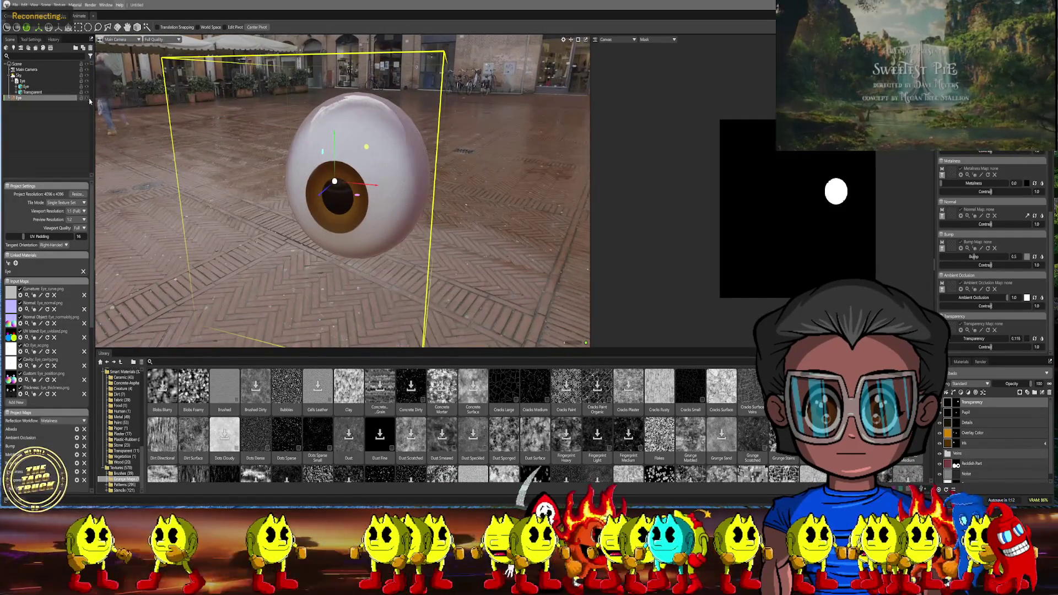
pyautogui.moveTo(356, 190)
pyautogui.keyDown('alt'); pyautogui.mouseDown()
pyautogui.moveTo(334, 184)
pyautogui.moveTo(379, 165)
pyautogui.moveTo(246, 166)
pyautogui.moveTo(315, 198)
pyautogui.mouseUp(); pyautogui.keyUp('alt')
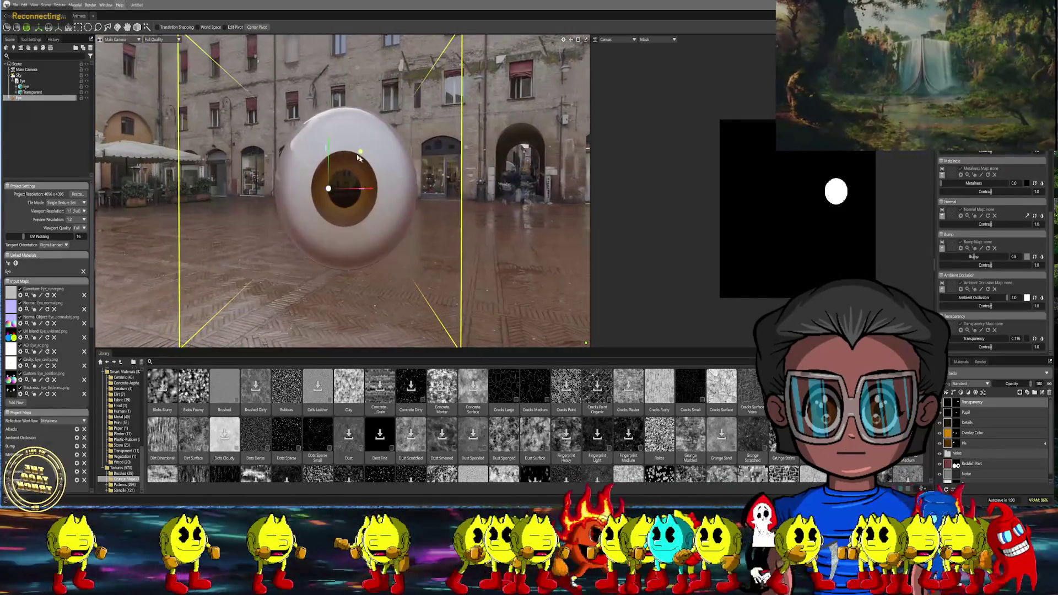
pyautogui.scroll(3, 323, 208)
pyautogui.scroll(2, 328, 210)
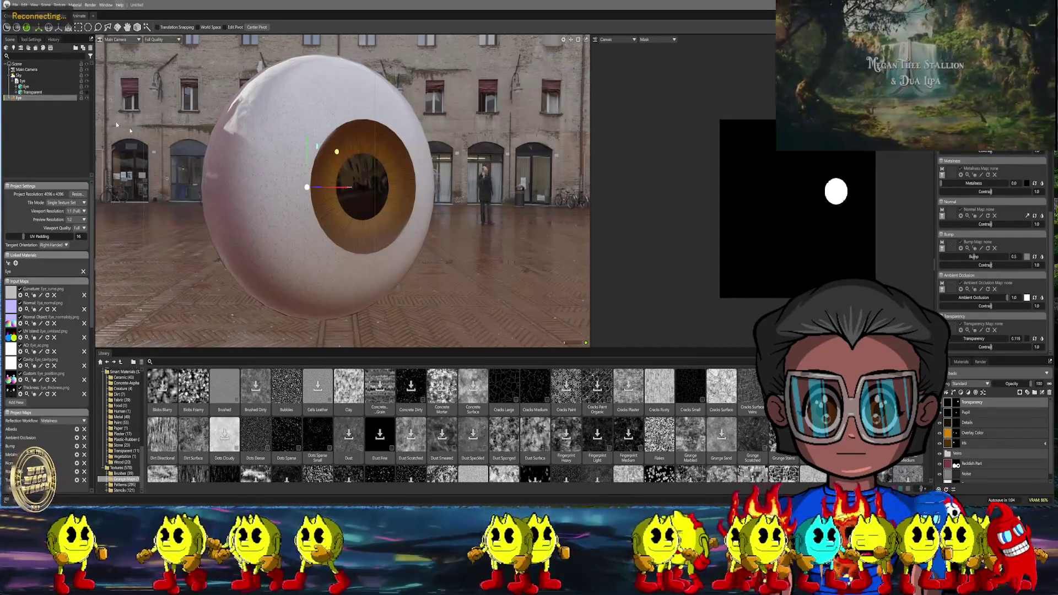
pyautogui.keyDown('alt'); pyautogui.moveTo(314, 183); pyautogui.dragTo(371, 161); pyautogui.keyUp('alt')
pyautogui.moveTo(370, 161)
pyautogui.keyDown('shift'); pyautogui.mouseDown(button='right')
pyautogui.moveTo(346, 161)
pyautogui.moveTo(369, 185)
pyautogui.mouseUp(button='right'); pyautogui.keyUp('shift')
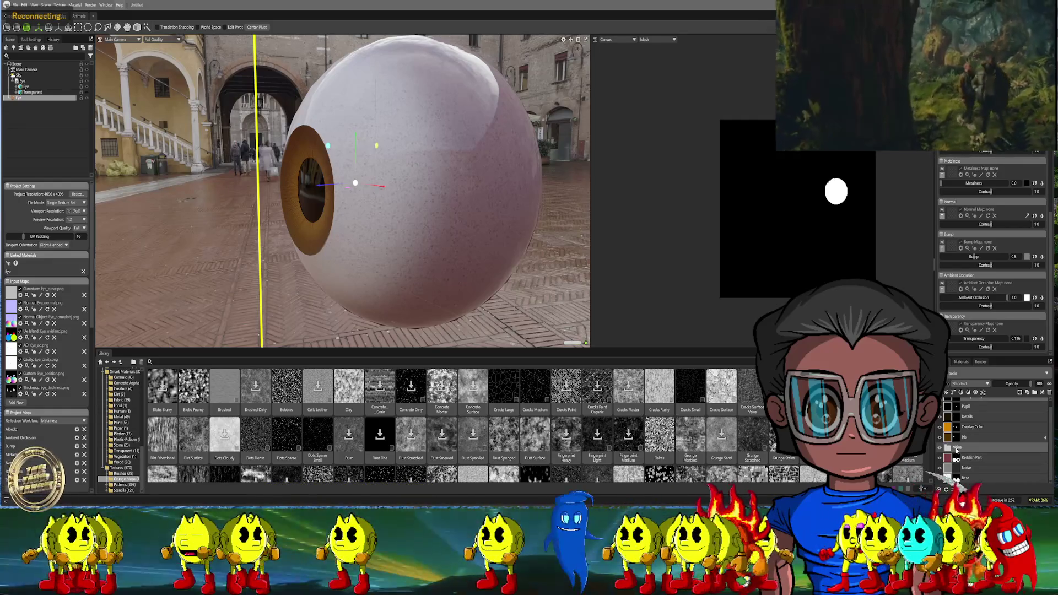
# Draw a wavy vector curve across the upper white of the eyeball on the vector layer
pyautogui.click(962, 488)
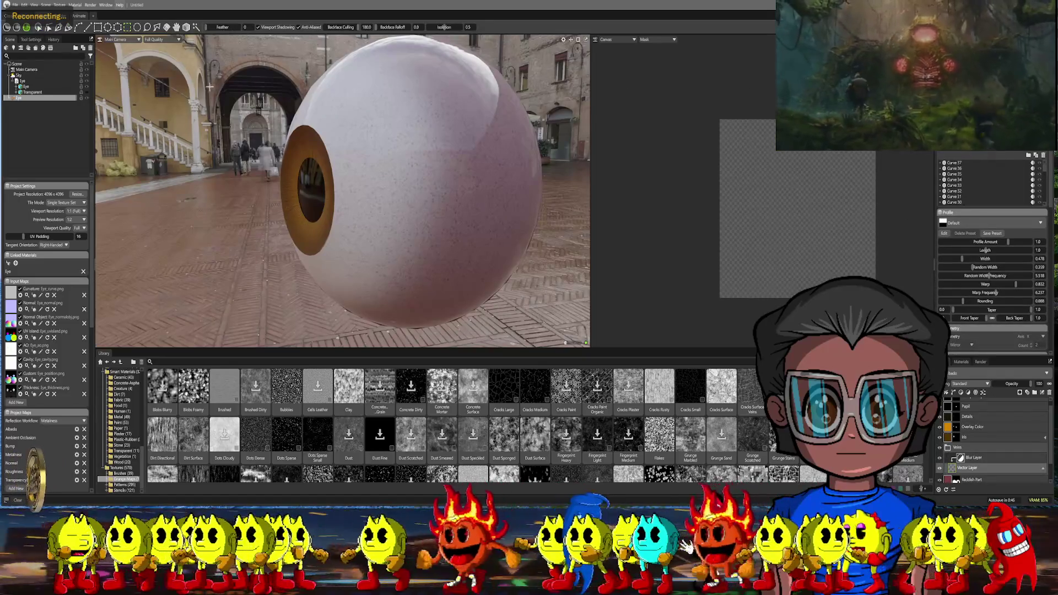
pyautogui.press('l')
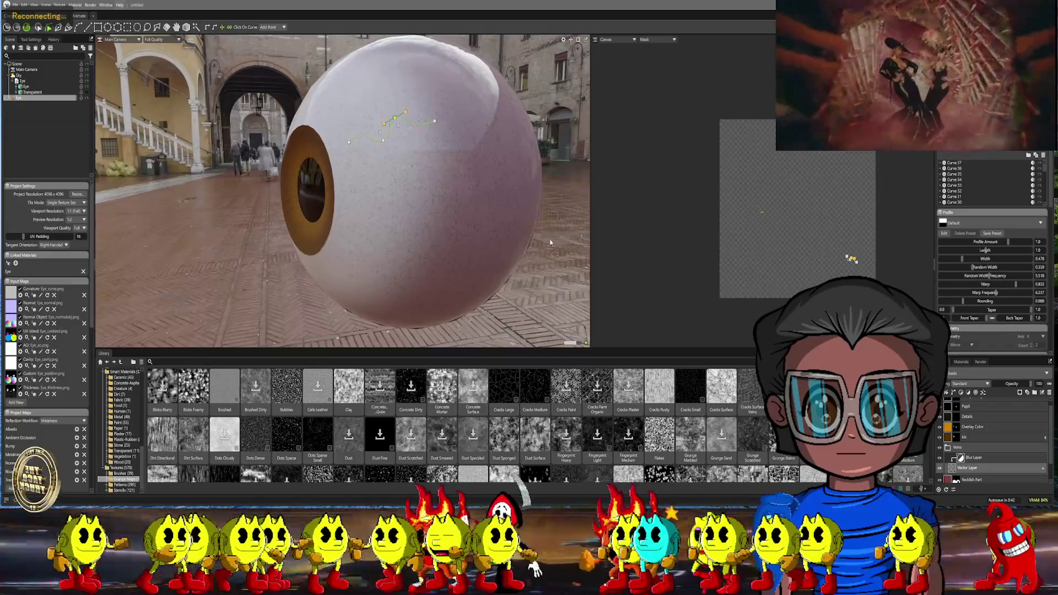
pyautogui.moveTo(395, 128); pyautogui.dragTo(404, 116)
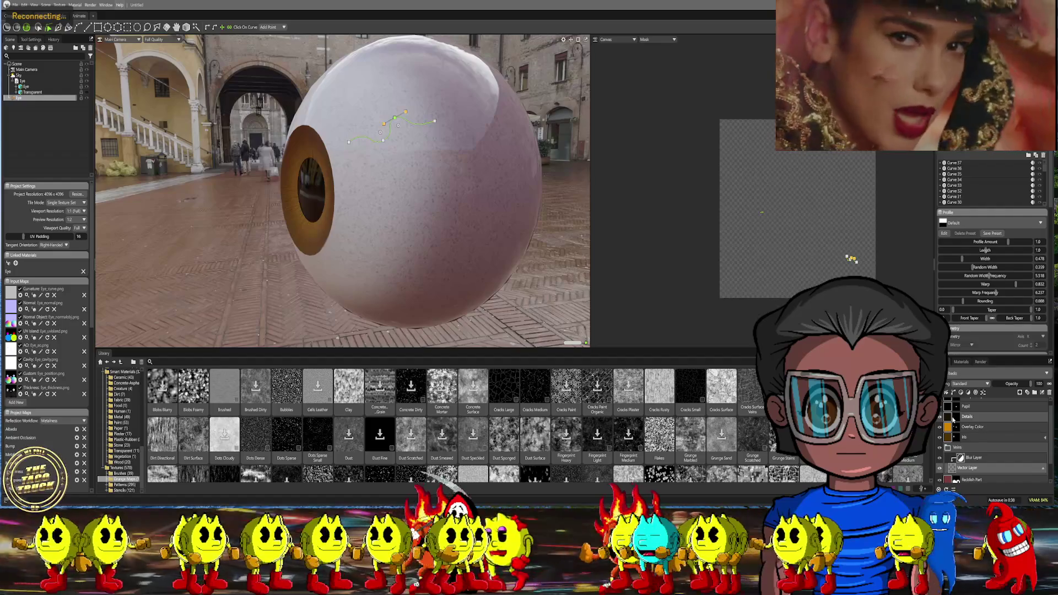
pyautogui.scroll(-5, 975, 309)
pyautogui.scroll(-5, 974, 310)
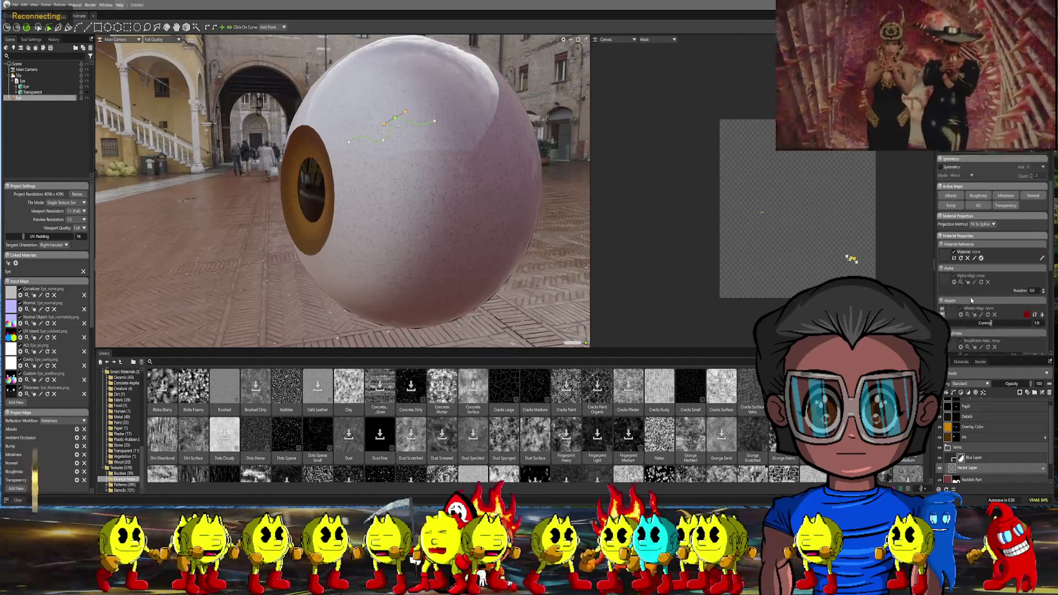
pyautogui.scroll(-3, 975, 309)
pyautogui.scroll(-3, 974, 309)
pyautogui.scroll(-3, 975, 309)
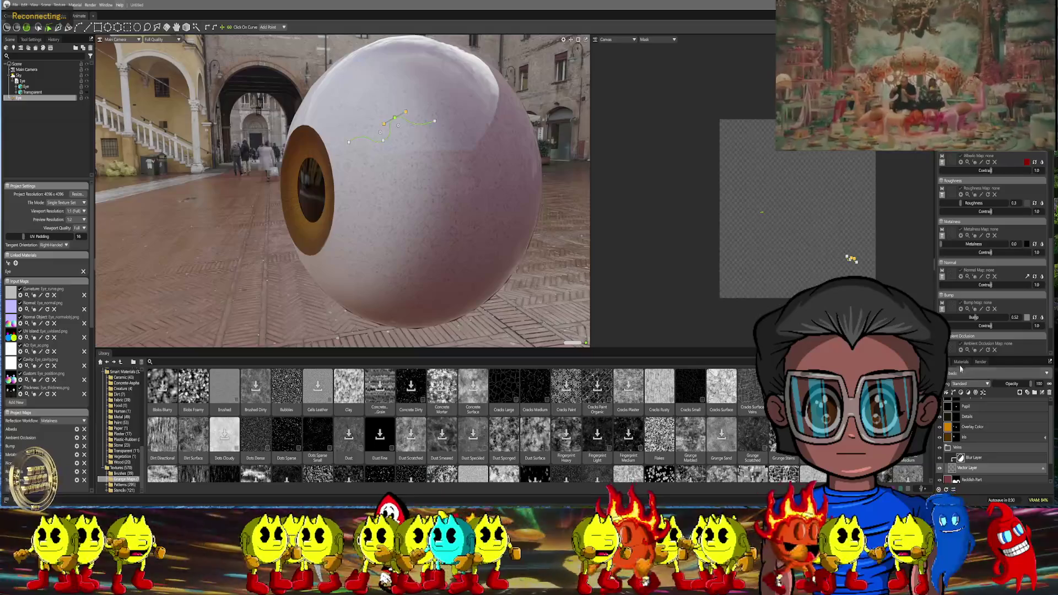
# Delete the spare third material from the Materials list
pyautogui.click(962, 362)
pyautogui.moveTo(990, 406); pyautogui.dragTo(389, 165)
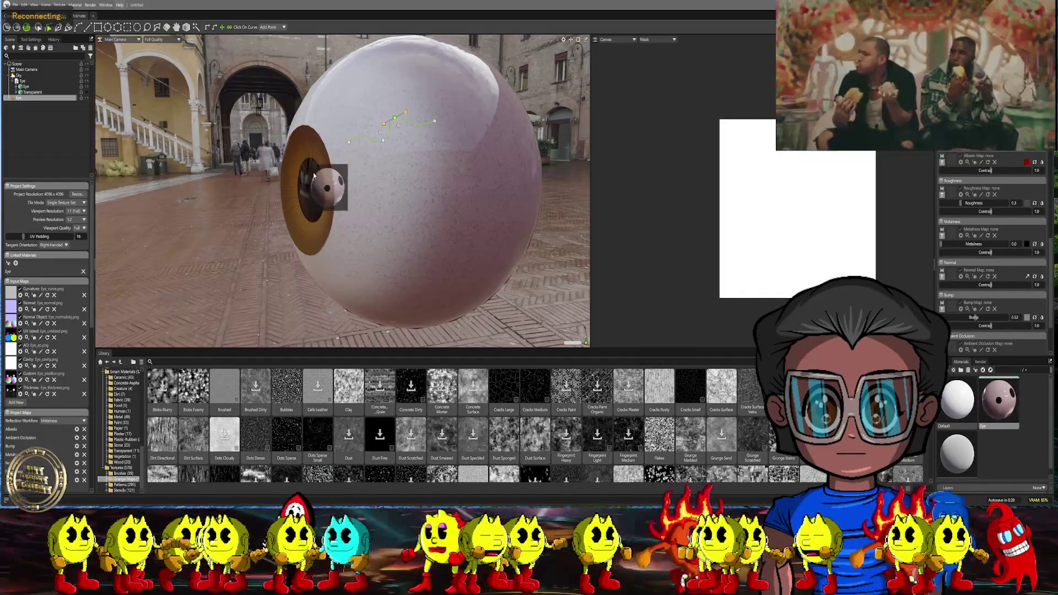
pyautogui.click(963, 446)
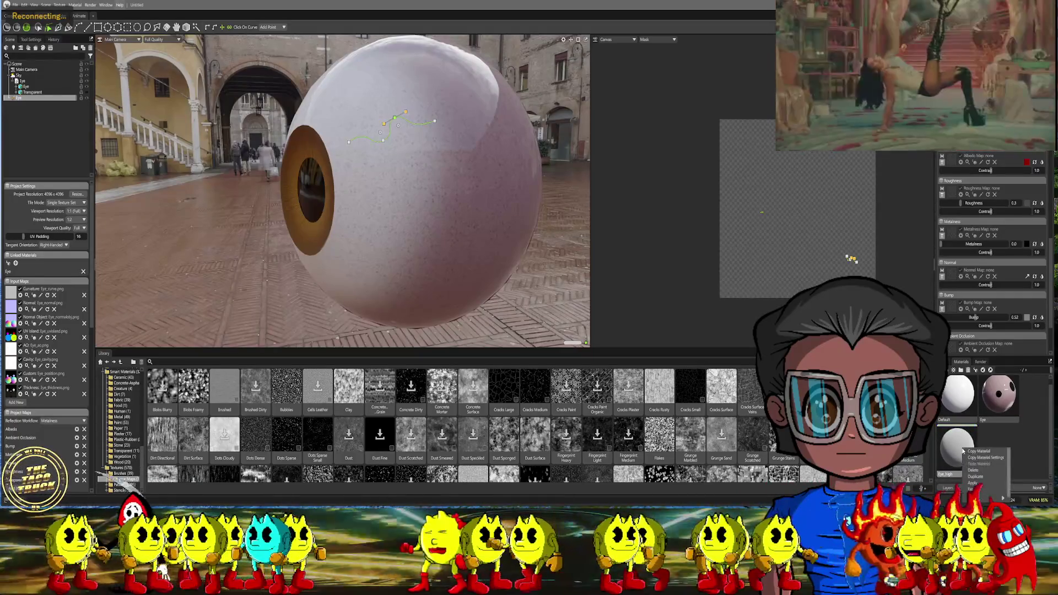
pyautogui.click(976, 472)
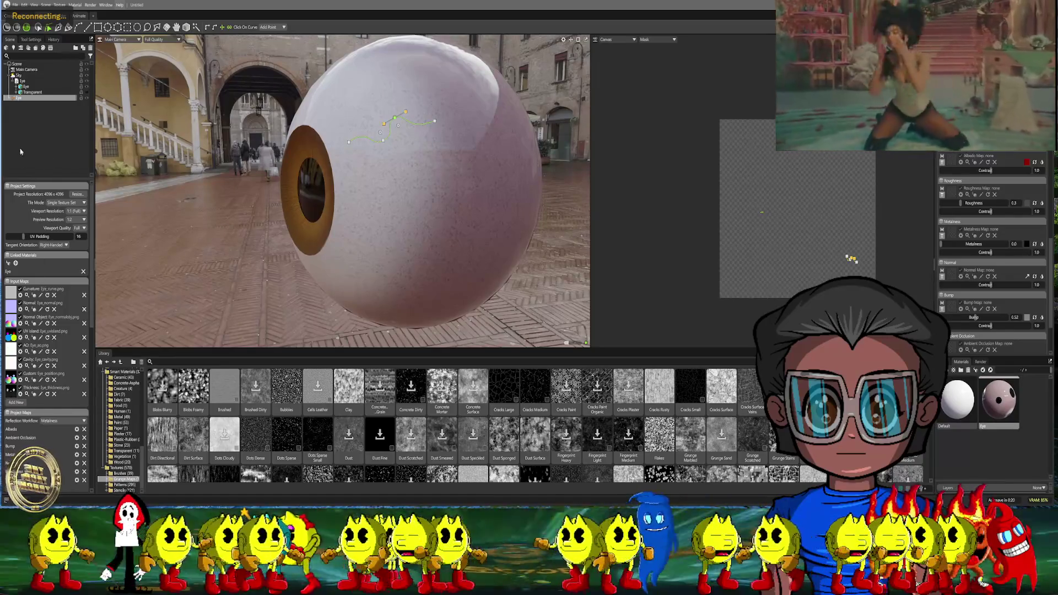
pyautogui.moveTo(999, 401); pyautogui.dragTo(31, 271)
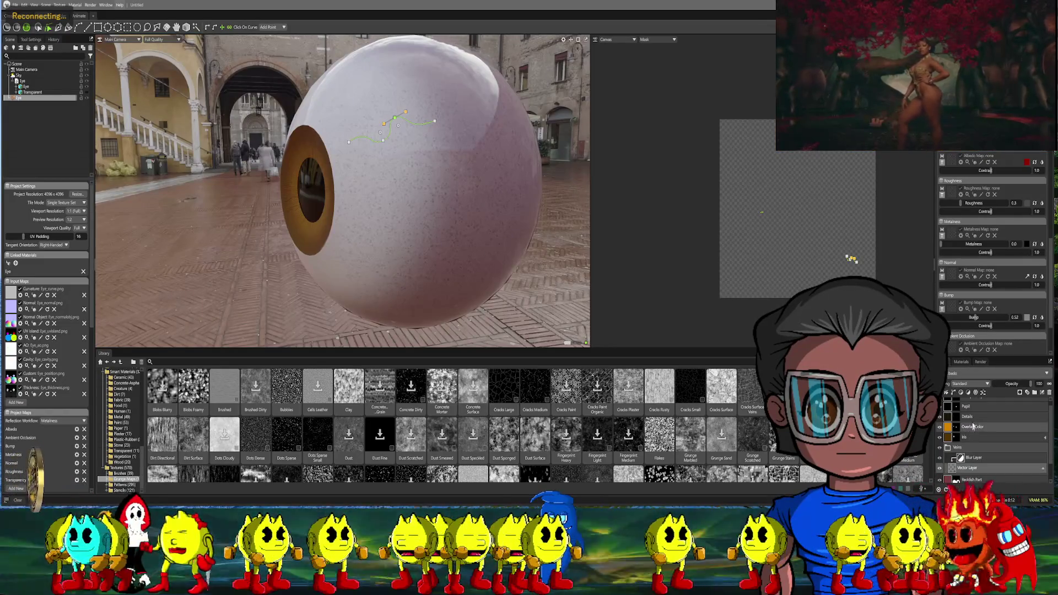
# Add a new vector layer to the eye material and ready the path tool over the iris
pyautogui.rightClick(955, 446)
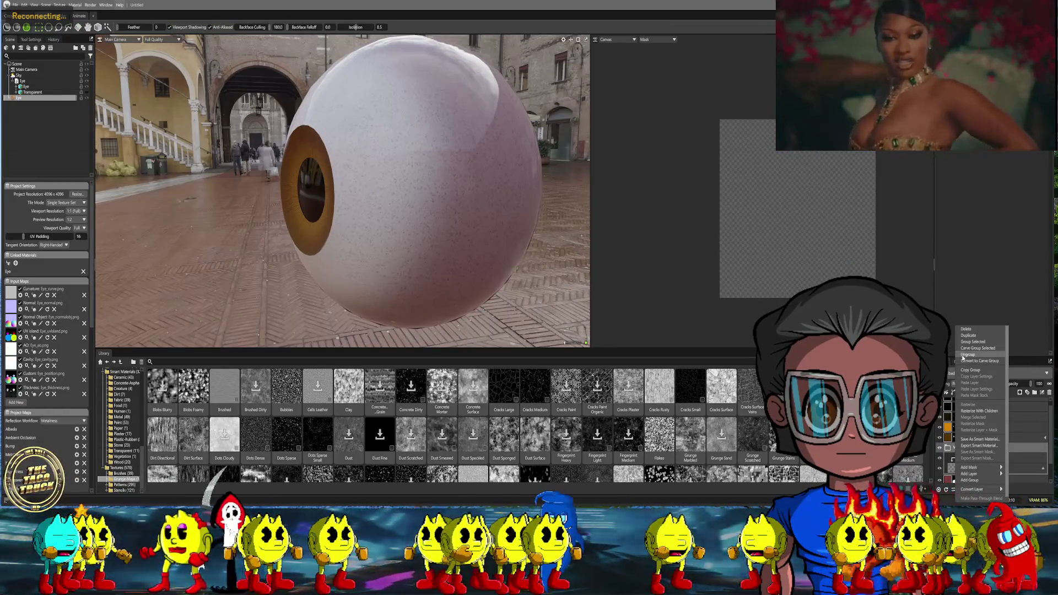
pyautogui.click(963, 334)
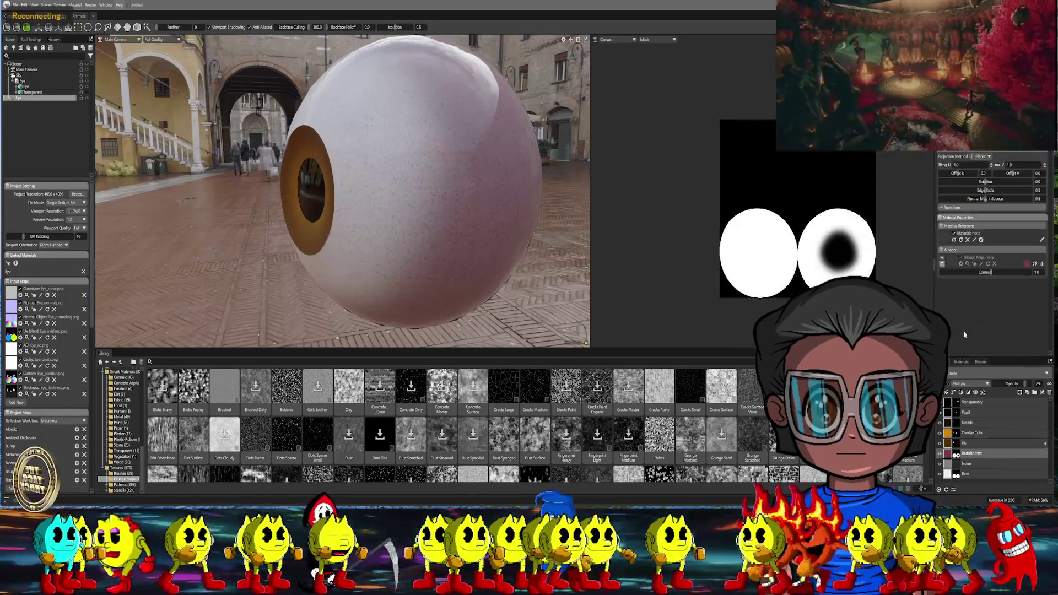
pyautogui.keyDown('alt'); pyautogui.moveTo(287, 261); pyautogui.dragTo(443, 269); pyautogui.keyUp('alt')
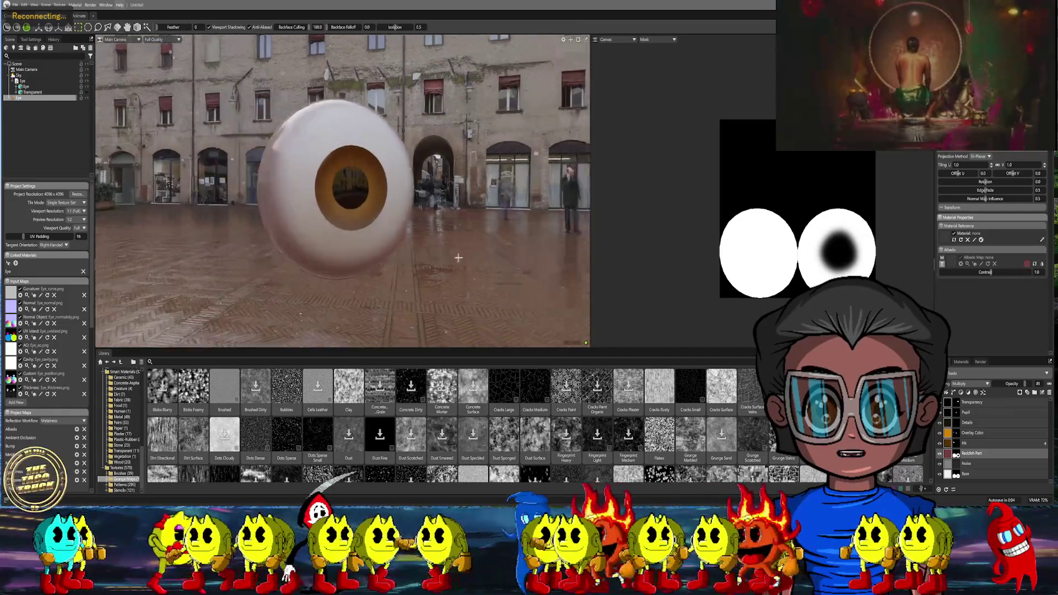
pyautogui.scroll(4, 441, 279)
pyautogui.scroll(3, 441, 279)
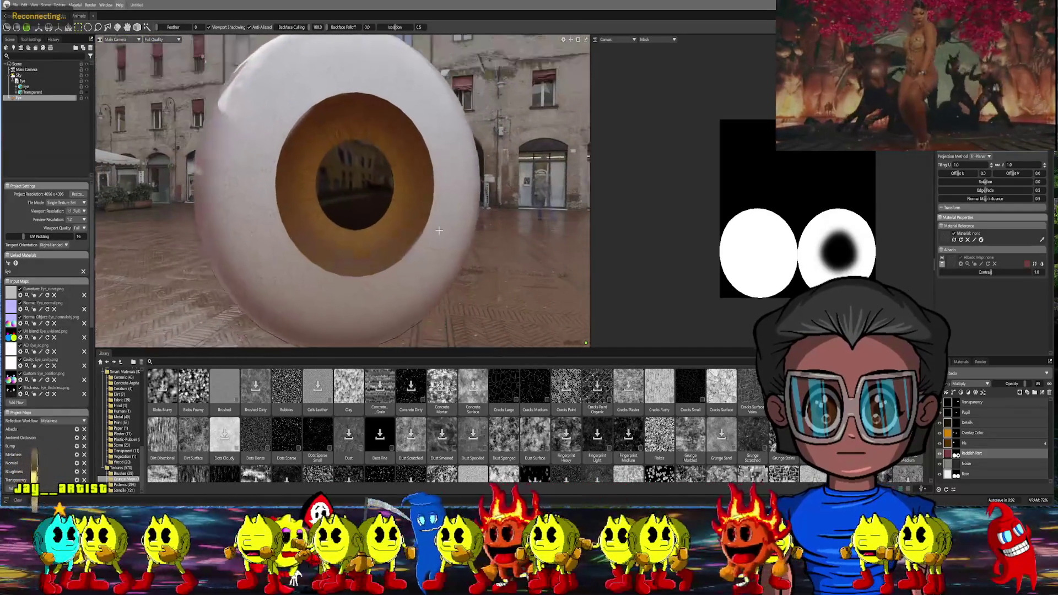
pyautogui.scroll(3, 430, 265)
pyautogui.scroll(2, 424, 252)
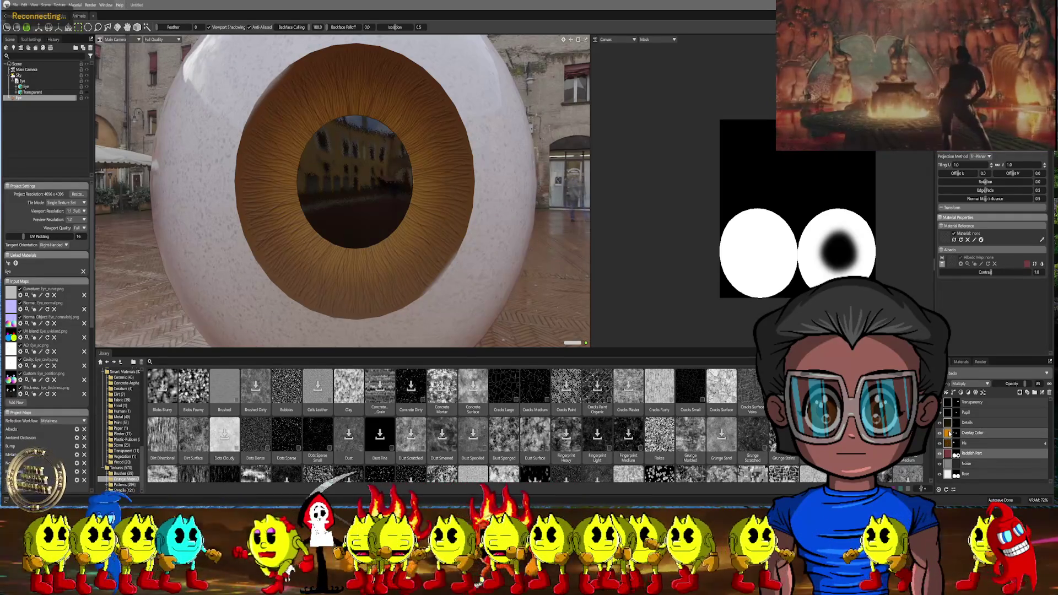
pyautogui.scroll(-5, 798, 212)
pyautogui.click(949, 275)
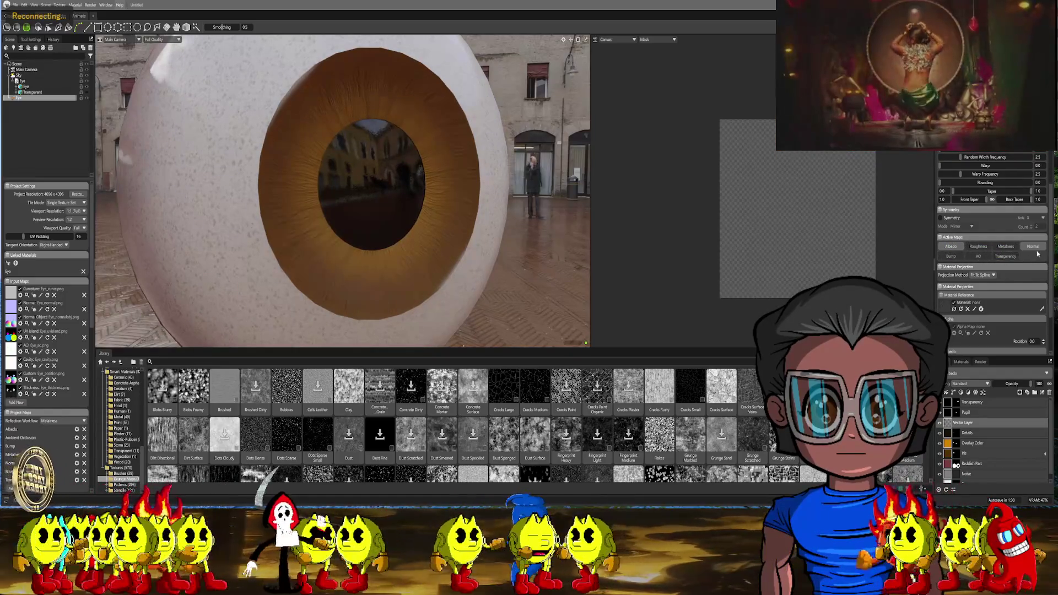
pyautogui.scroll(-1, 1001, 281)
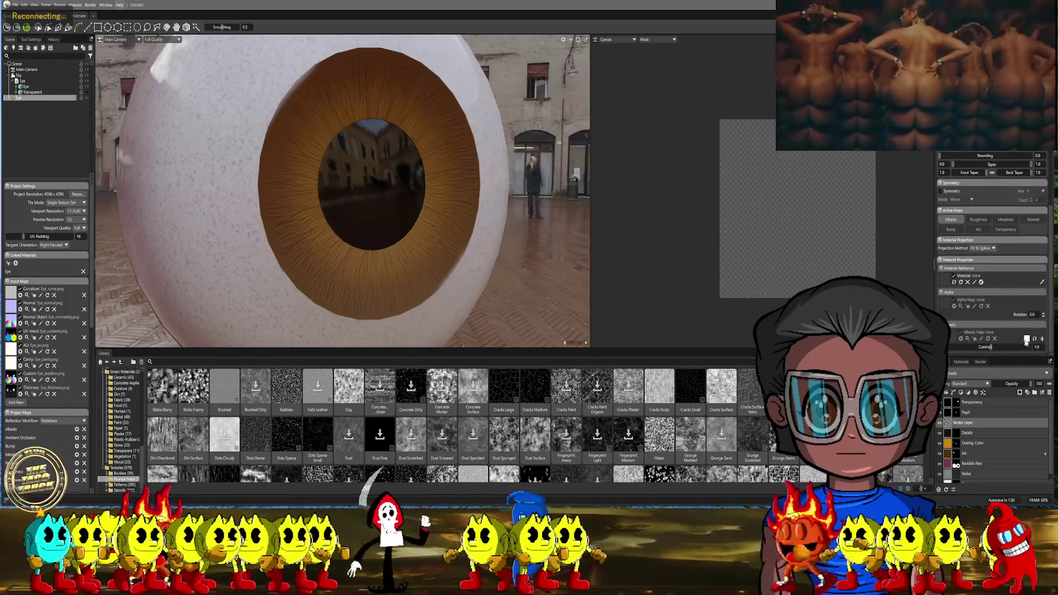
# Set the stroke colour to pure red
pyautogui.click(1028, 338)
pyautogui.moveTo(525, 217)
pyautogui.mouseDown()
pyautogui.moveTo(532, 205)
pyautogui.moveTo(400, 201)
pyautogui.mouseUp()
pyautogui.click(590, 209)
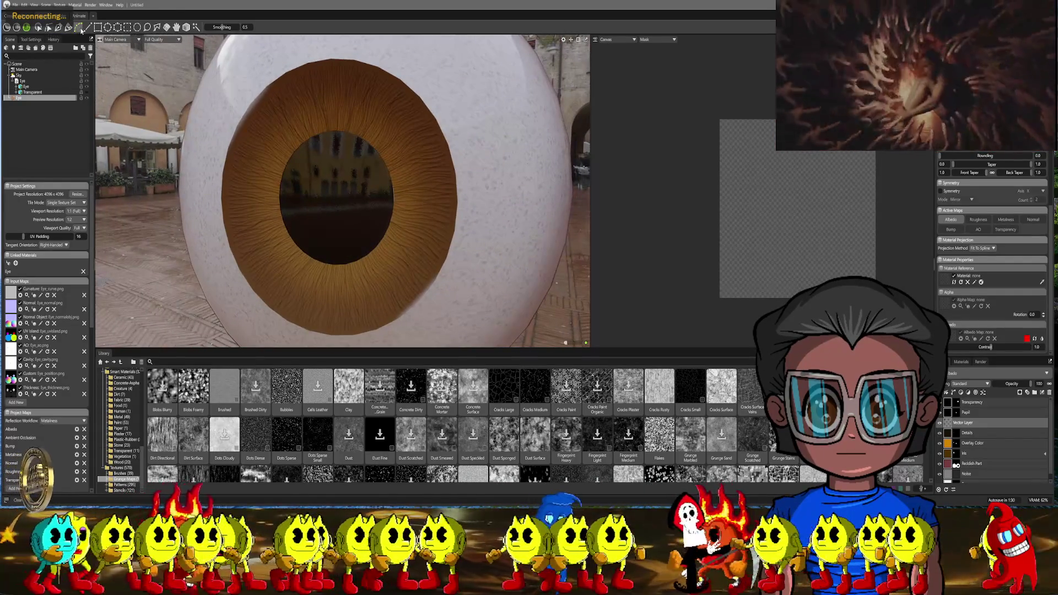
# Draw a closed wavy path around the pupil on the inner iris and adjust a stroke profile value
pyautogui.moveTo(463, 121)
pyautogui.keyDown('alt'); pyautogui.mouseDown()
pyautogui.moveTo(391, 117)
pyautogui.moveTo(427, 149)
pyautogui.mouseUp(); pyautogui.keyUp('alt')
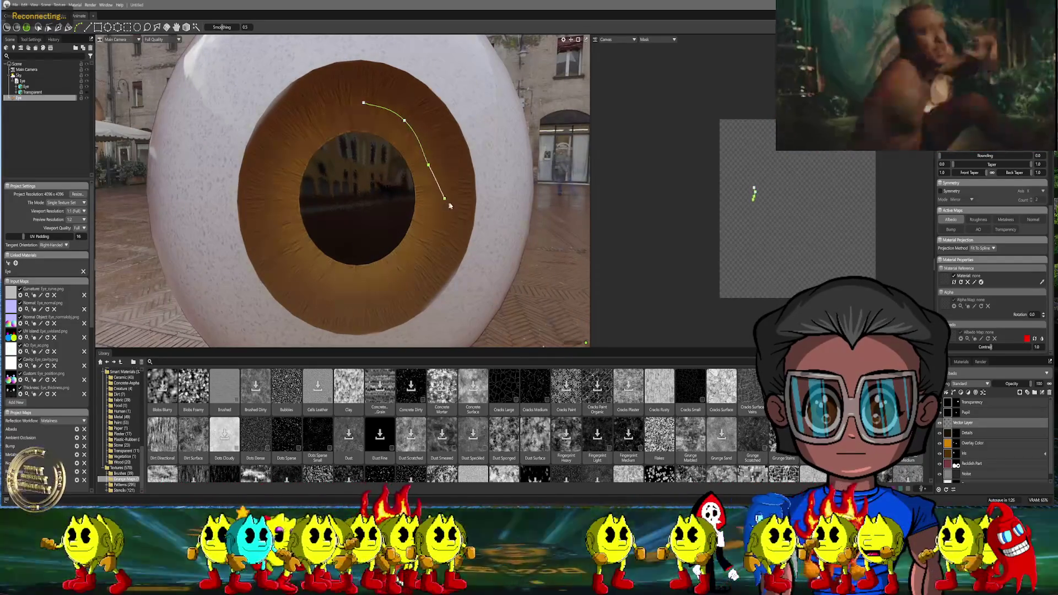
pyautogui.click(434, 224)
pyautogui.click(386, 282)
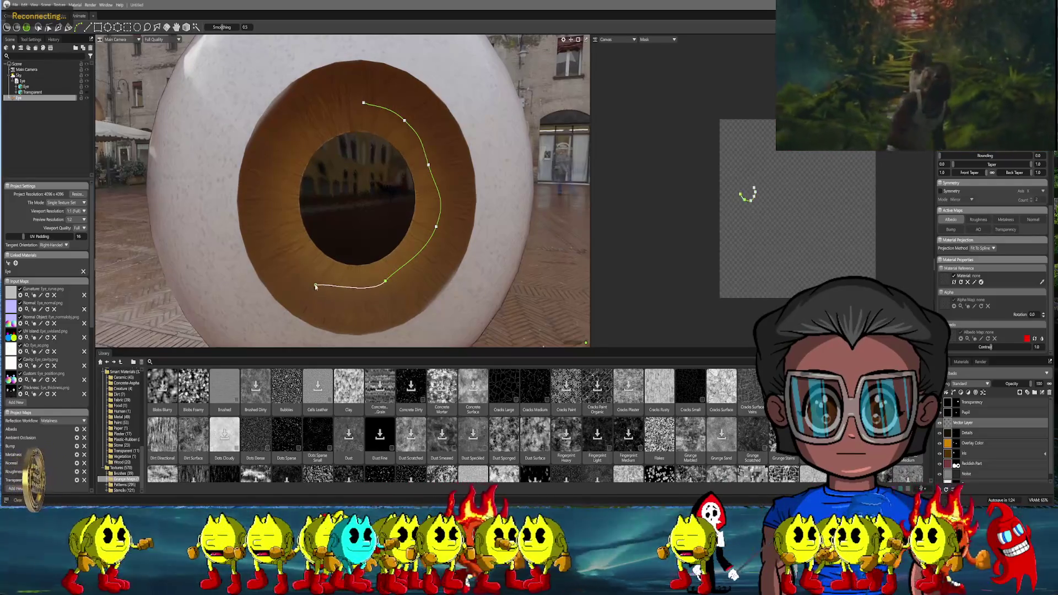
pyautogui.click(305, 279)
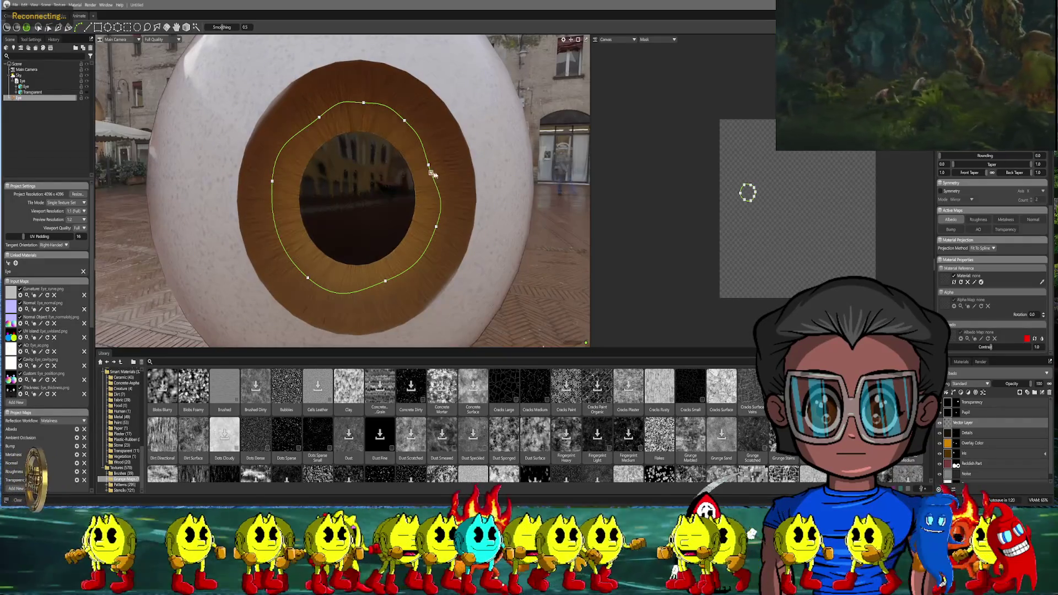
pyautogui.moveTo(430, 173); pyautogui.dragTo(414, 191, button='right')
pyautogui.scroll(5, 430, 207)
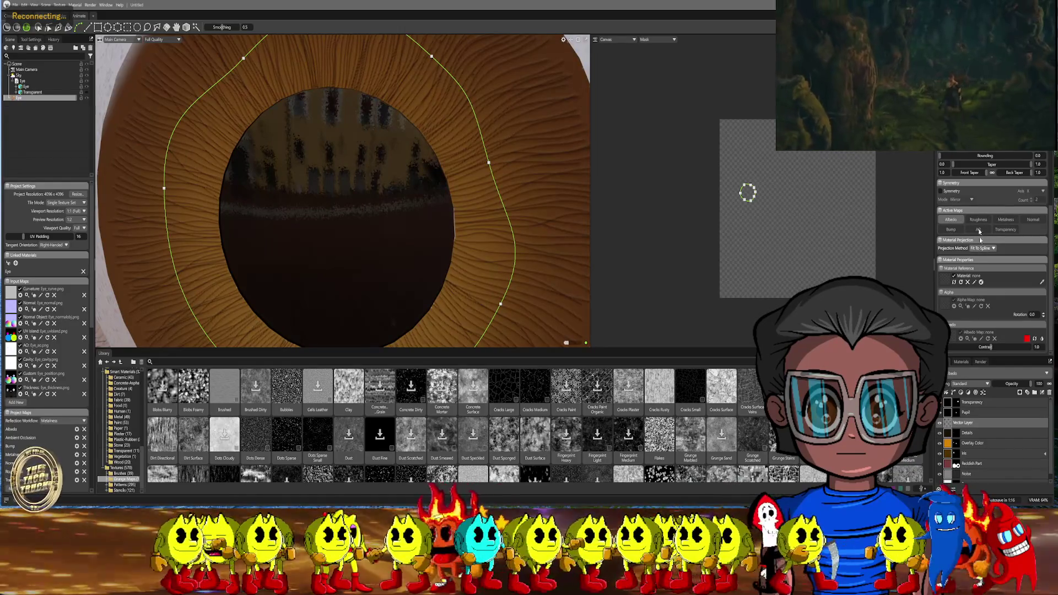
pyautogui.scroll(3, 981, 239)
pyautogui.moveTo(972, 198); pyautogui.dragTo(996, 195)
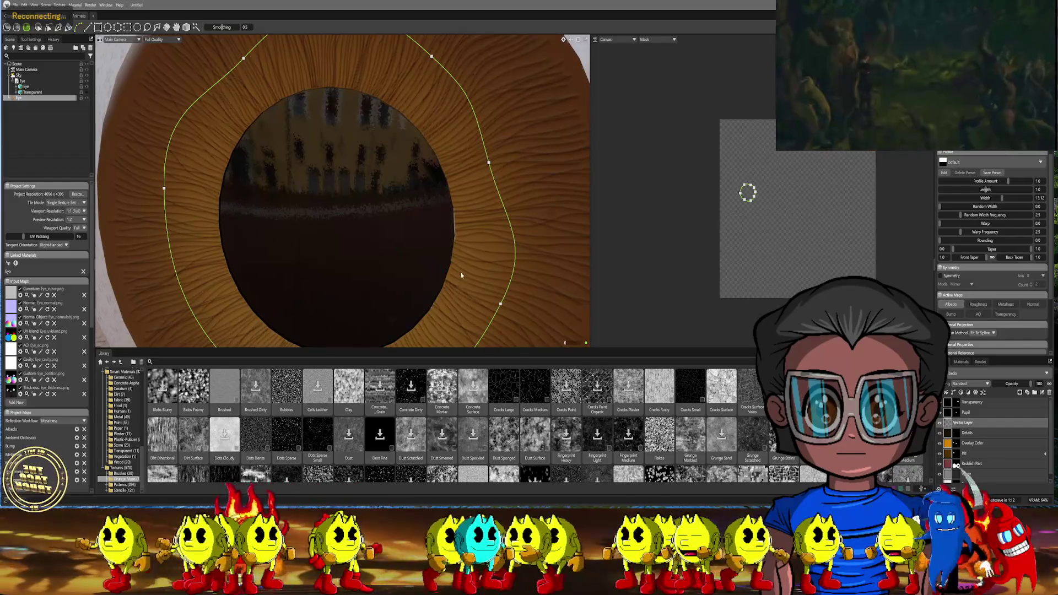
pyautogui.scroll(-5, 463, 276)
pyautogui.scroll(2, 461, 275)
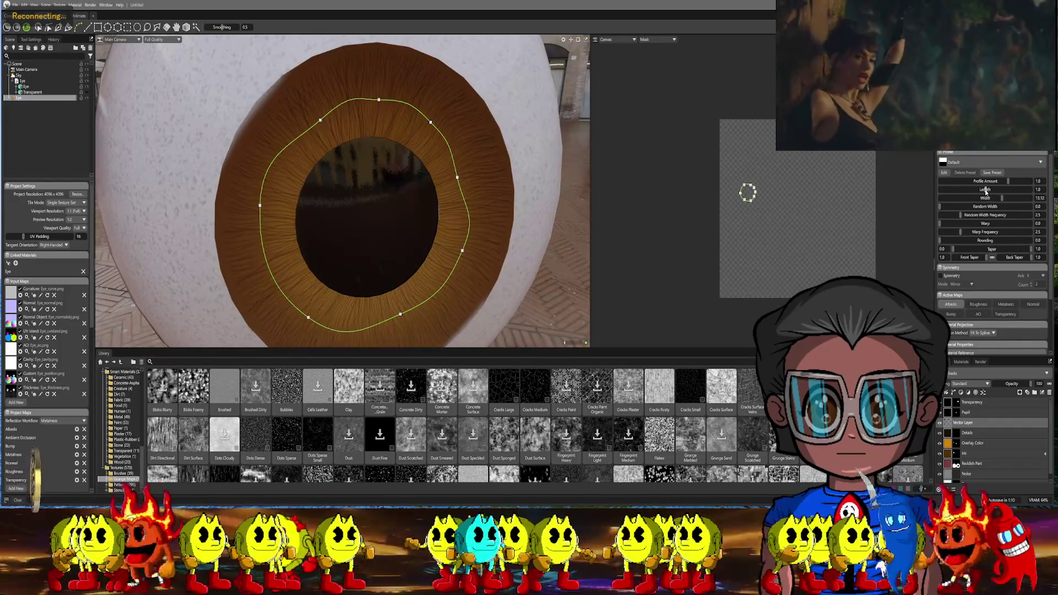
pyautogui.scroll(3, 986, 188)
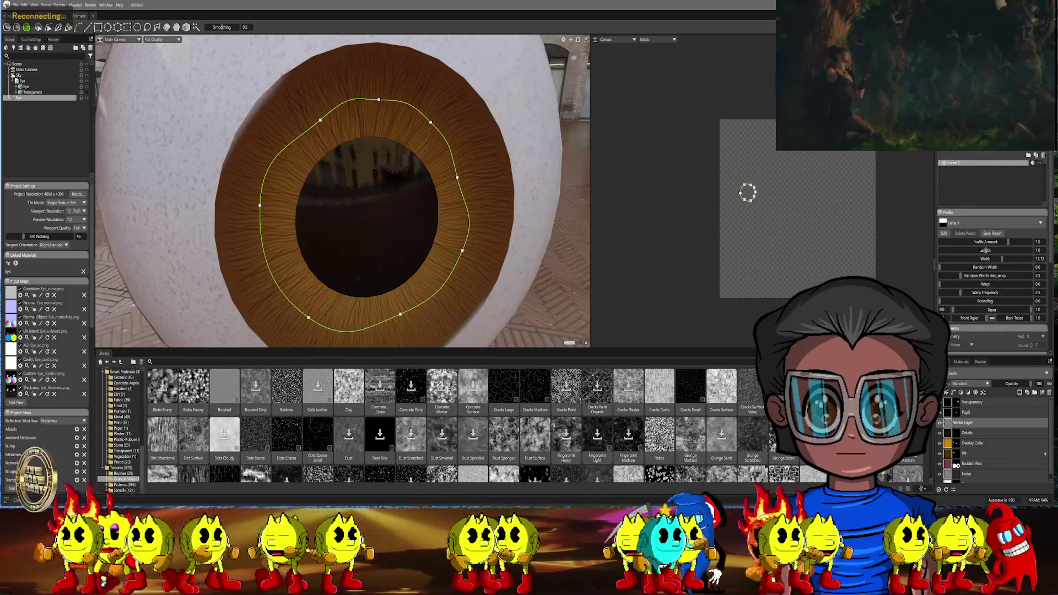
# Stroke the path with the brush and shrink the painted red ring to a thin line
pyautogui.hotkey('ctrl', 'z')
pyautogui.keyDown('alt'); pyautogui.moveTo(570, 259); pyautogui.dragTo(501, 273); pyautogui.keyUp('alt')
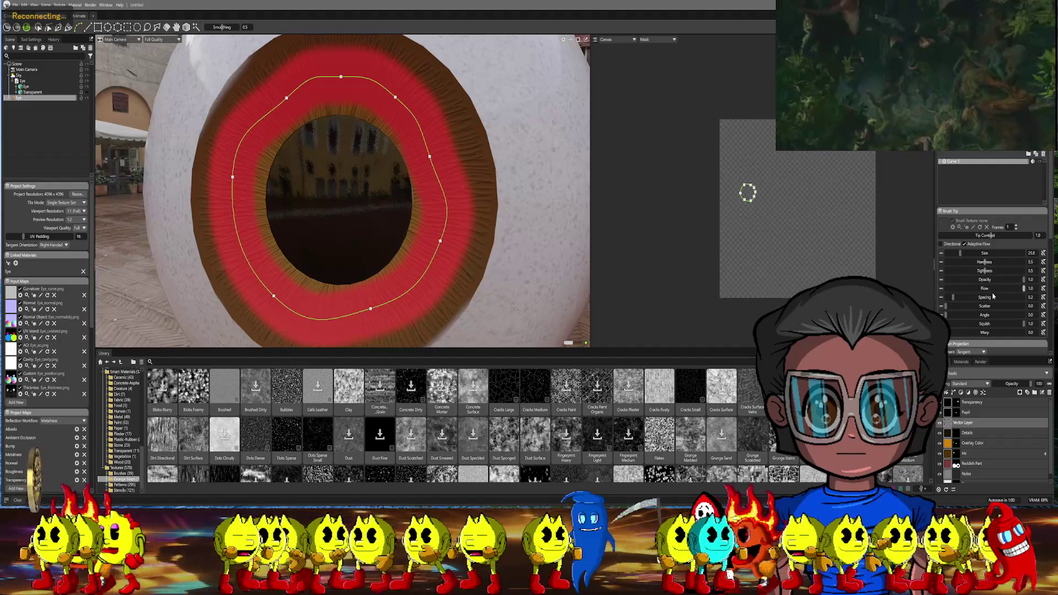
pyautogui.scroll(-5, 994, 296)
pyautogui.scroll(-5, 993, 295)
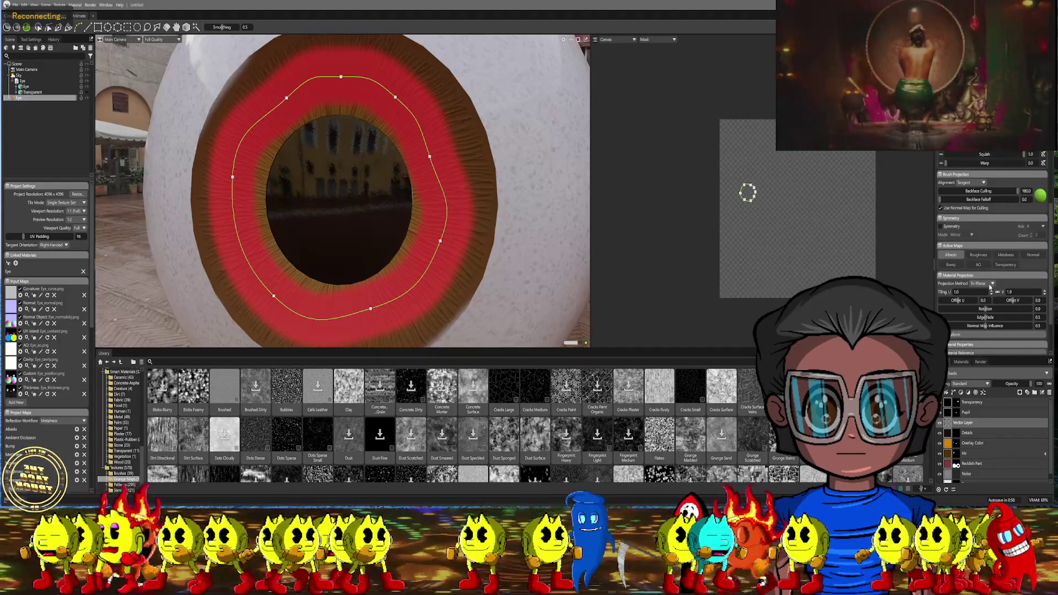
pyautogui.scroll(5, 993, 248)
pyautogui.scroll(5, 993, 248)
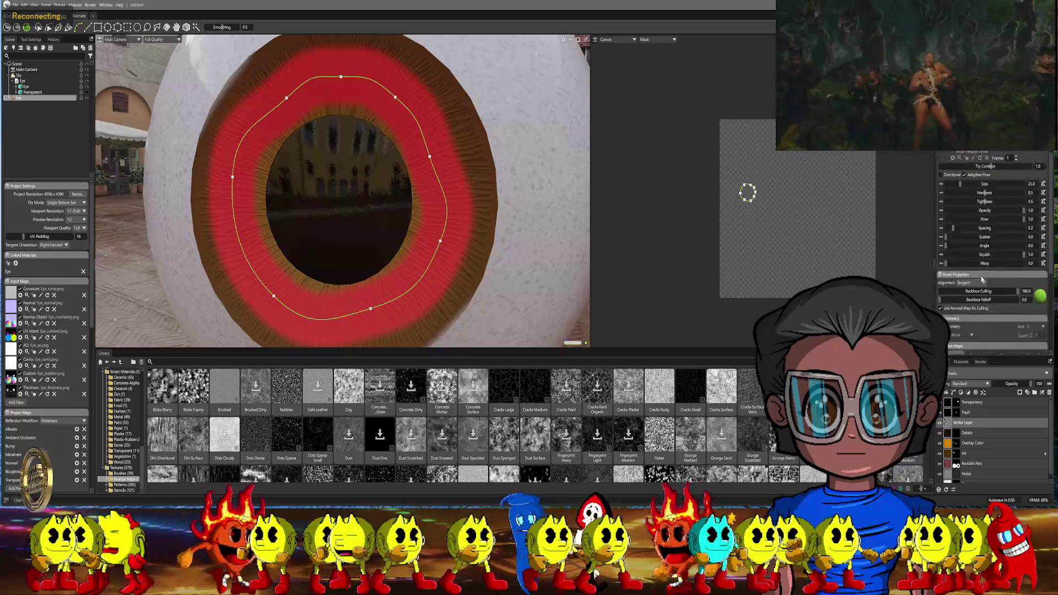
pyautogui.scroll(2, 993, 248)
pyautogui.hotkey('ctrl', 'z')
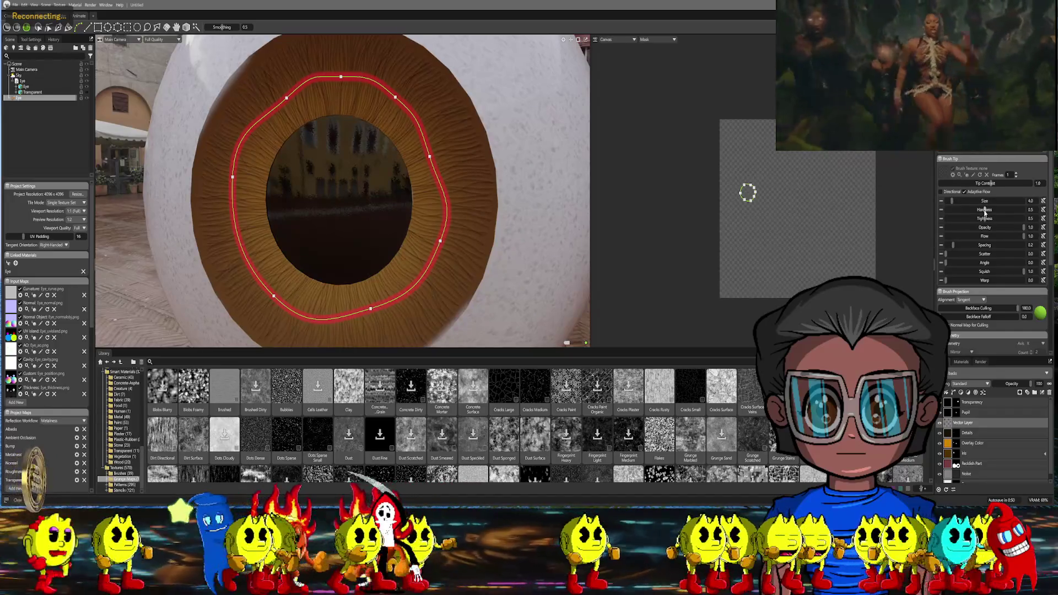
# Raise the brush hardness and lower its size so the red ring becomes finer and crisper
pyautogui.moveTo(974, 210); pyautogui.dragTo(1007, 208)
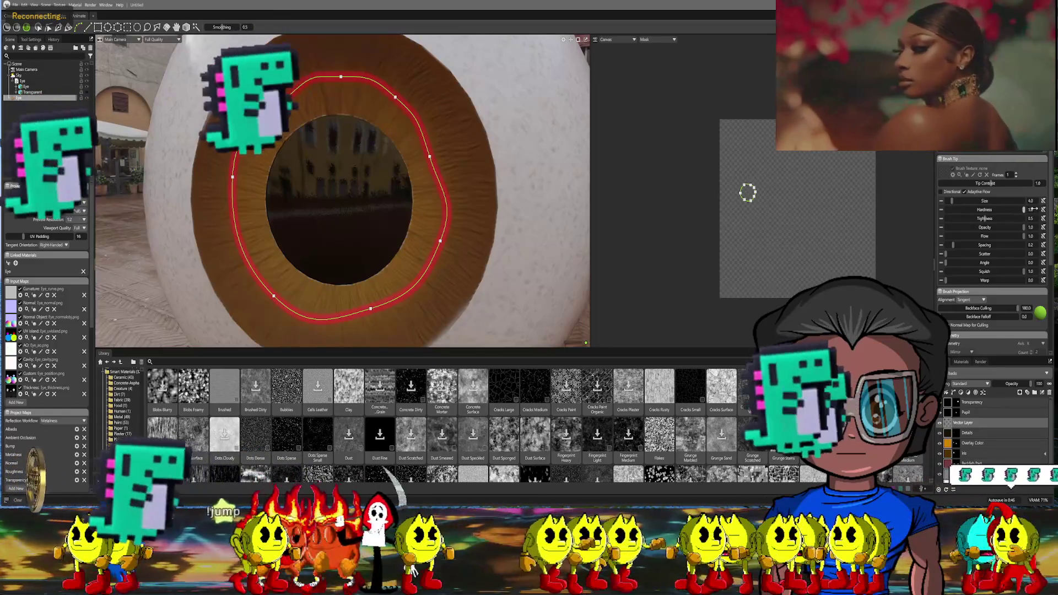
pyautogui.moveTo(499, 175); pyautogui.dragTo(656, 261, button='middle')
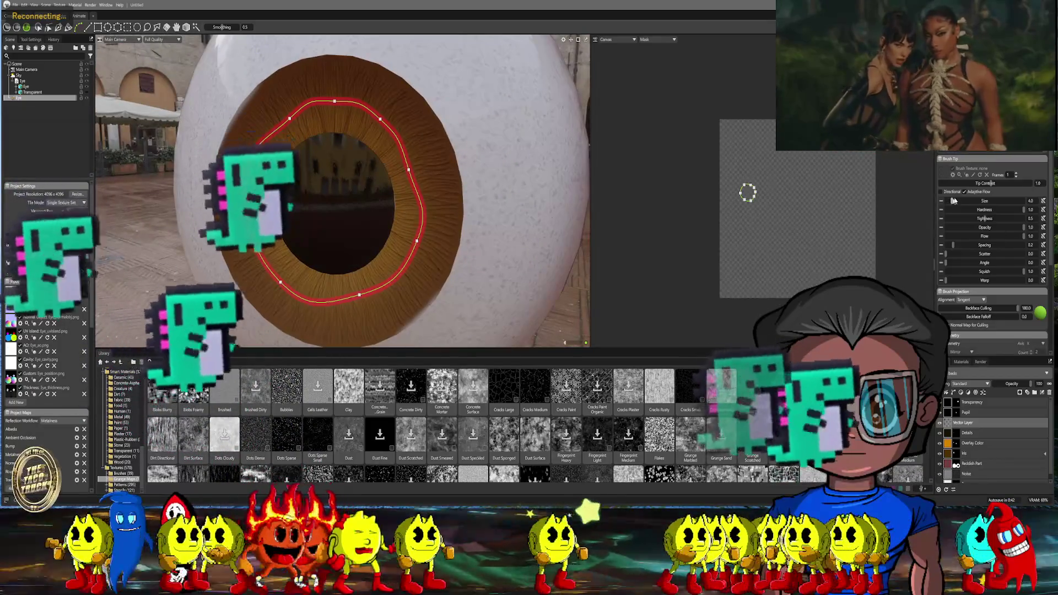
pyautogui.moveTo(953, 200); pyautogui.dragTo(952, 201)
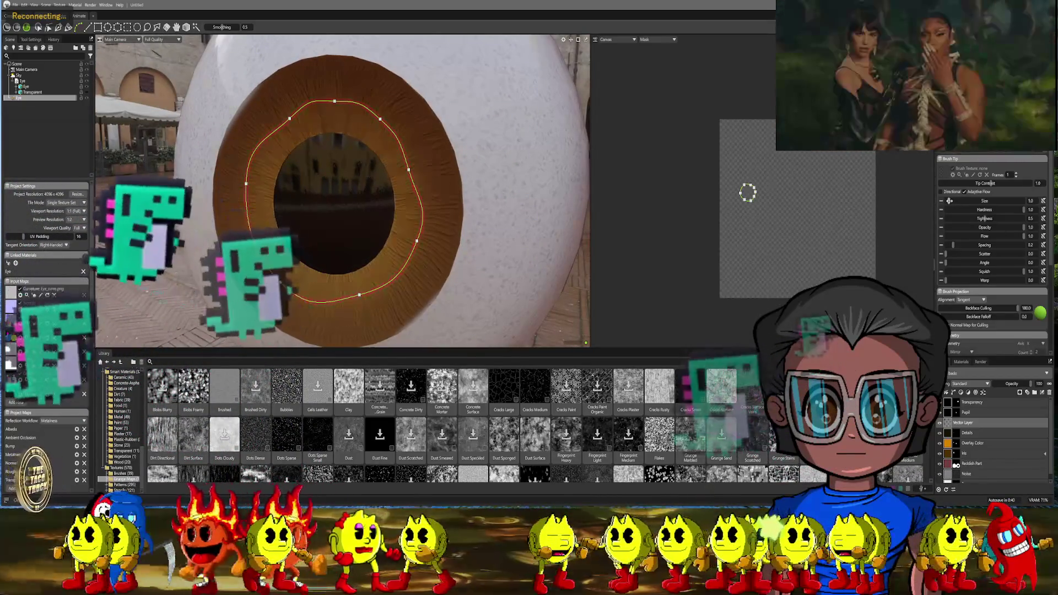
pyautogui.scroll(1, 511, 224)
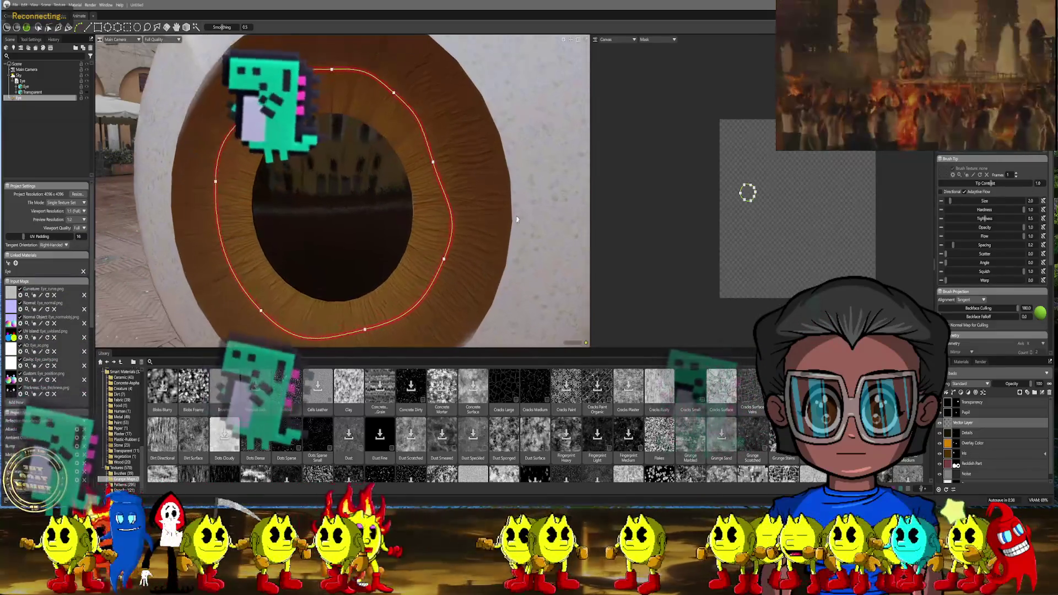
pyautogui.scroll(1, 511, 224)
pyautogui.scroll(1, 511, 224)
pyautogui.scroll(1, 511, 224)
pyautogui.scroll(1, 511, 224)
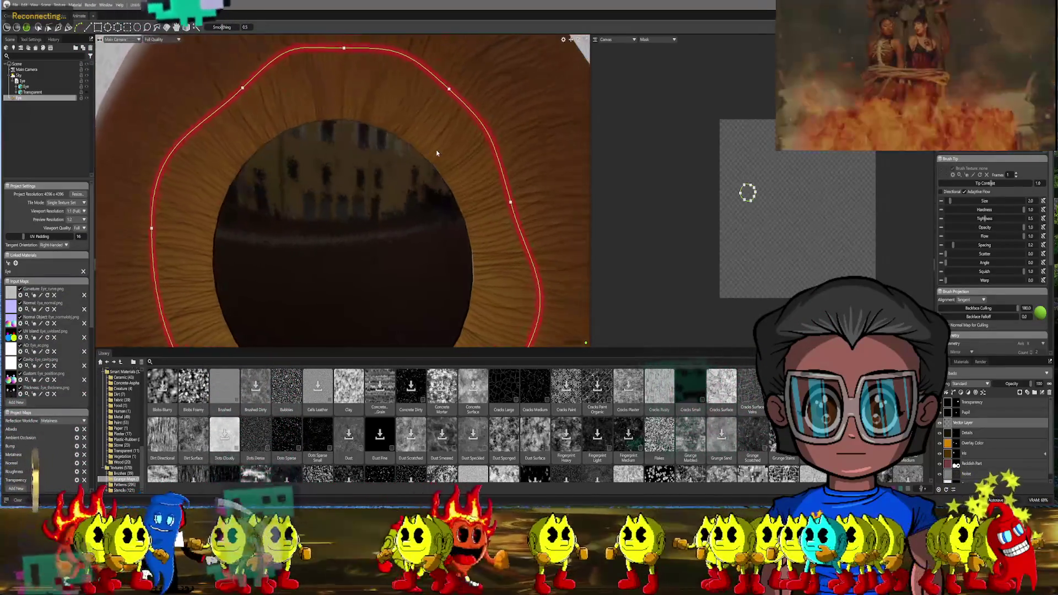
pyautogui.scroll(1, 438, 192)
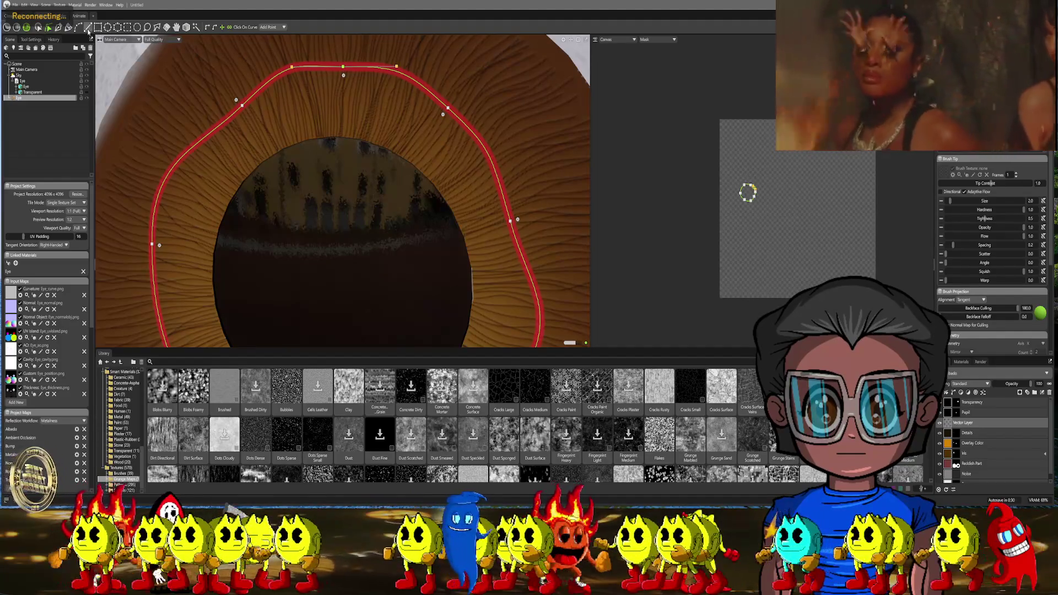
# Bend the top of the iris path into a wavy bump with its control points and tangents
pyautogui.moveTo(344, 77)
pyautogui.mouseDown()
pyautogui.moveTo(341, 66)
pyautogui.moveTo(343, 81)
pyautogui.mouseUp()
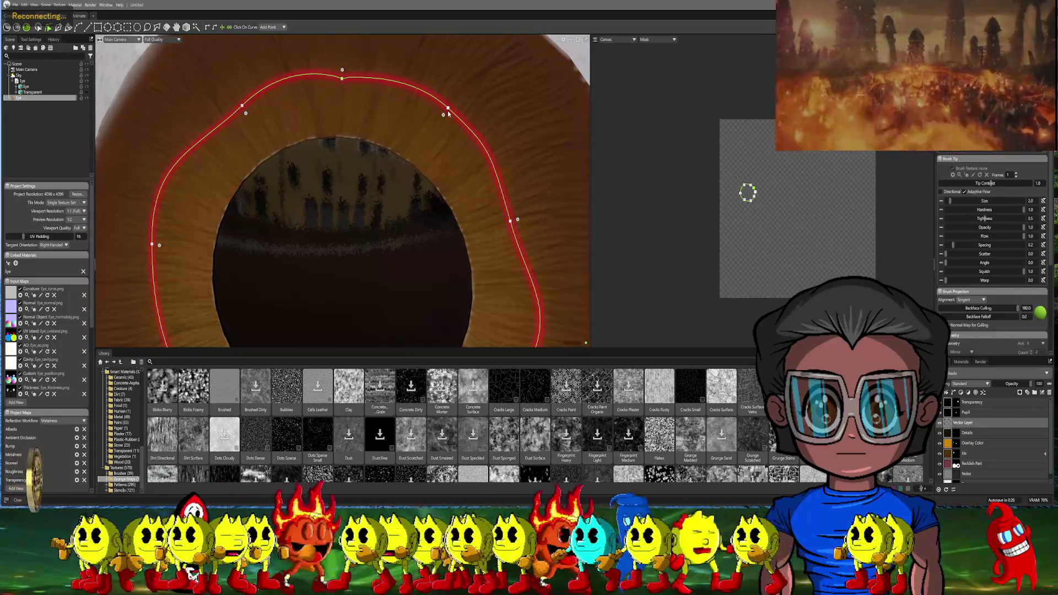
pyautogui.moveTo(448, 110)
pyautogui.mouseDown()
pyautogui.moveTo(379, 43)
pyautogui.moveTo(398, 60)
pyautogui.mouseUp()
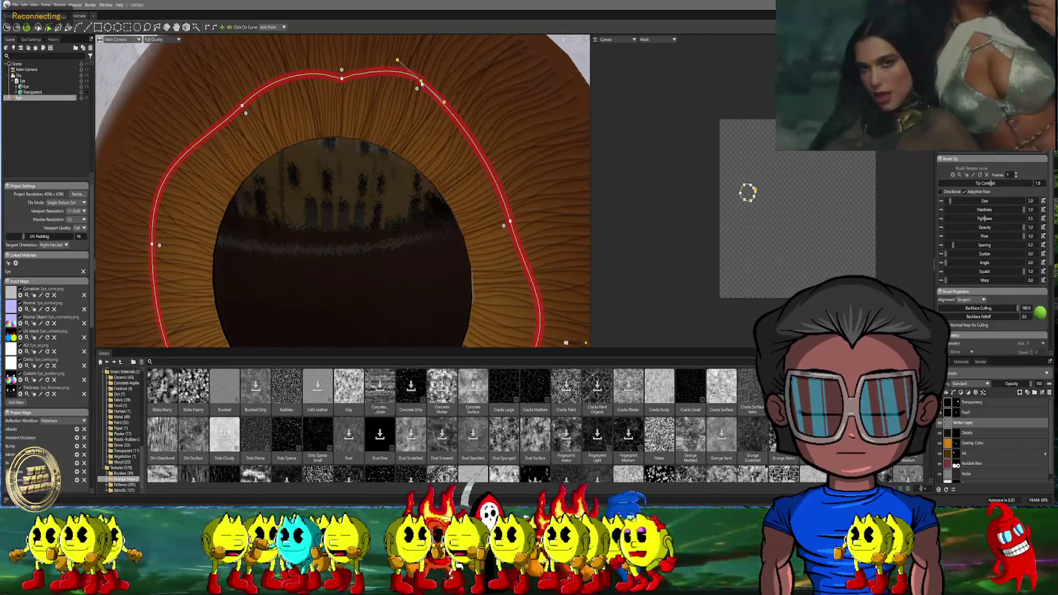
pyautogui.moveTo(401, 63); pyautogui.dragTo(369, 54)
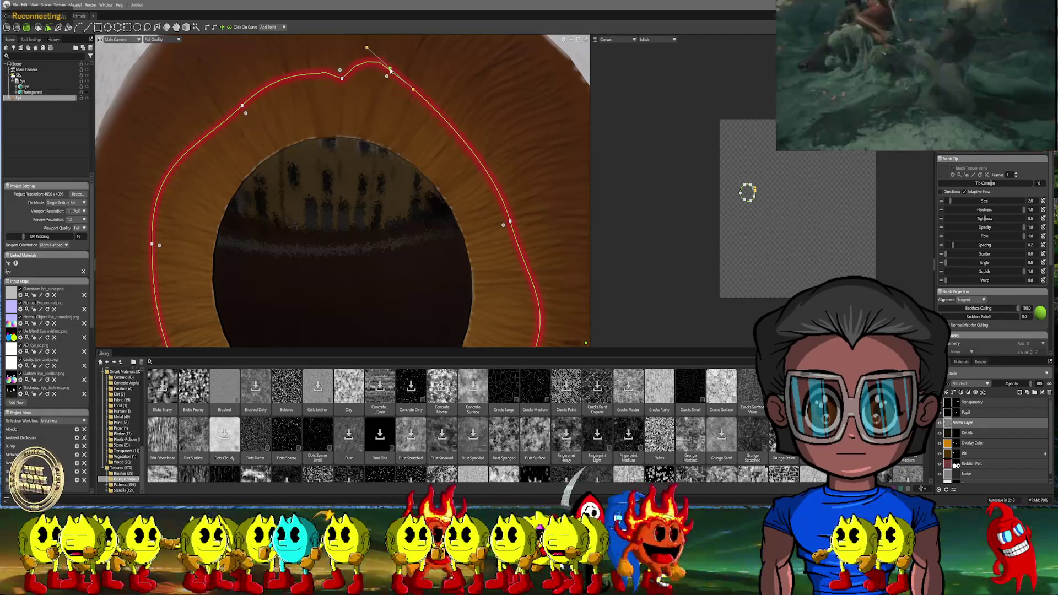
pyautogui.scroll(-2, 369, 105)
pyautogui.scroll(-3, 372, 117)
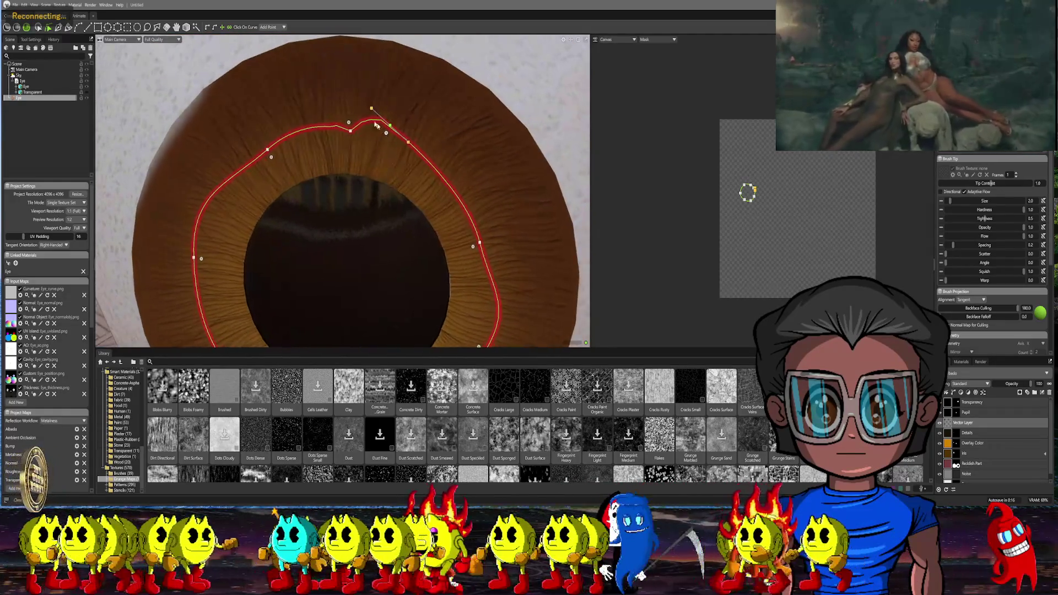
pyautogui.click(224, 68)
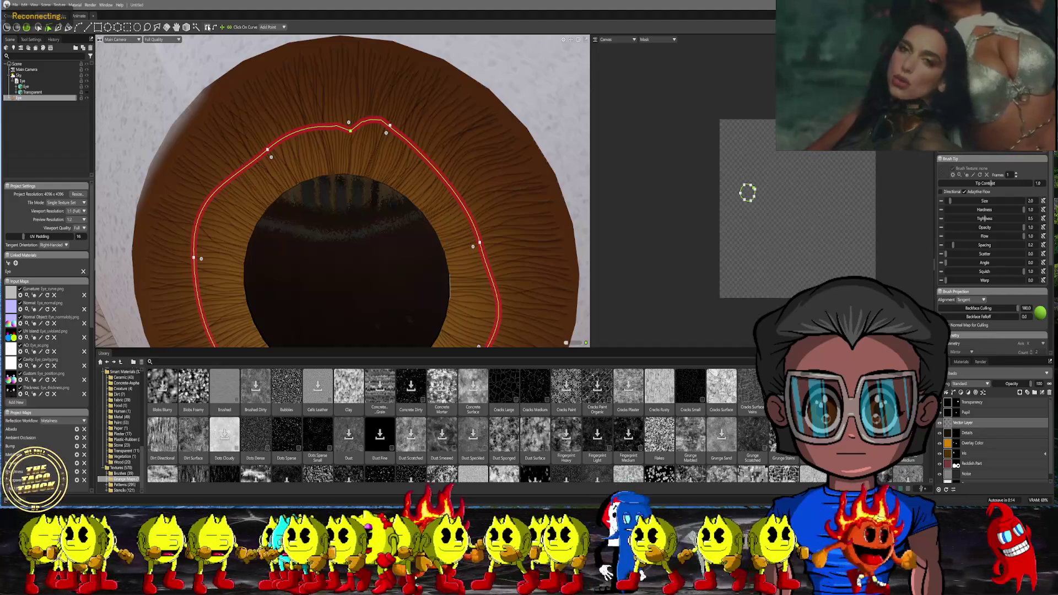
pyautogui.scroll(2, 386, 139)
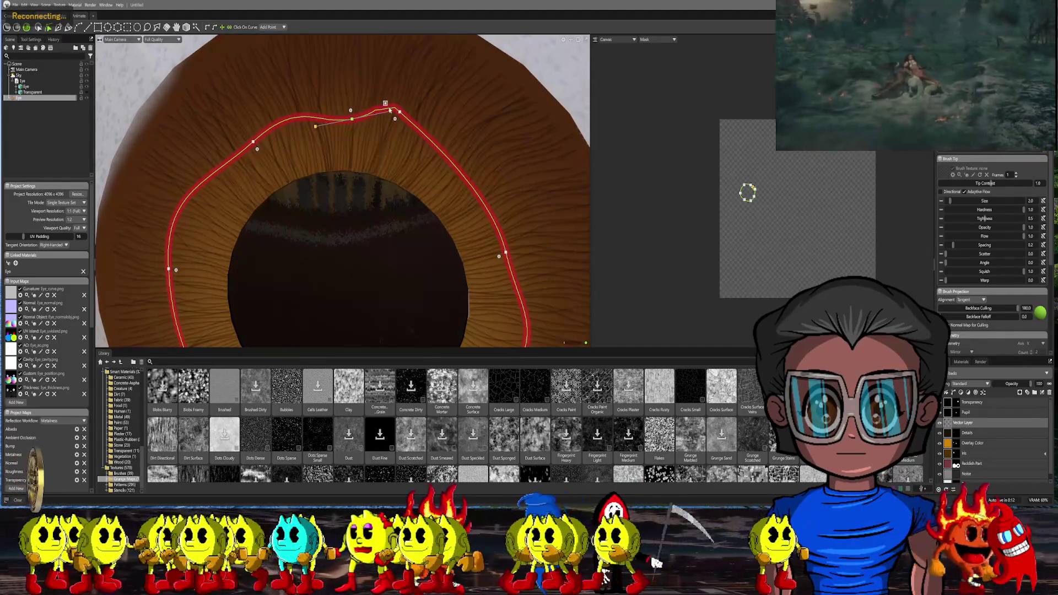
pyautogui.moveTo(393, 114)
pyautogui.mouseDown()
pyautogui.moveTo(369, 121)
pyautogui.moveTo(419, 133)
pyautogui.moveTo(420, 118)
pyautogui.mouseUp()
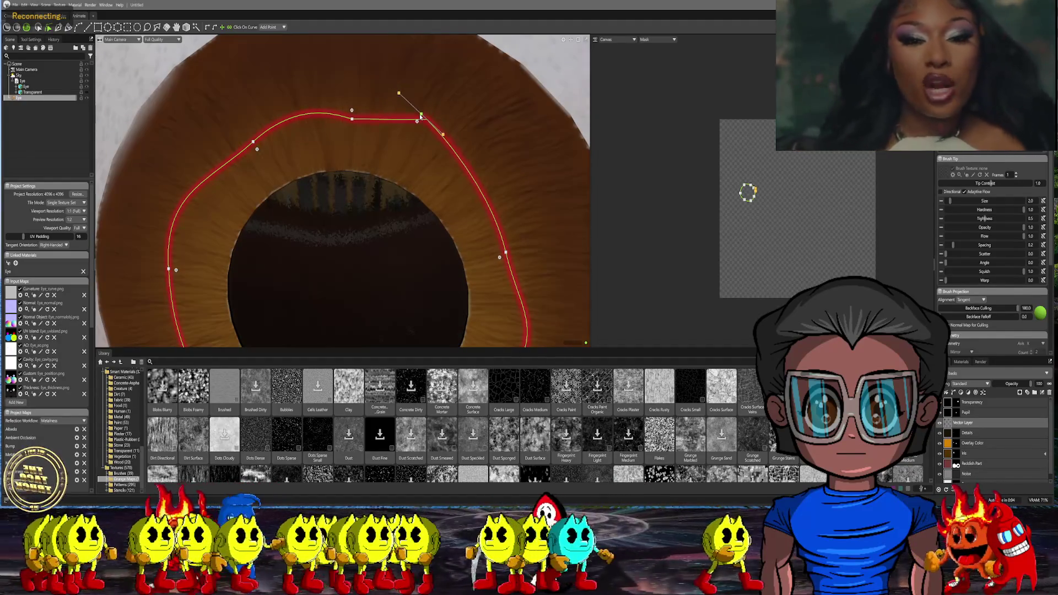
pyautogui.moveTo(364, 123); pyautogui.dragTo(373, 122)
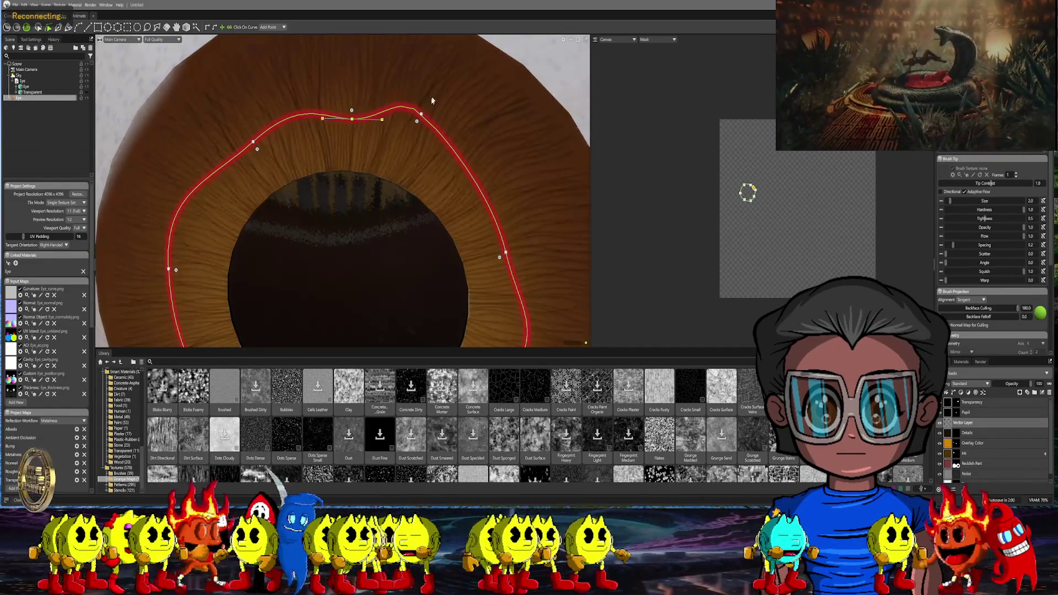
pyautogui.moveTo(420, 118)
pyautogui.mouseDown()
pyautogui.moveTo(395, 94)
pyautogui.moveTo(410, 105)
pyautogui.moveTo(380, 124)
pyautogui.mouseUp()
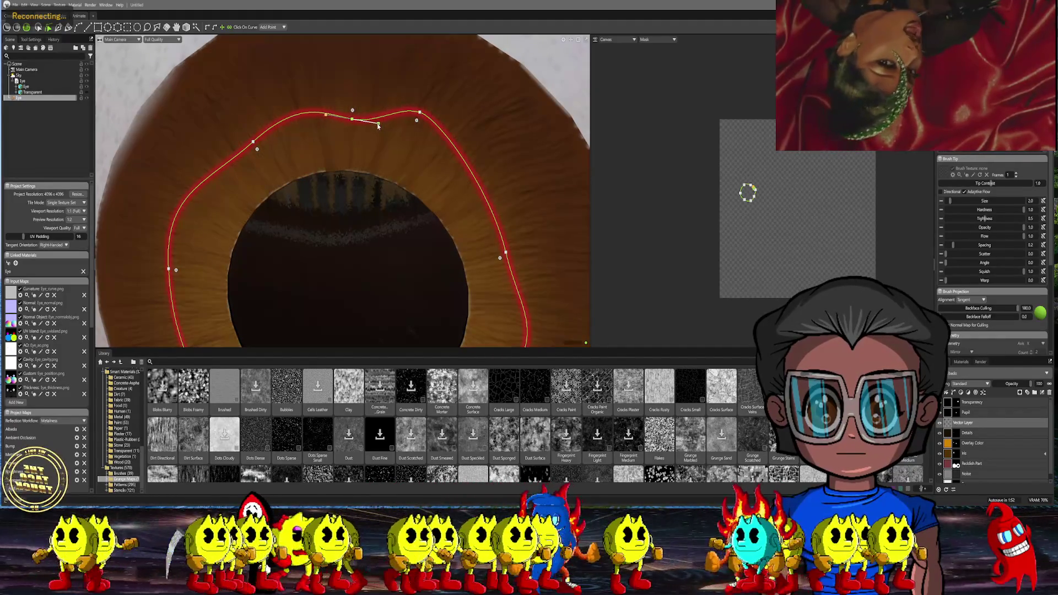
pyautogui.moveTo(377, 126)
pyautogui.mouseDown()
pyautogui.moveTo(397, 109)
pyautogui.moveTo(426, 117)
pyautogui.mouseUp()
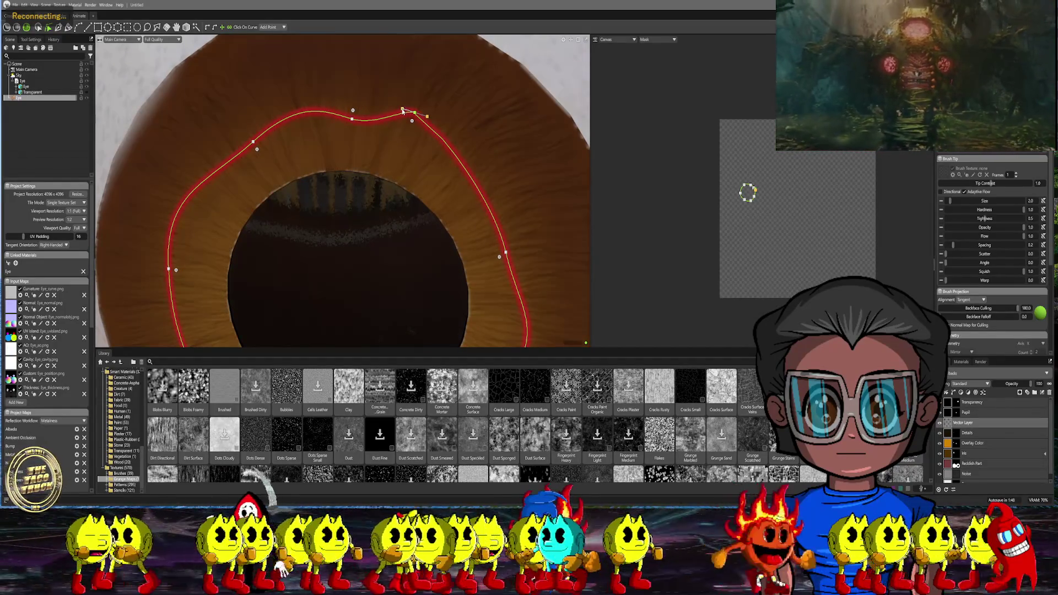
# Reshape the path's right side inward into a curving corner and smooth its kink
pyautogui.moveTo(461, 186); pyautogui.dragTo(439, 171, button='middle')
pyautogui.moveTo(430, 147); pyautogui.dragTo(419, 132)
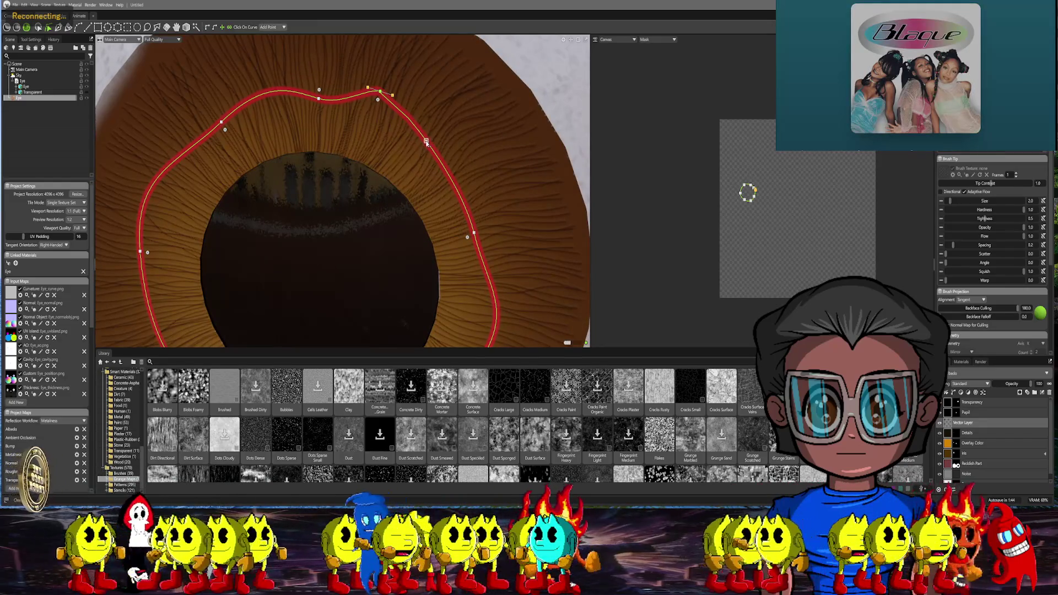
pyautogui.moveTo(436, 142)
pyautogui.mouseDown()
pyautogui.moveTo(412, 151)
pyautogui.moveTo(387, 136)
pyautogui.moveTo(430, 164)
pyautogui.mouseUp()
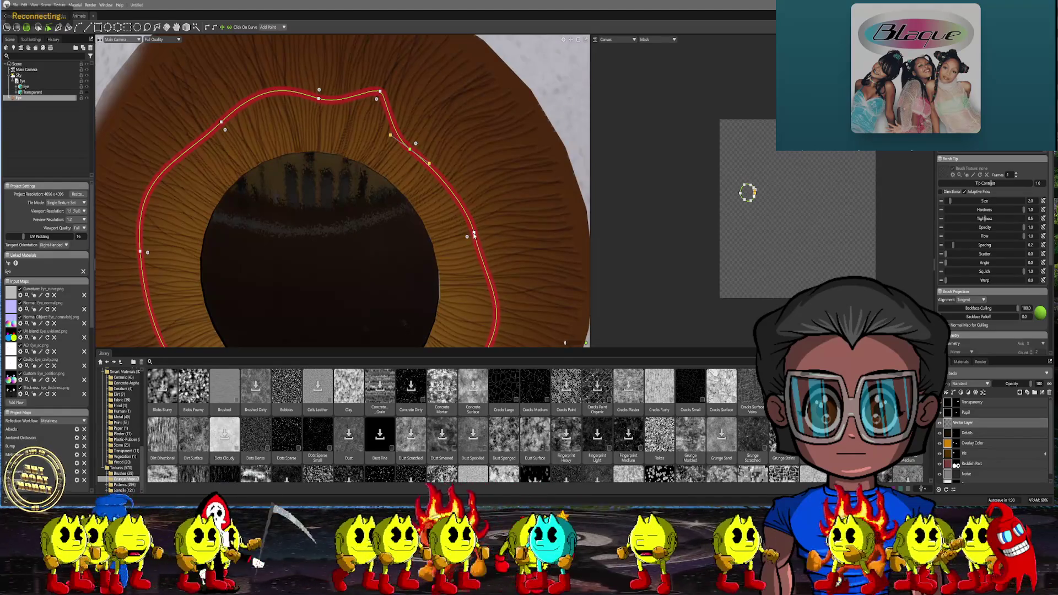
pyautogui.moveTo(474, 236)
pyautogui.mouseDown()
pyautogui.moveTo(468, 133)
pyautogui.moveTo(467, 145)
pyautogui.mouseUp()
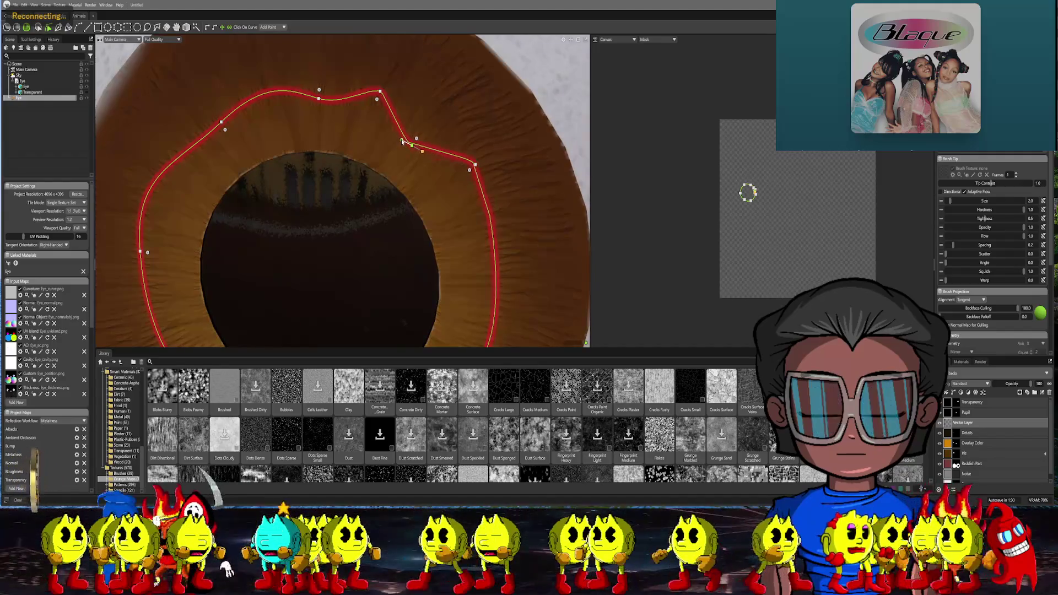
pyautogui.moveTo(401, 137); pyautogui.dragTo(395, 121)
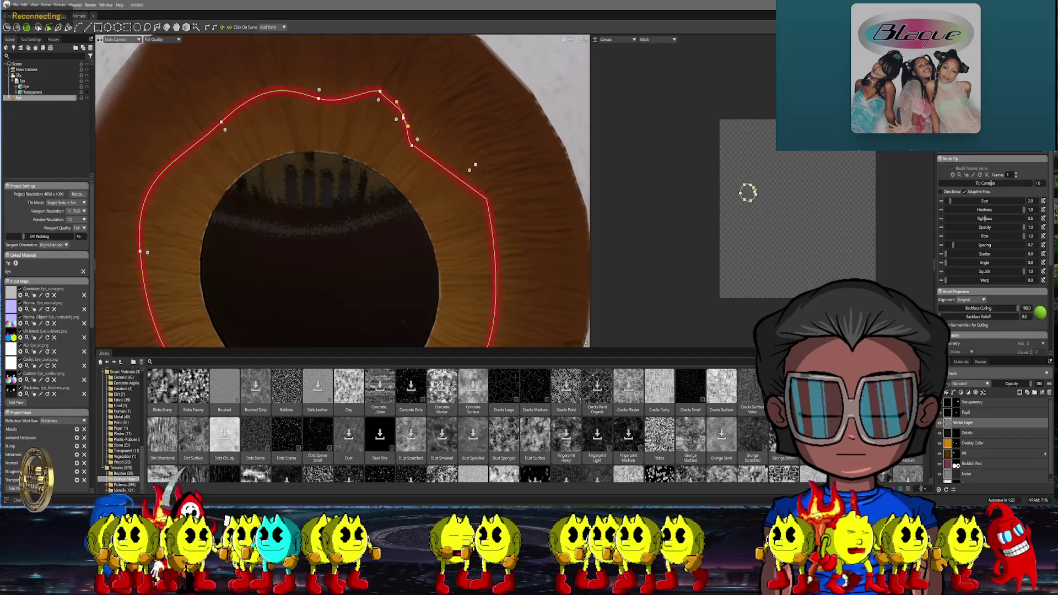
pyautogui.moveTo(417, 139); pyautogui.dragTo(412, 145)
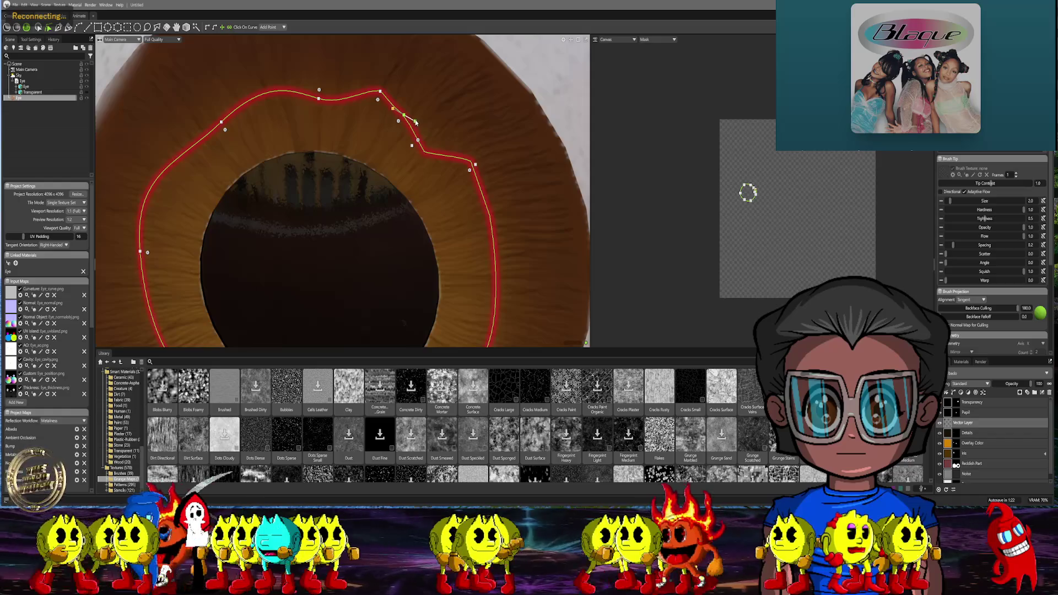
pyautogui.moveTo(412, 147); pyautogui.dragTo(490, 189)
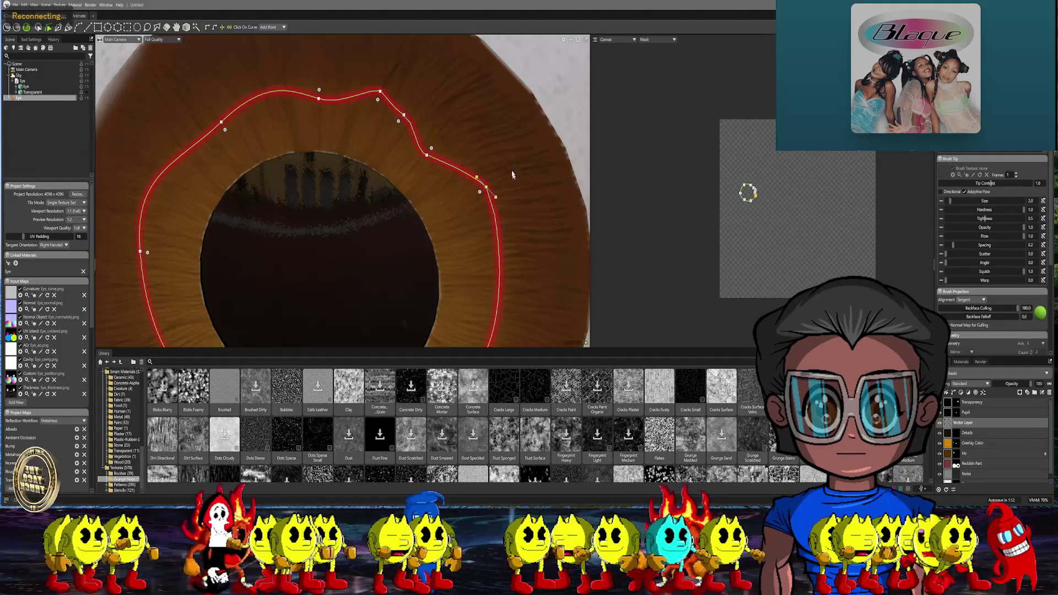
pyautogui.scroll(-5, 476, 153)
pyautogui.moveTo(475, 153); pyautogui.dragTo(413, 133, button='middle')
pyautogui.scroll(5, 413, 124)
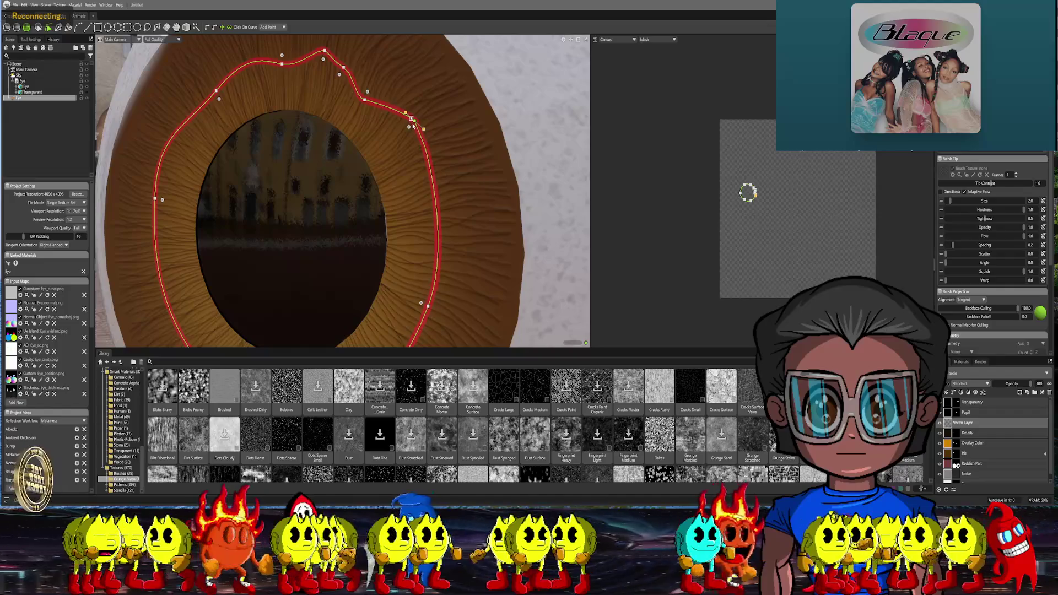
# Add several small waves along the upper-right stretch of the iris path
pyautogui.moveTo(415, 127); pyautogui.dragTo(411, 123)
pyautogui.moveTo(408, 120); pyautogui.dragTo(405, 107)
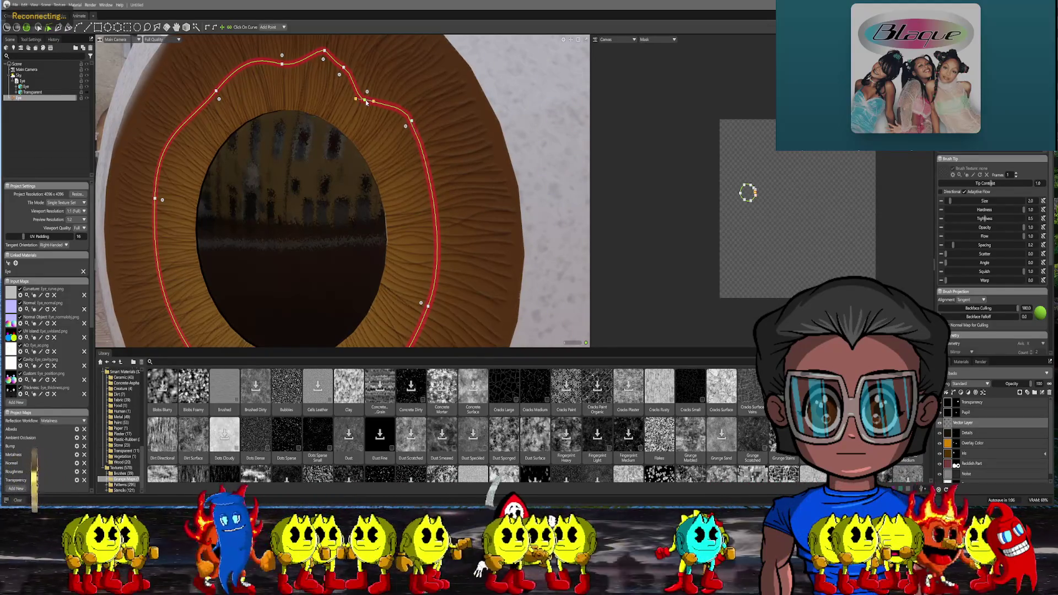
pyautogui.moveTo(367, 100); pyautogui.dragTo(416, 109)
pyautogui.moveTo(432, 172); pyautogui.dragTo(406, 106)
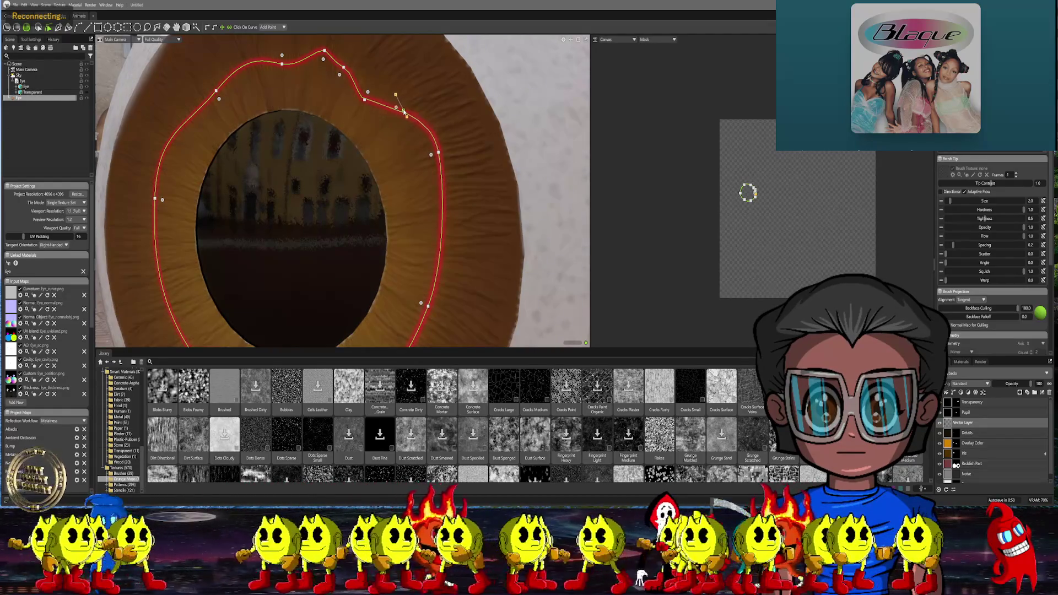
pyautogui.moveTo(405, 105)
pyautogui.mouseDown()
pyautogui.moveTo(413, 118)
pyautogui.moveTo(367, 101)
pyautogui.mouseUp()
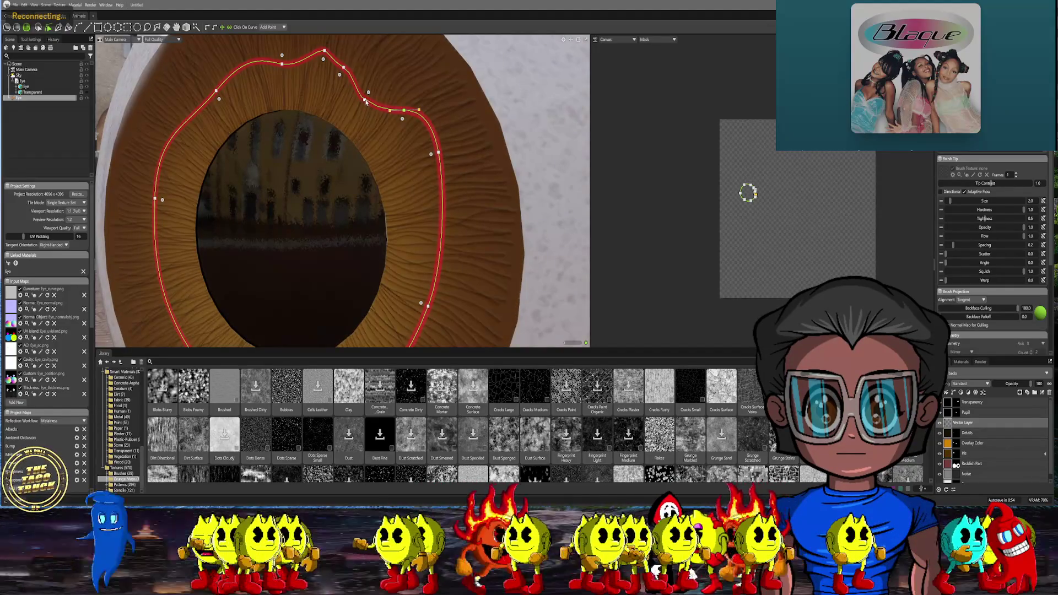
pyautogui.moveTo(374, 106); pyautogui.dragTo(376, 117)
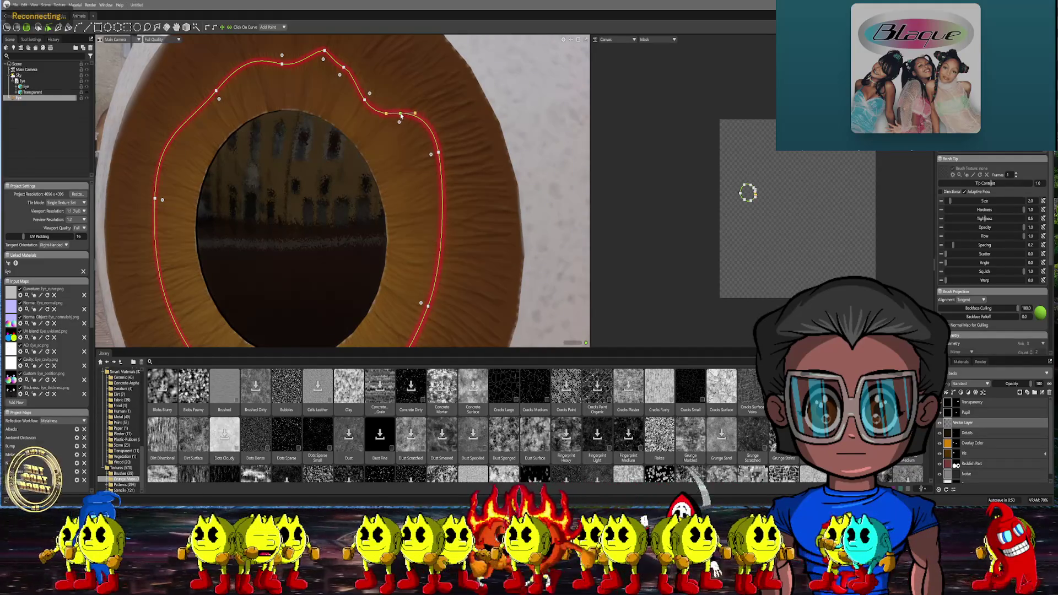
pyautogui.scroll(-3, 447, 161)
pyautogui.scroll(2, 448, 160)
pyautogui.scroll(2, 447, 161)
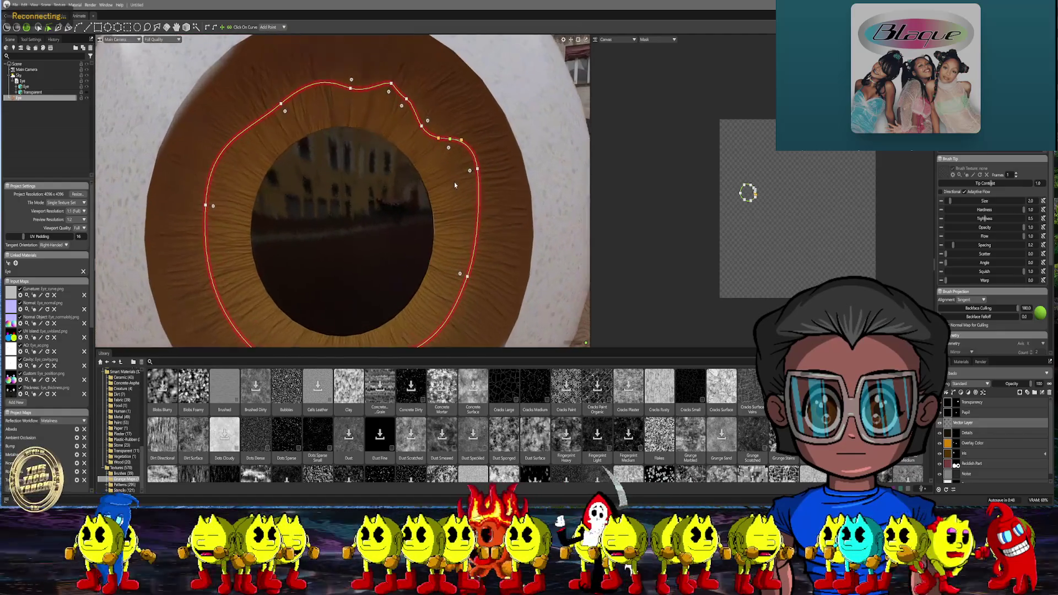
# Pull the path's right side inward closer to the pupil
pyautogui.moveTo(479, 170)
pyautogui.mouseDown()
pyautogui.moveTo(464, 175)
pyautogui.moveTo(471, 157)
pyautogui.mouseUp()
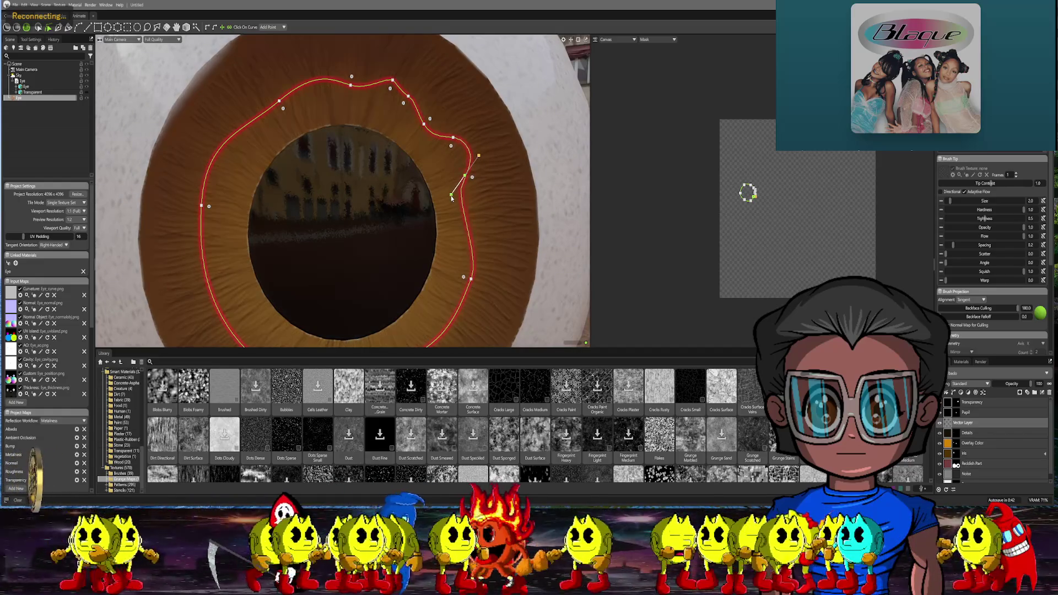
pyautogui.moveTo(461, 191)
pyautogui.mouseDown(button='middle')
pyautogui.moveTo(460, 147)
pyautogui.moveTo(456, 232)
pyautogui.mouseUp(button='middle')
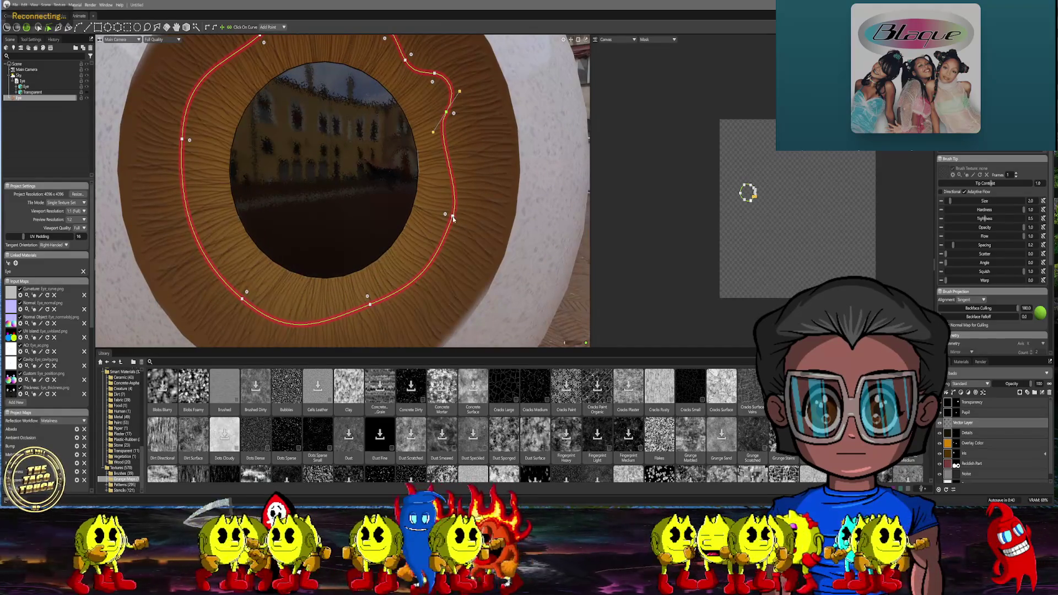
pyautogui.moveTo(450, 170); pyautogui.dragTo(443, 143)
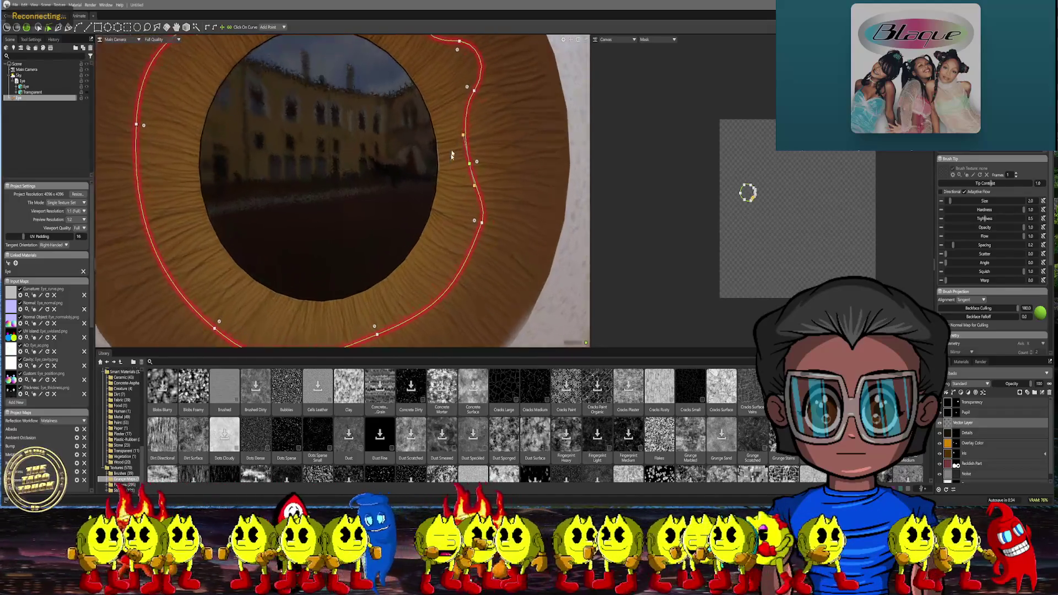
pyautogui.scroll(5, 451, 144)
# Bend the ring's right and bottom control points and tangents into shallow waves below the pupil
pyautogui.moveTo(522, 156); pyautogui.dragTo(443, 220, button='middle')
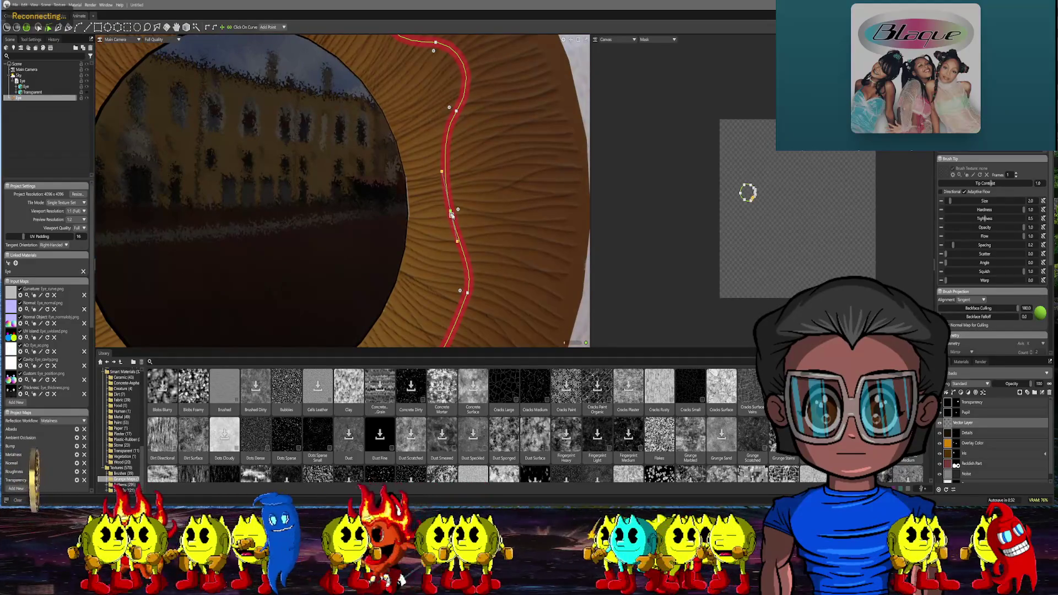
pyautogui.moveTo(456, 210); pyautogui.dragTo(464, 199)
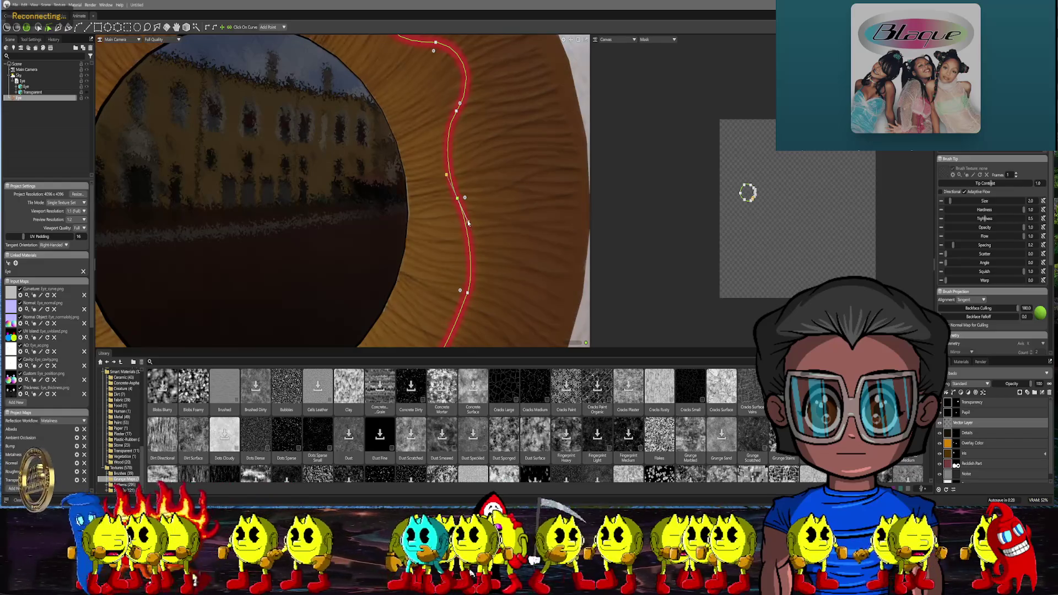
pyautogui.scroll(-5, 476, 223)
pyautogui.scroll(-3, 468, 207)
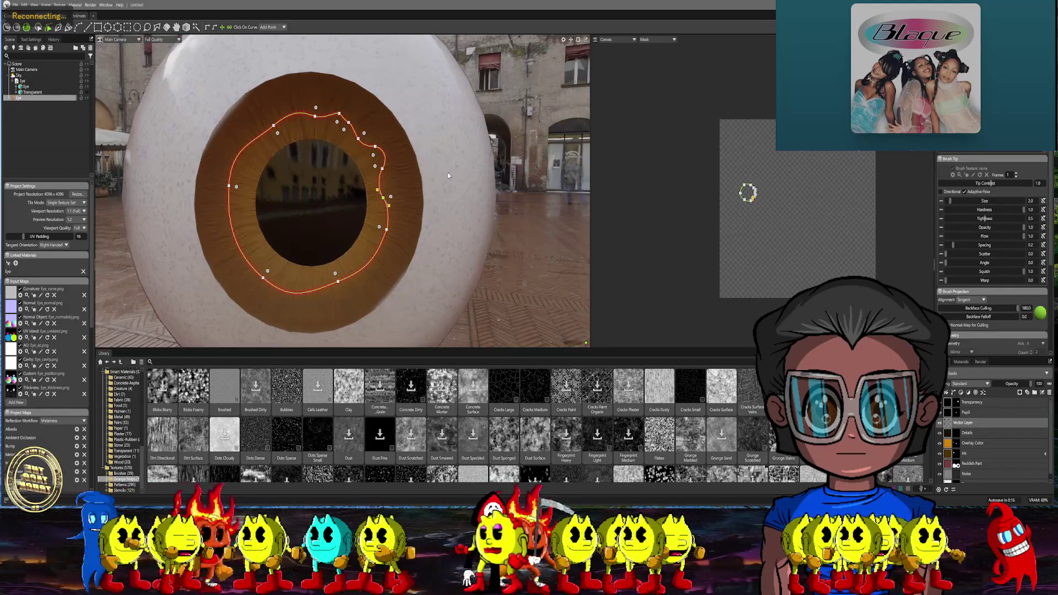
pyautogui.scroll(5, 389, 198)
pyautogui.scroll(3, 414, 215)
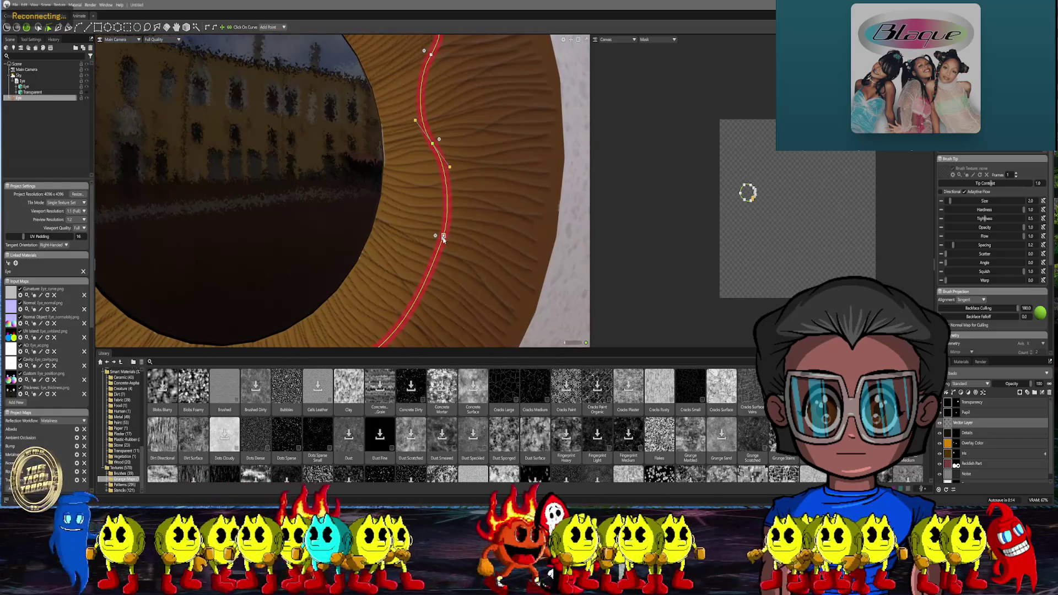
pyautogui.moveTo(443, 238)
pyautogui.mouseDown()
pyautogui.moveTo(438, 213)
pyautogui.moveTo(420, 241)
pyautogui.mouseUp()
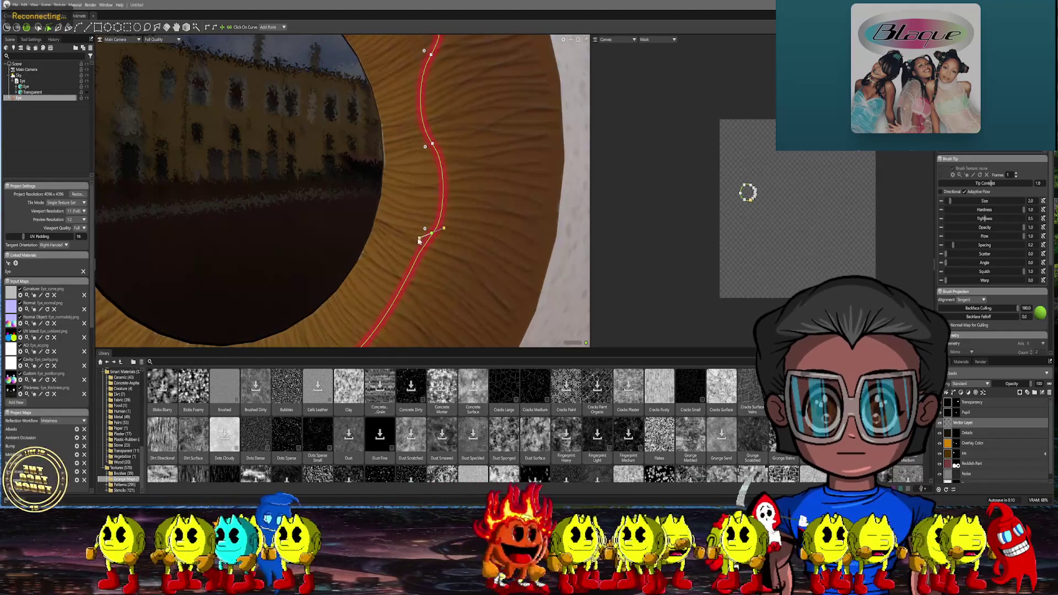
pyautogui.moveTo(432, 147)
pyautogui.mouseDown()
pyautogui.moveTo(438, 141)
pyautogui.moveTo(462, 187)
pyautogui.mouseUp()
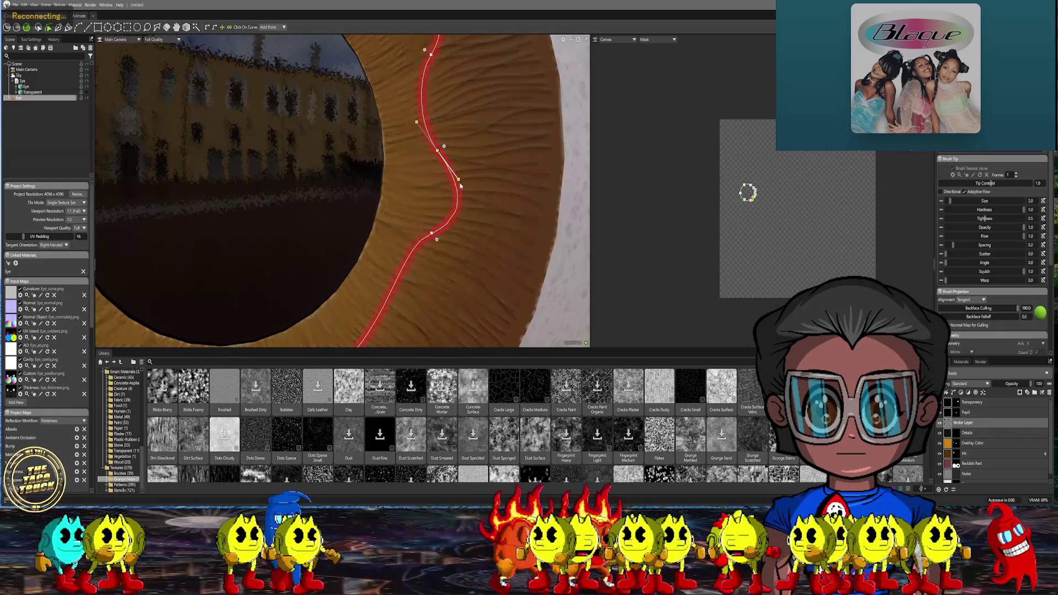
pyautogui.scroll(-5, 466, 192)
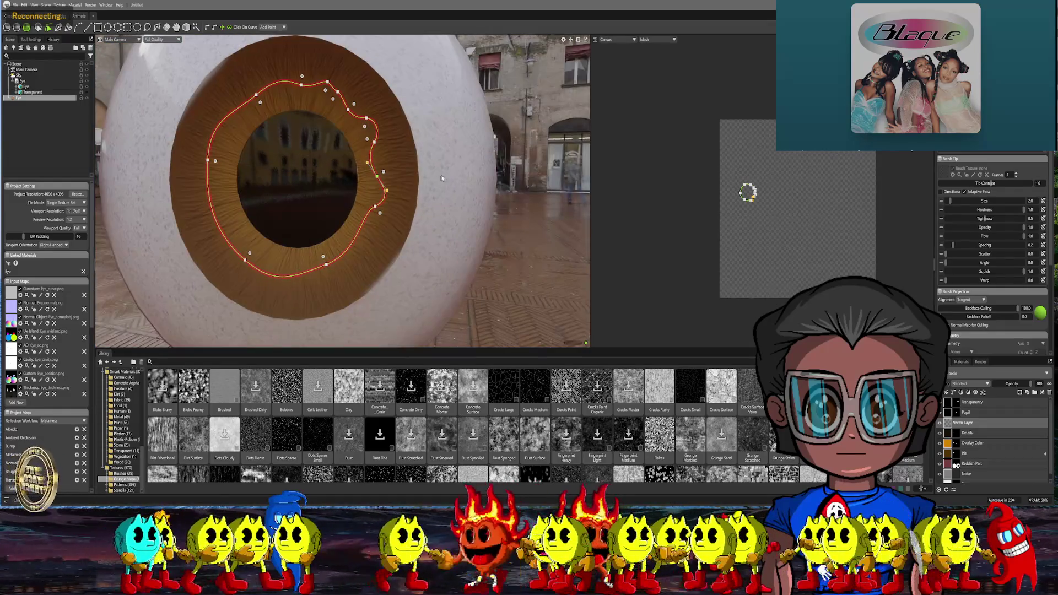
pyautogui.scroll(3, 397, 273)
pyautogui.moveTo(386, 284)
pyautogui.mouseDown()
pyautogui.moveTo(468, 256)
pyautogui.moveTo(467, 281)
pyautogui.mouseUp()
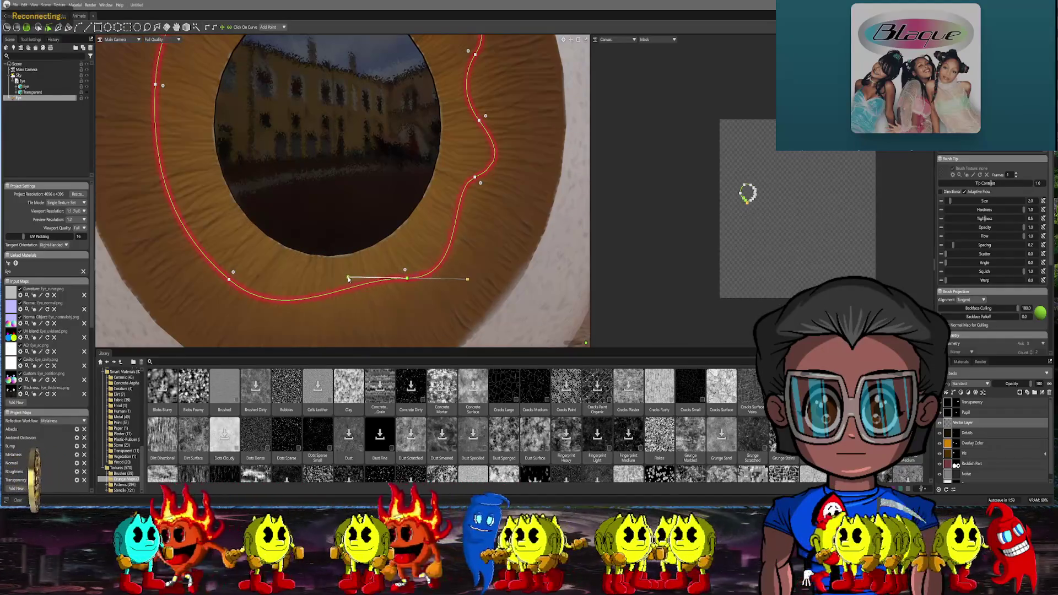
pyautogui.scroll(-3, 960, 284)
pyautogui.scroll(-4, 960, 284)
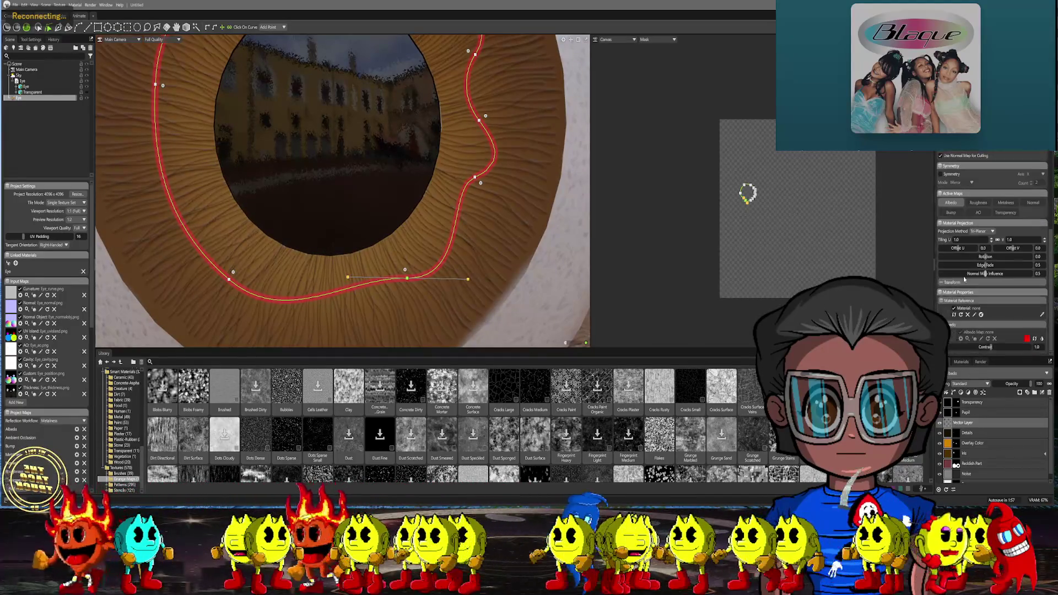
# Switch the stroke paint colour from red to yellow and preview it
pyautogui.click(1027, 338)
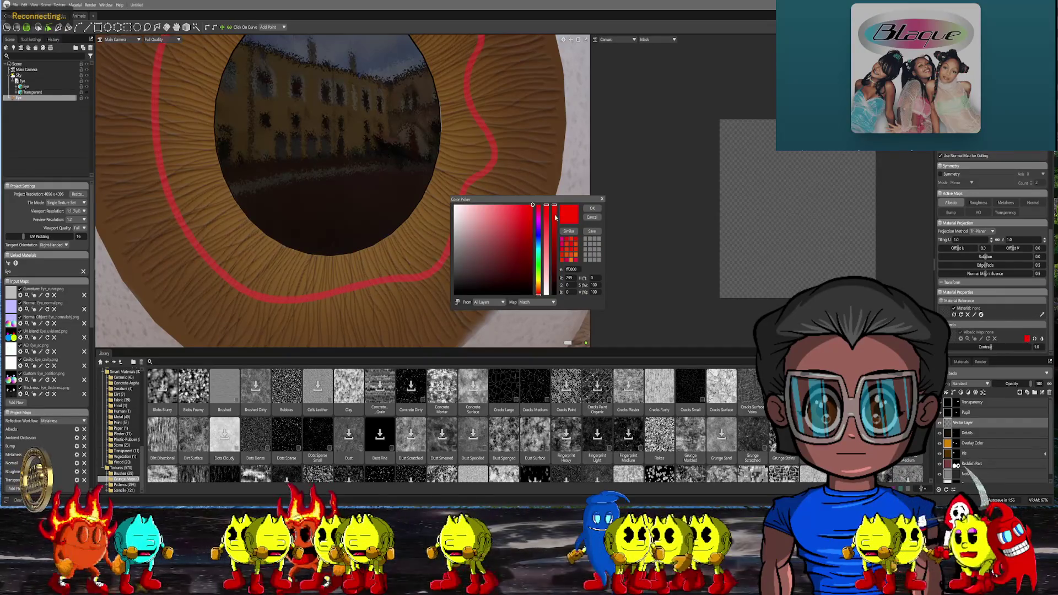
pyautogui.click(539, 281)
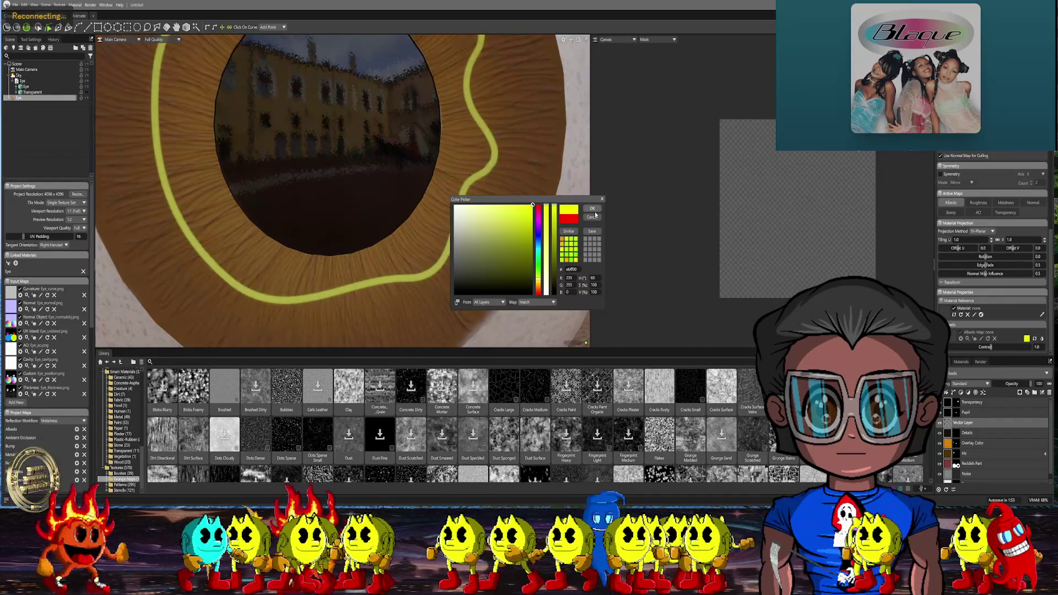
pyautogui.click(593, 208)
pyautogui.scroll(-3, 495, 161)
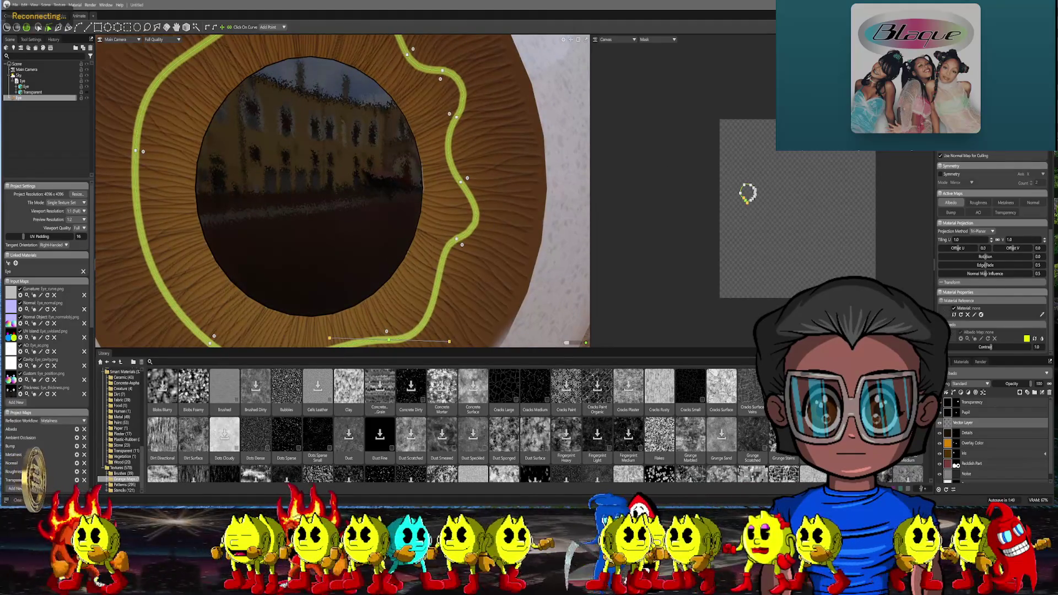
# Shift the stroke hue toward golden orange, confirm it, and tweak the right bend's tangent
pyautogui.click(1027, 339)
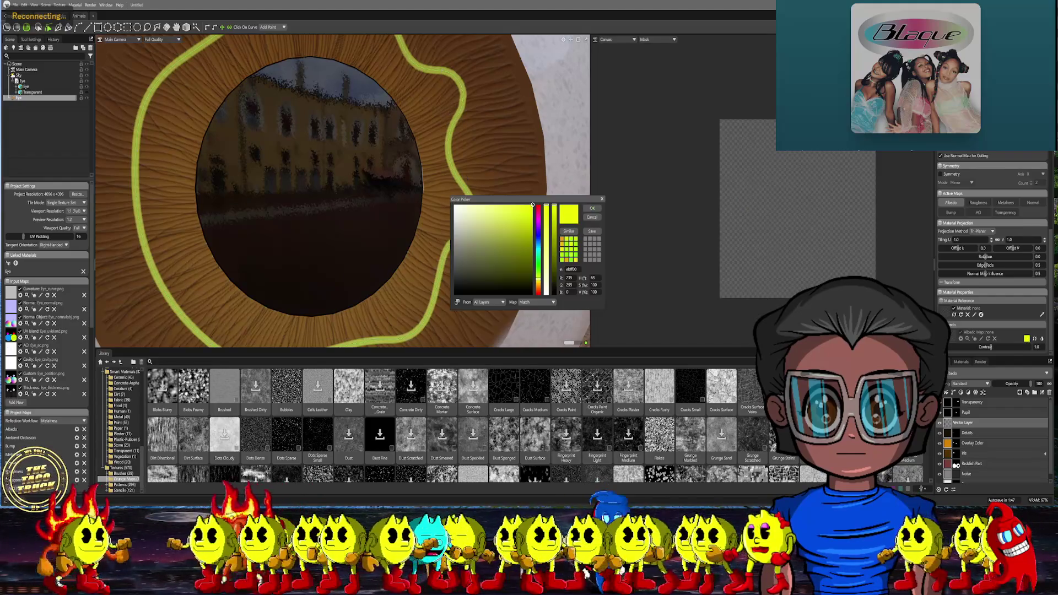
pyautogui.moveTo(538, 248)
pyautogui.mouseDown()
pyautogui.moveTo(538, 292)
pyautogui.moveTo(539, 214)
pyautogui.moveTo(516, 205)
pyautogui.mouseUp()
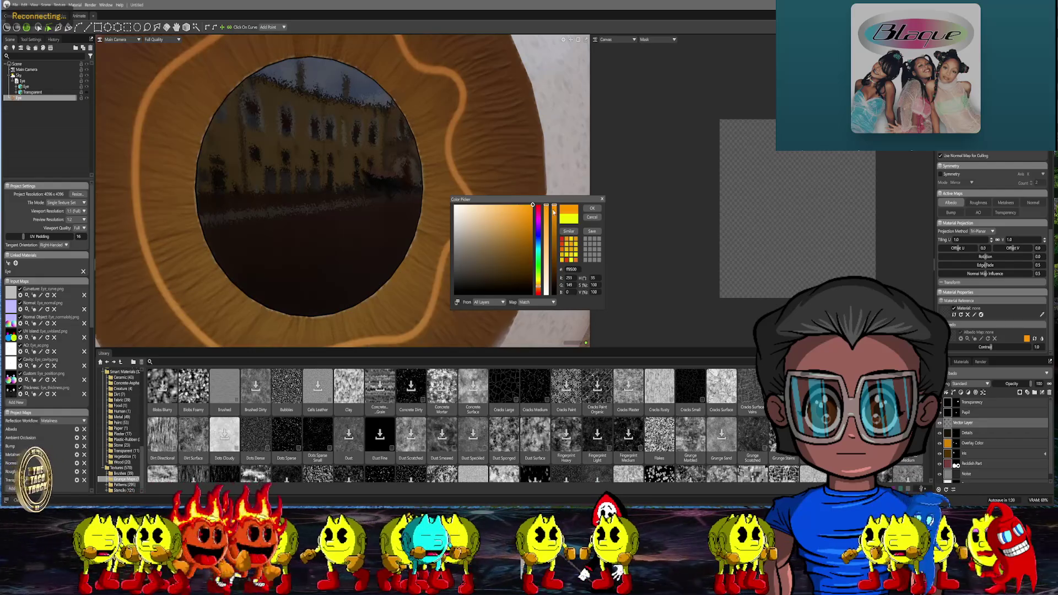
pyautogui.press('Return')
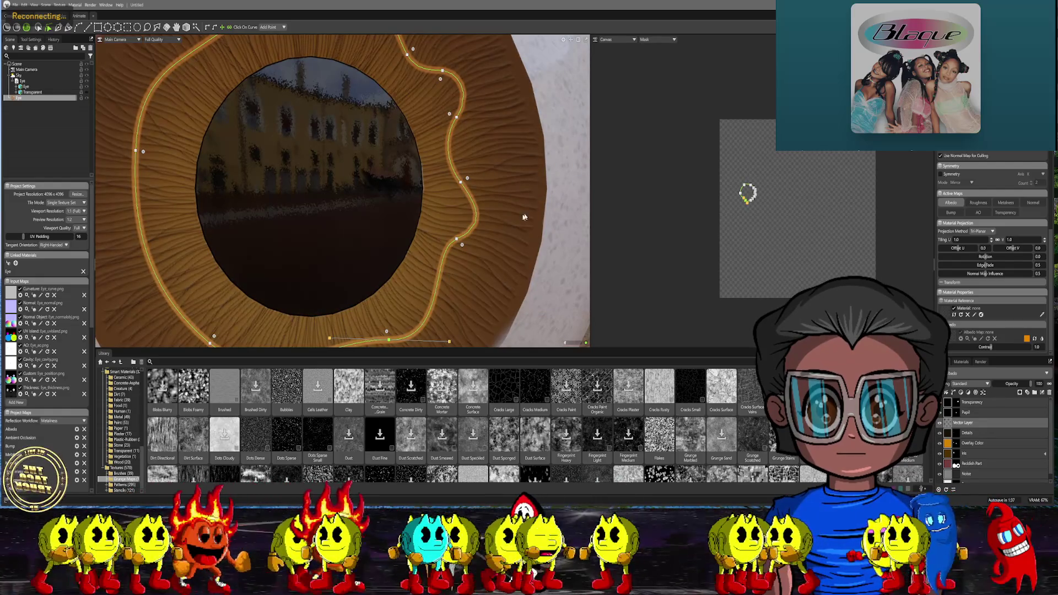
pyautogui.moveTo(525, 217); pyautogui.dragTo(473, 186, button='right')
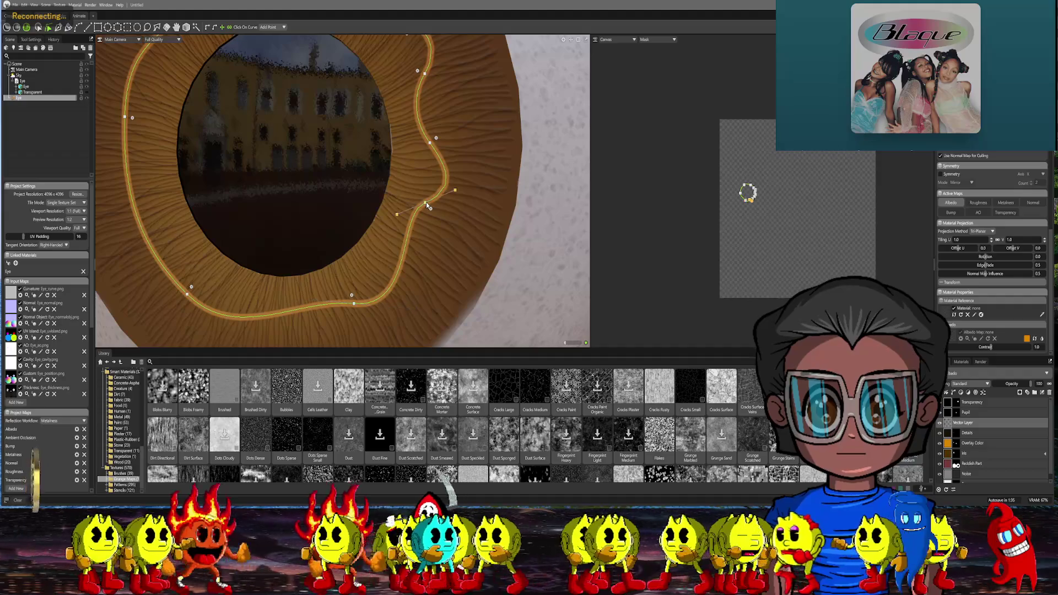
pyautogui.moveTo(430, 208)
pyautogui.mouseDown()
pyautogui.moveTo(453, 196)
pyautogui.moveTo(447, 179)
pyautogui.mouseUp()
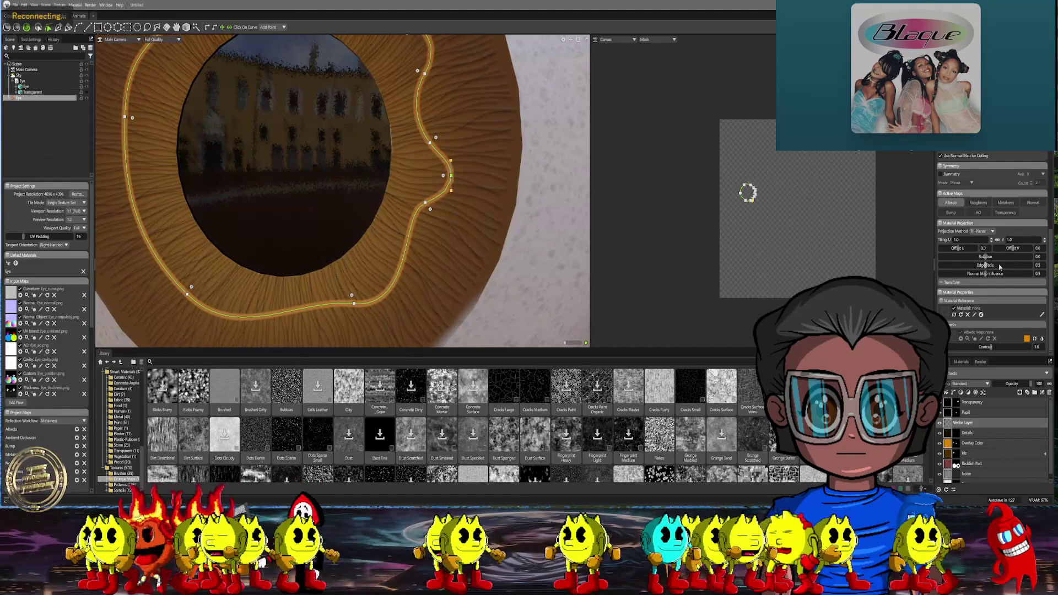
pyautogui.scroll(5, 956, 249)
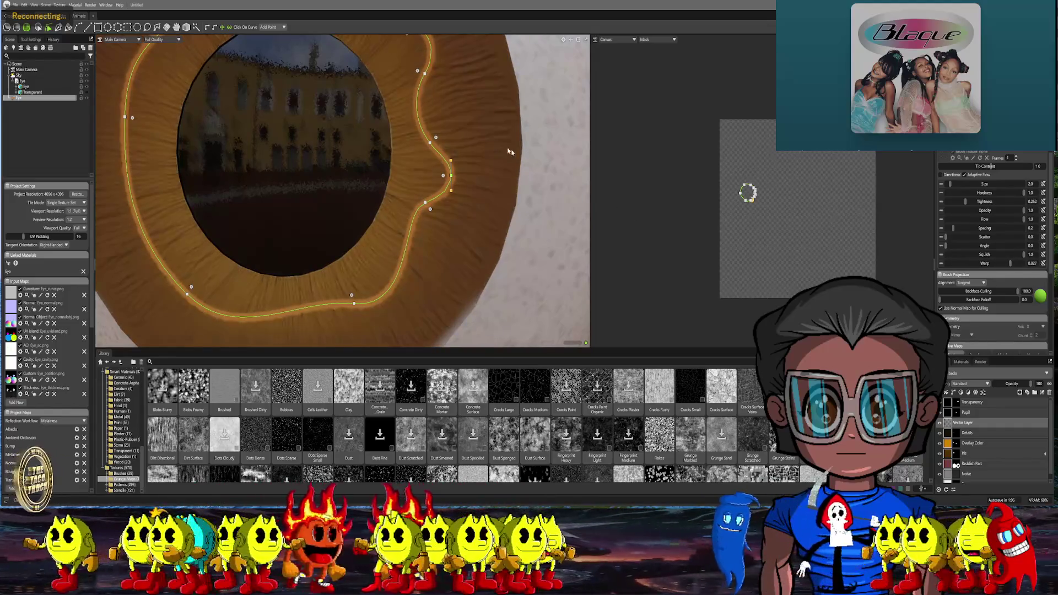
# Nudge control points along the ring's bottom and lower-right into a smoother wave
pyautogui.moveTo(485, 183); pyautogui.dragTo(495, 172, button='middle')
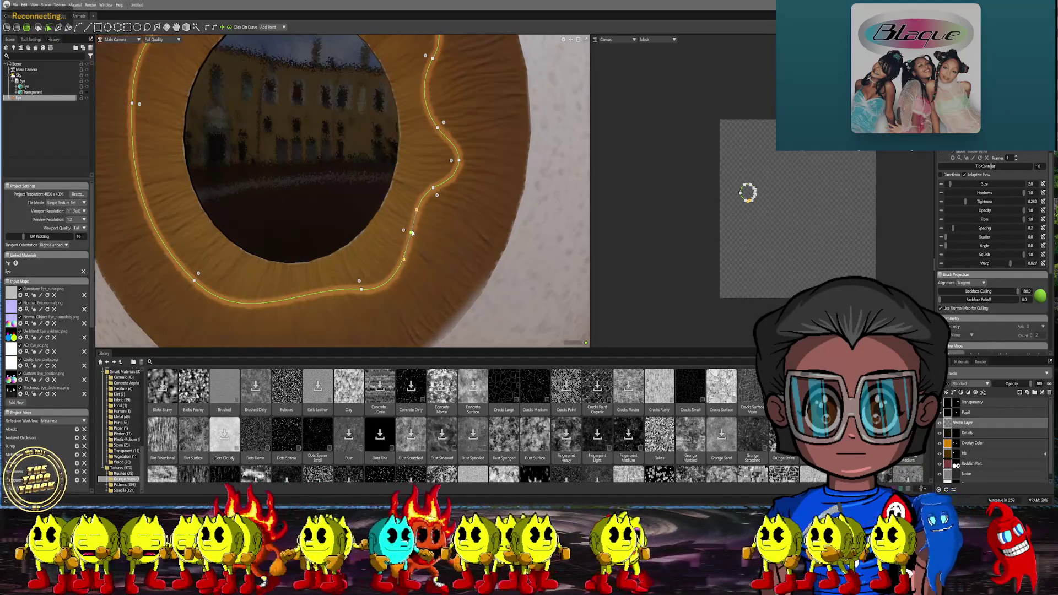
pyautogui.click(434, 192)
pyautogui.moveTo(421, 193); pyautogui.dragTo(417, 195)
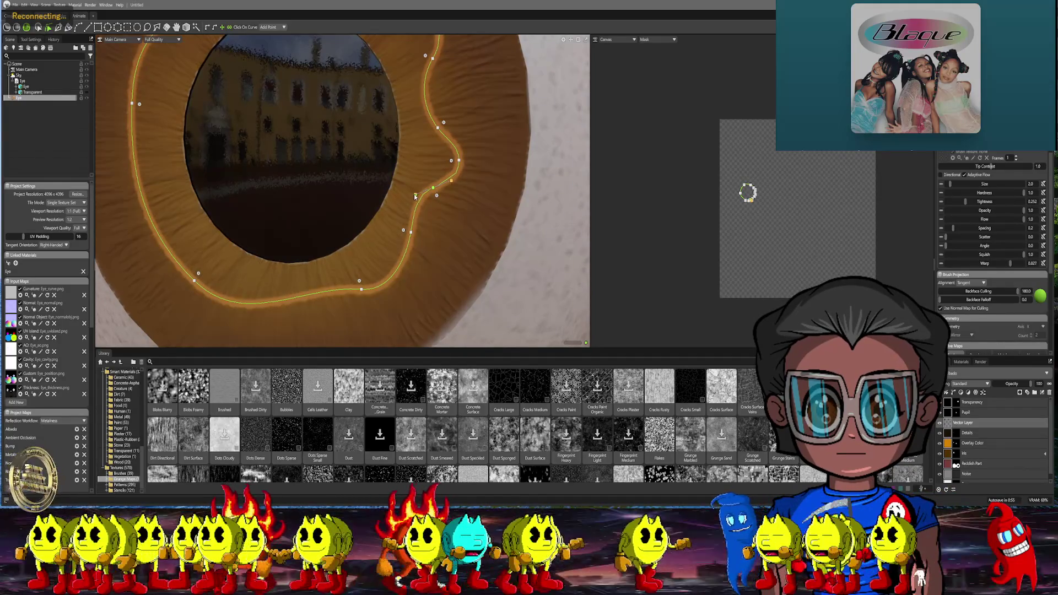
pyautogui.moveTo(361, 286)
pyautogui.mouseDown()
pyautogui.moveTo(387, 275)
pyautogui.moveTo(365, 284)
pyautogui.mouseUp()
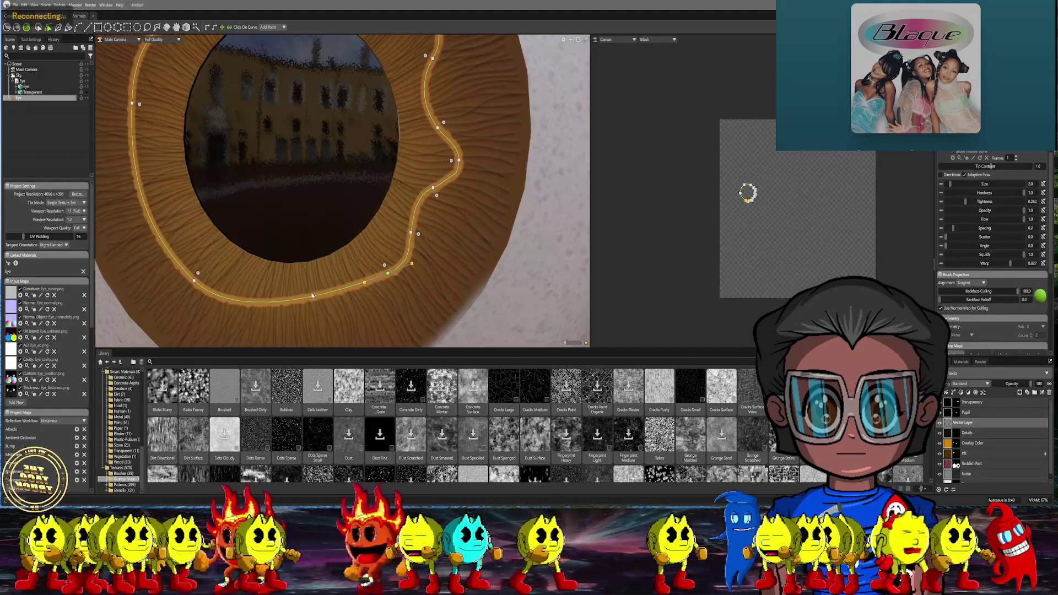
pyautogui.moveTo(321, 297); pyautogui.dragTo(327, 285)
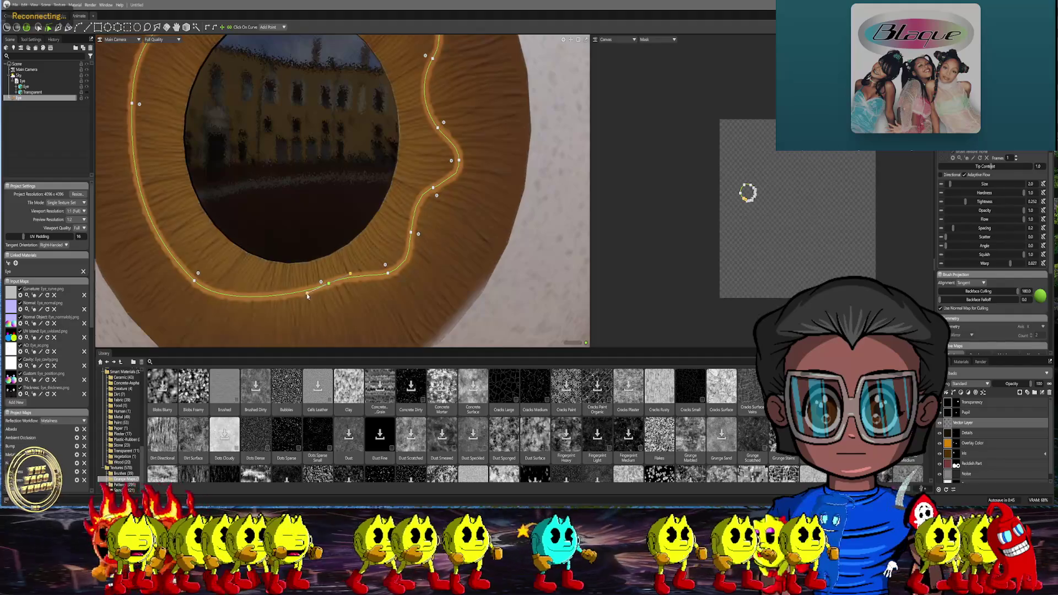
pyautogui.moveTo(321, 285); pyautogui.dragTo(307, 300)
pyautogui.moveTo(385, 265); pyautogui.dragTo(366, 285)
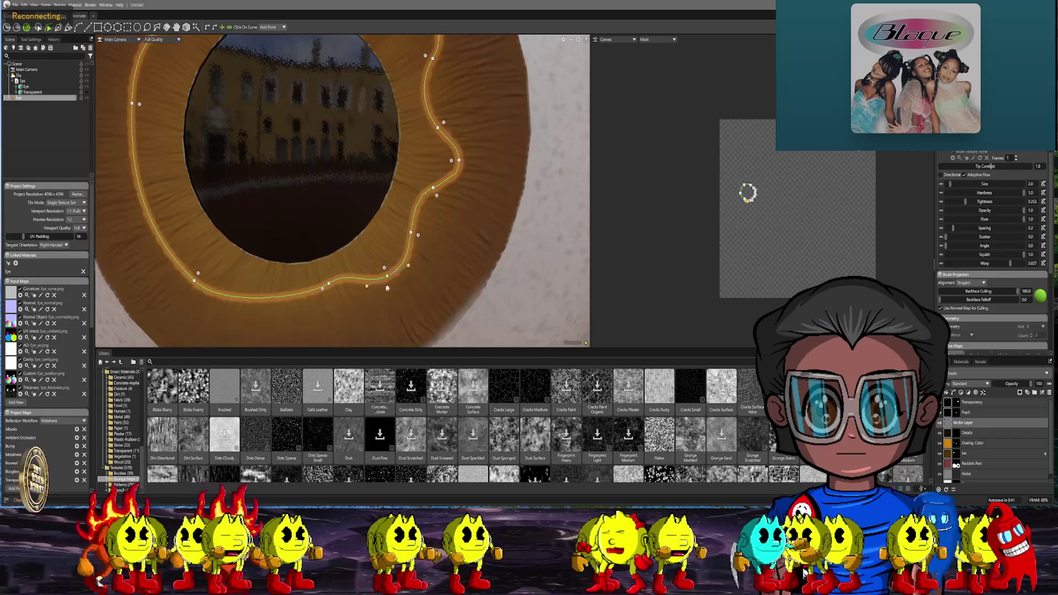
pyautogui.scroll(-4, 465, 266)
pyautogui.scroll(-2, 466, 235)
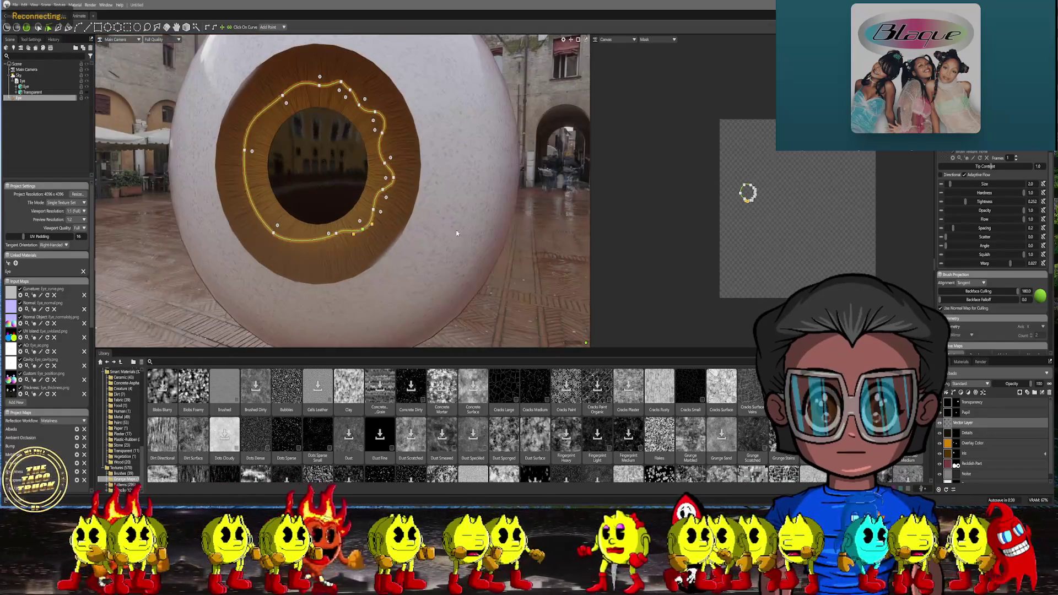
pyautogui.scroll(5, 383, 221)
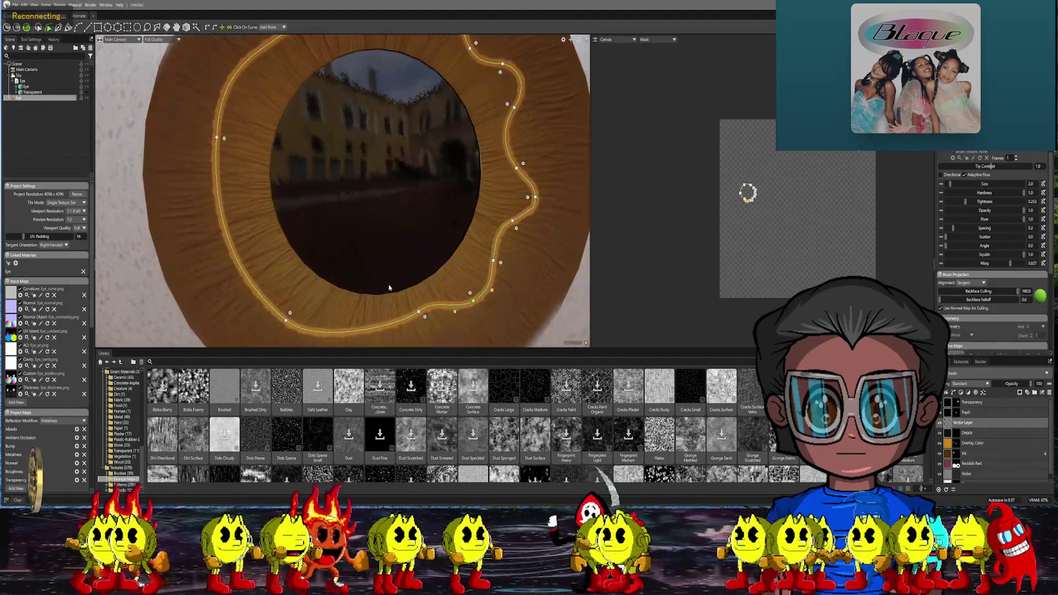
pyautogui.scroll(2, 383, 220)
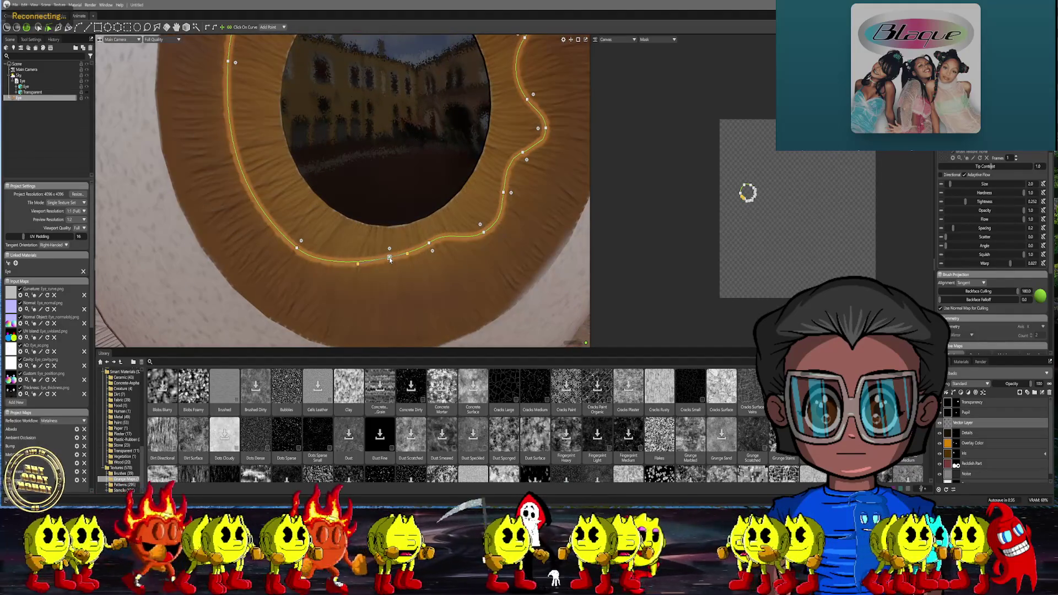
# Add a point on the ring's lower-right curve and pull nearby points into a deeper wave
pyautogui.click(389, 258)
pyautogui.moveTo(407, 245); pyautogui.dragTo(434, 252)
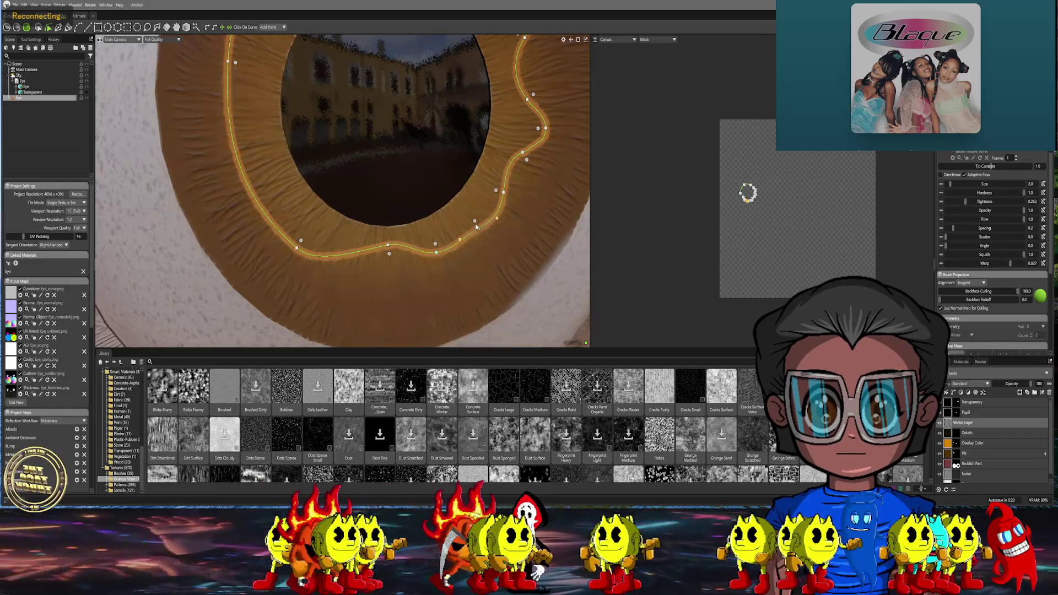
pyautogui.moveTo(491, 211)
pyautogui.mouseDown()
pyautogui.moveTo(509, 197)
pyautogui.moveTo(500, 191)
pyautogui.mouseUp()
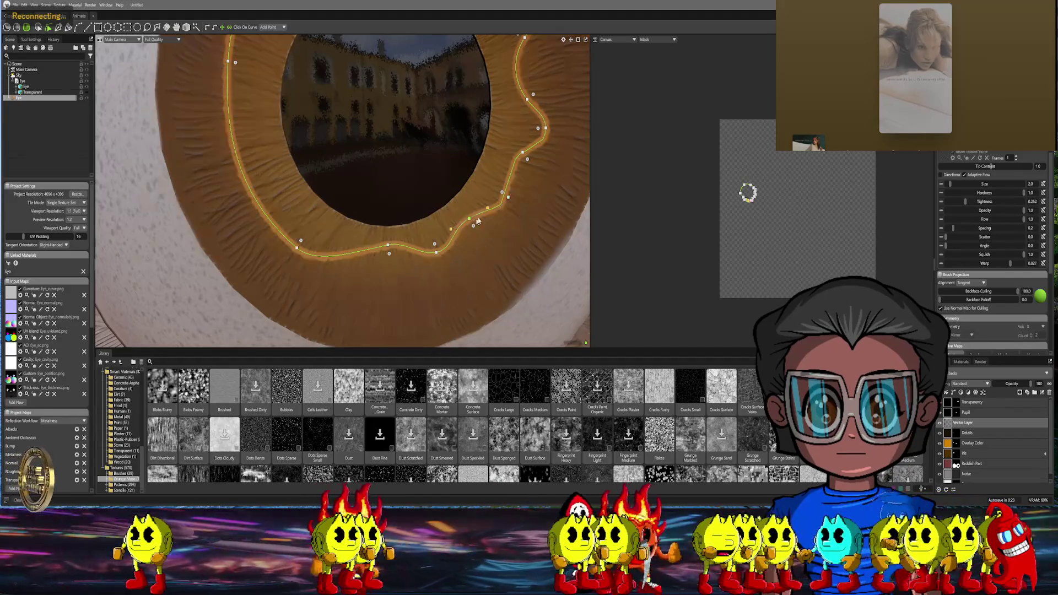
pyautogui.moveTo(477, 227)
pyautogui.mouseDown()
pyautogui.moveTo(482, 207)
pyautogui.moveTo(463, 227)
pyautogui.mouseUp()
pyautogui.moveTo(512, 199)
pyautogui.keyDown('alt'); pyautogui.mouseDown()
pyautogui.moveTo(463, 248)
pyautogui.moveTo(402, 235)
pyautogui.moveTo(459, 244)
pyautogui.mouseUp(); pyautogui.keyUp('alt')
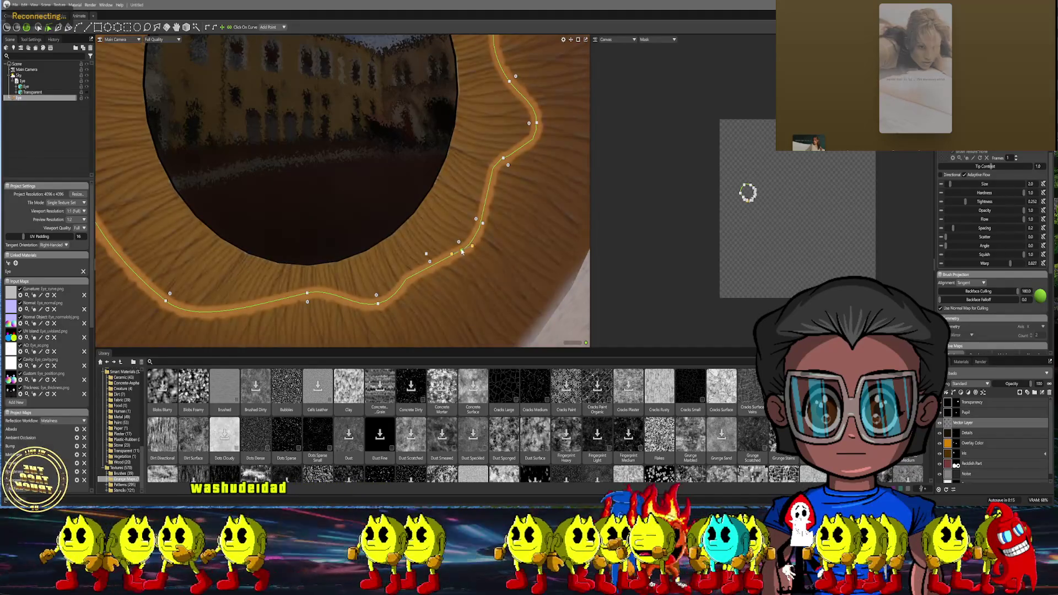
pyautogui.moveTo(431, 253); pyautogui.dragTo(423, 264)
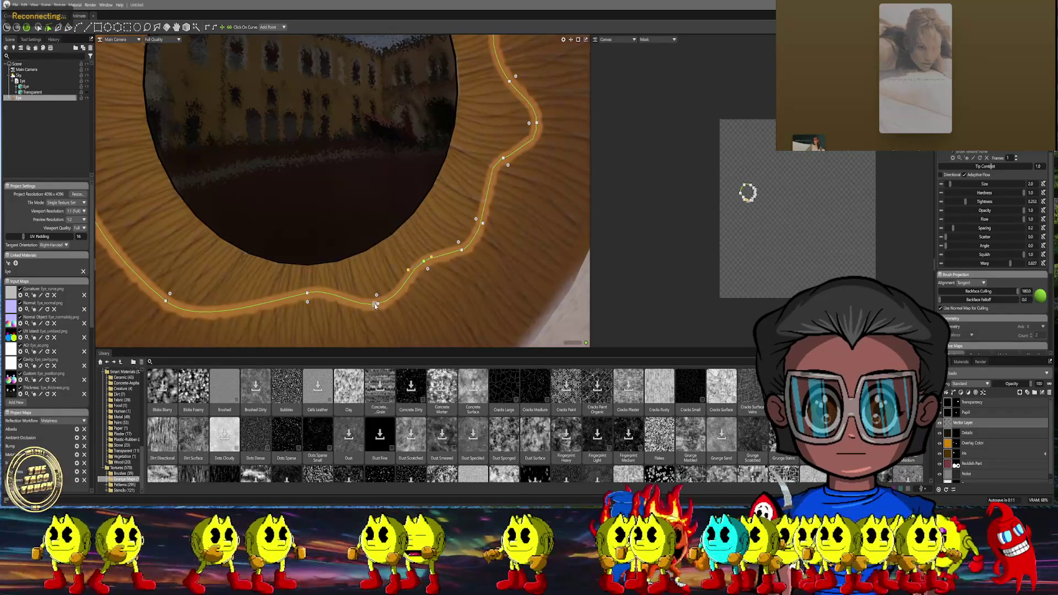
pyautogui.moveTo(379, 304); pyautogui.dragTo(403, 294)
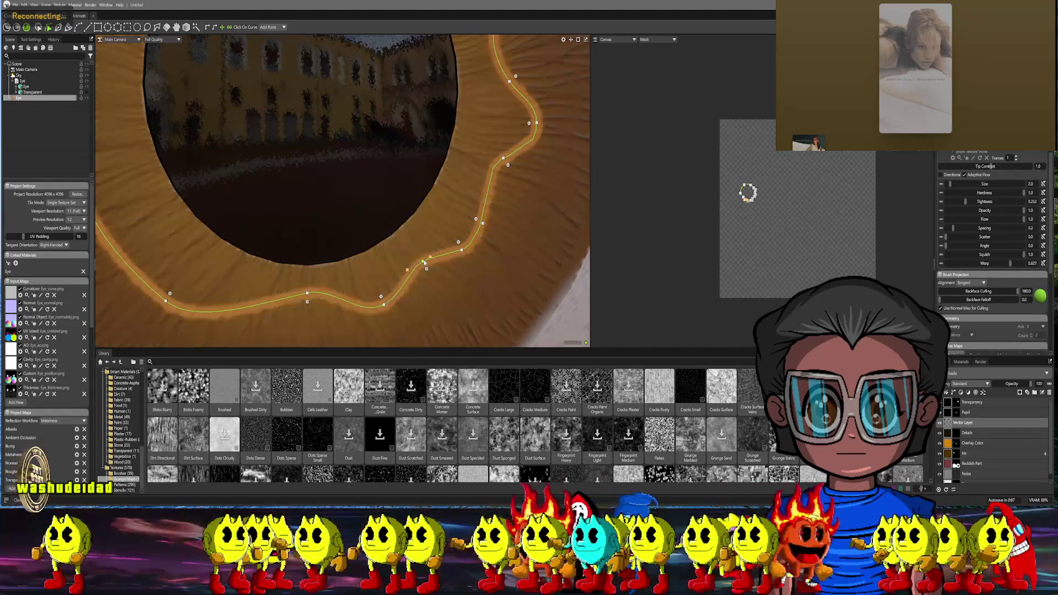
# Refine the lower-right and right-side points so small waves wobble around the pupil
pyautogui.moveTo(424, 262)
pyautogui.mouseDown()
pyautogui.moveTo(434, 251)
pyautogui.moveTo(413, 257)
pyautogui.moveTo(403, 285)
pyautogui.mouseUp()
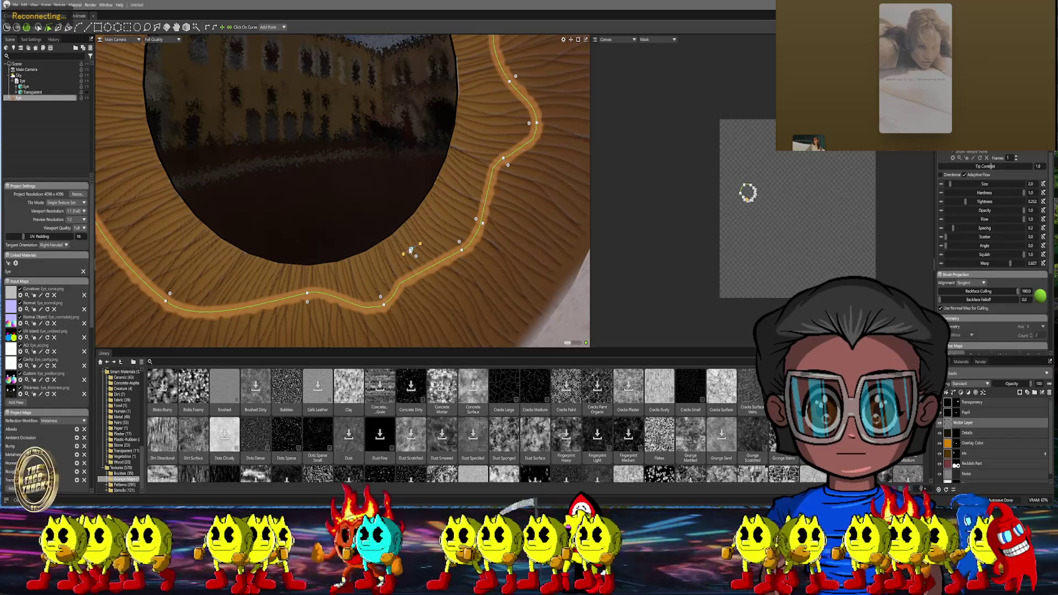
pyautogui.moveTo(412, 253); pyautogui.dragTo(424, 271)
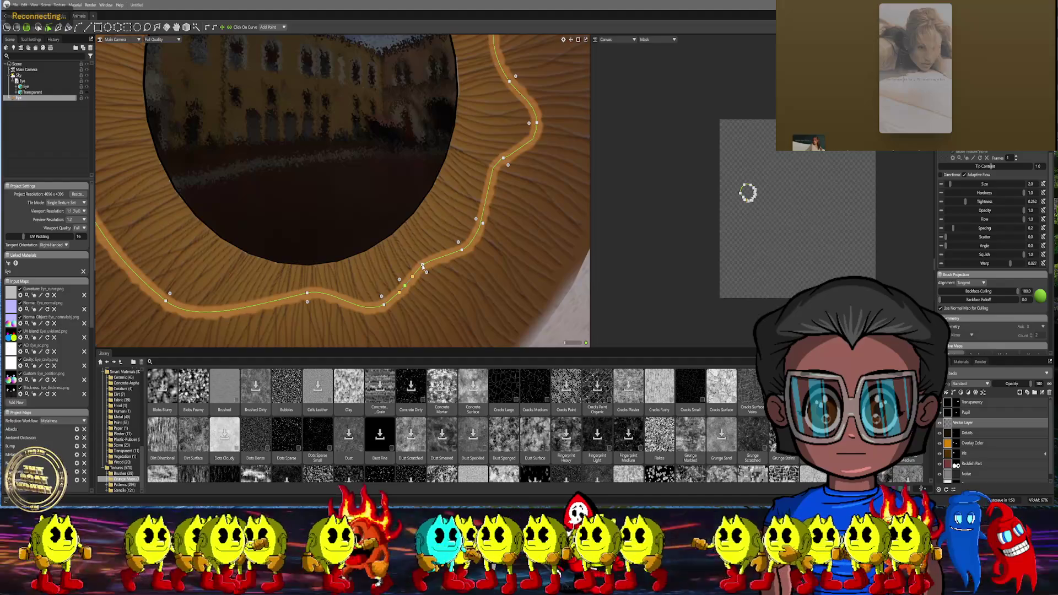
pyautogui.moveTo(423, 272); pyautogui.dragTo(424, 264)
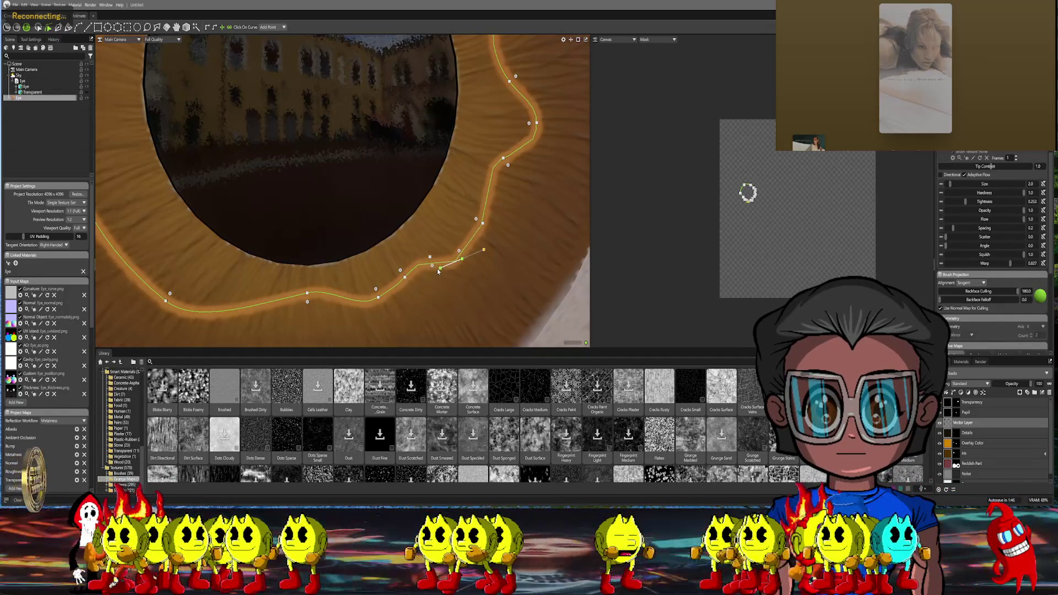
pyautogui.moveTo(438, 269); pyautogui.dragTo(434, 250)
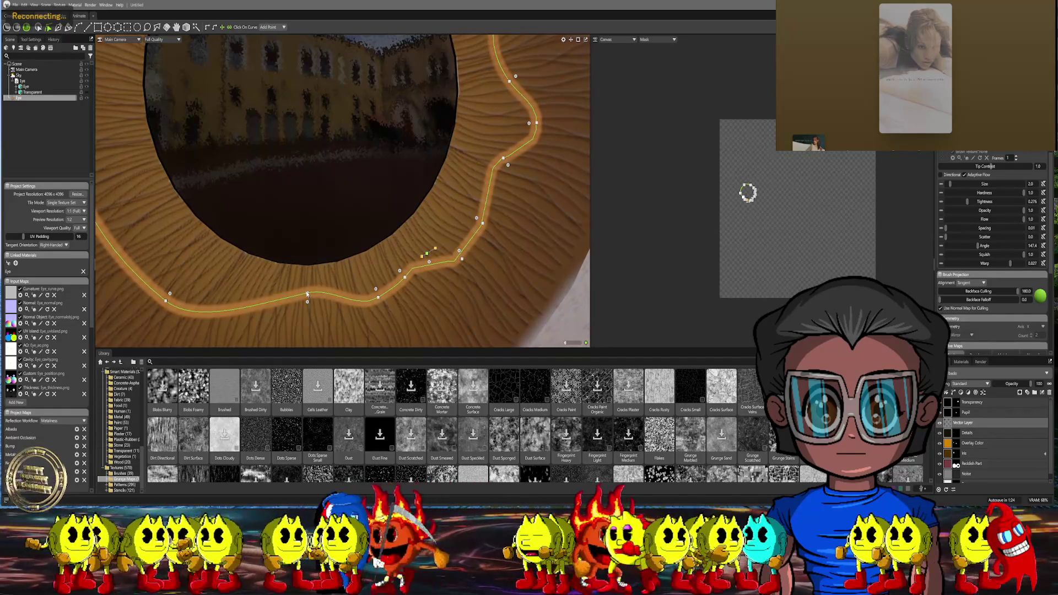
pyautogui.moveTo(314, 301)
pyautogui.mouseDown()
pyautogui.moveTo(377, 305)
pyautogui.moveTo(403, 278)
pyautogui.moveTo(436, 290)
pyautogui.moveTo(429, 258)
pyautogui.moveTo(444, 266)
pyautogui.moveTo(451, 241)
pyautogui.moveTo(431, 249)
pyautogui.mouseUp()
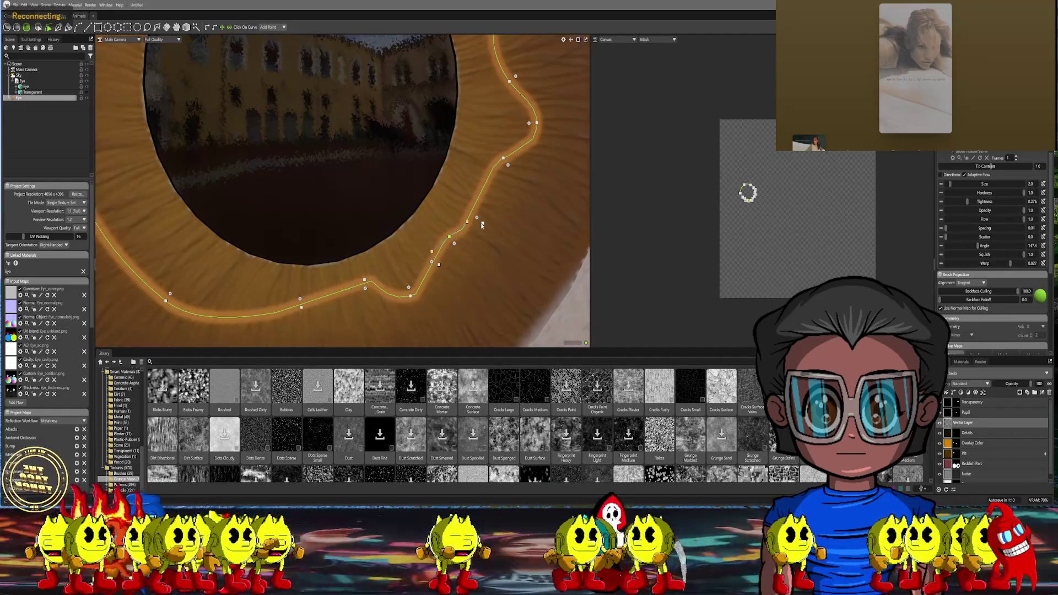
pyautogui.moveTo(487, 209); pyautogui.dragTo(482, 191)
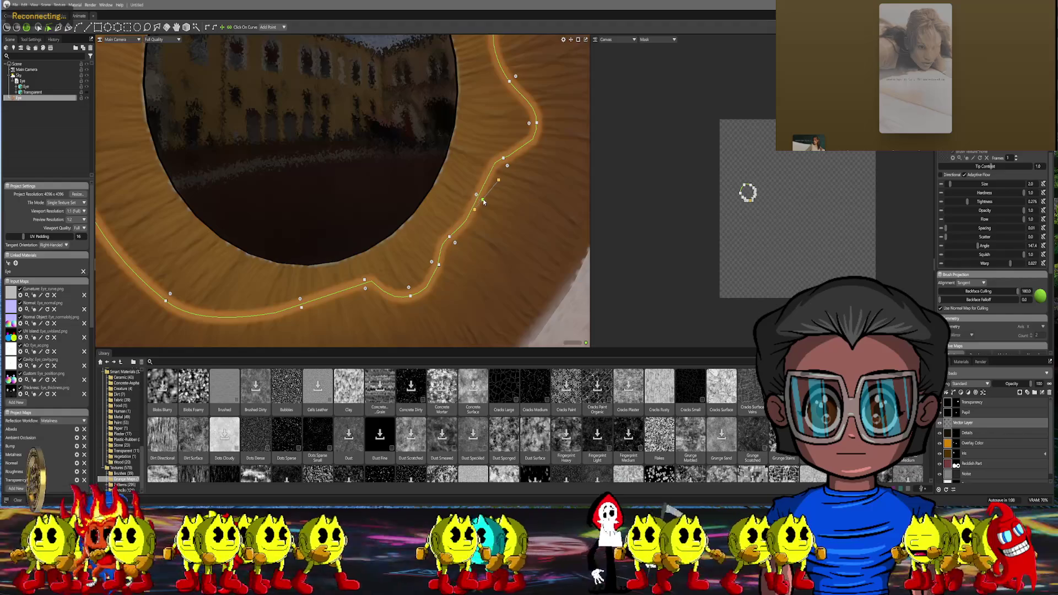
pyautogui.moveTo(504, 161); pyautogui.dragTo(479, 172)
pyautogui.scroll(-5, 487, 232)
pyautogui.scroll(-2, 496, 207)
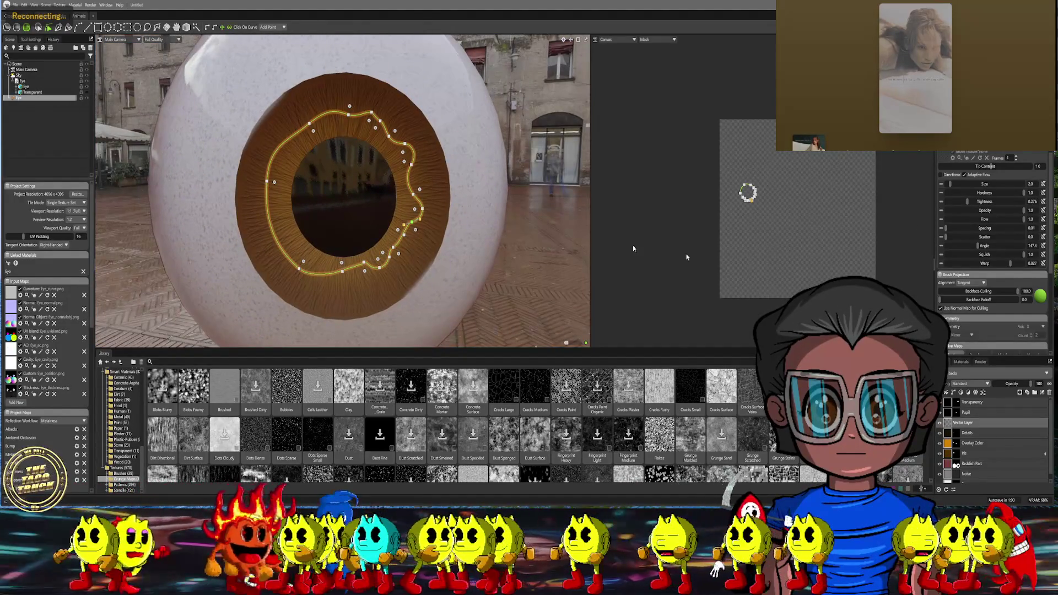
pyautogui.scroll(3, 465, 171)
pyautogui.scroll(3, 466, 171)
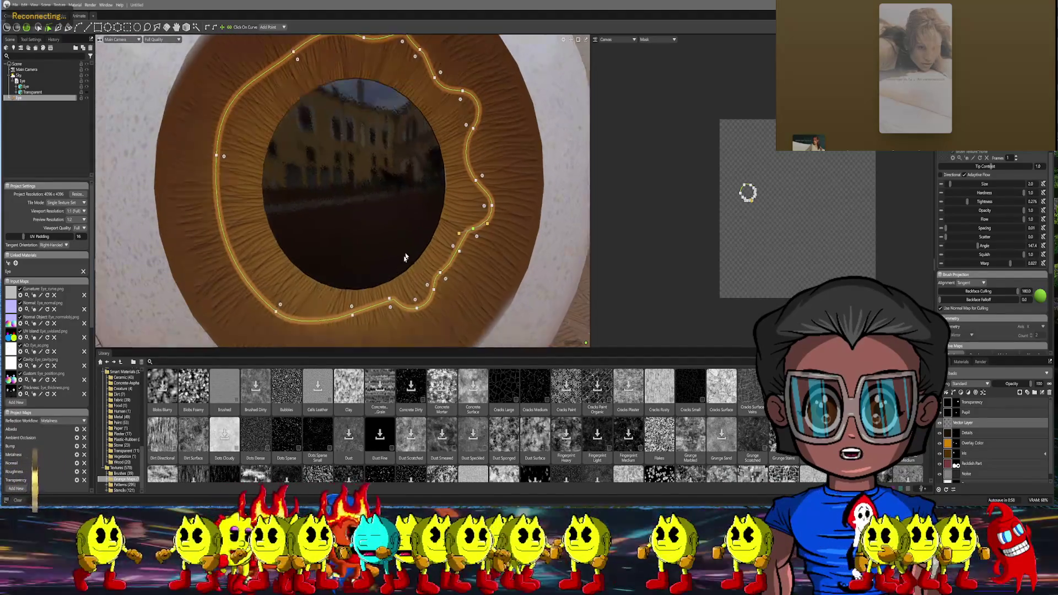
pyautogui.scroll(3, 465, 171)
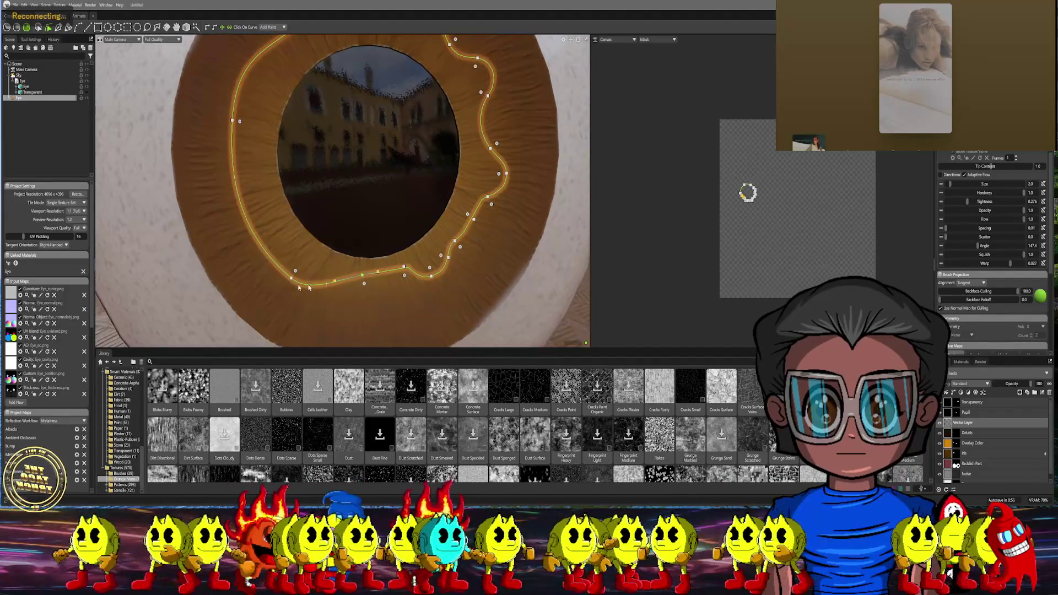
# Pull the ring's lower-left point downward, then bring up the layer stack options
pyautogui.moveTo(300, 263)
pyautogui.mouseDown()
pyautogui.moveTo(294, 279)
pyautogui.moveTo(319, 305)
pyautogui.moveTo(382, 279)
pyautogui.moveTo(397, 289)
pyautogui.mouseUp()
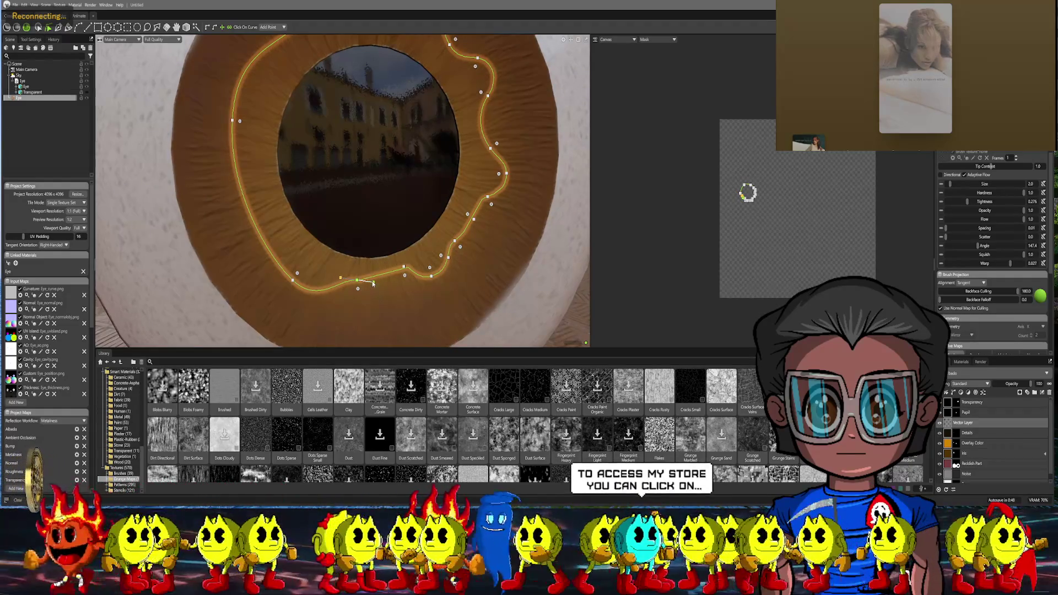
pyautogui.rightClick(949, 422)
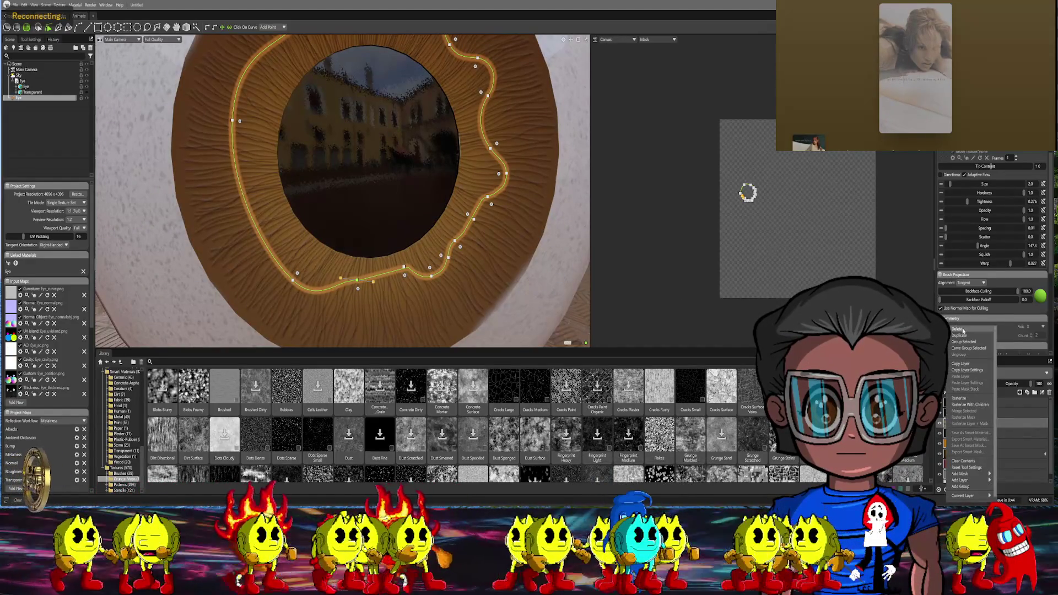
# Add a fill layer and set its albedo to a warm yellow covering the eyeball
pyautogui.click(957, 335)
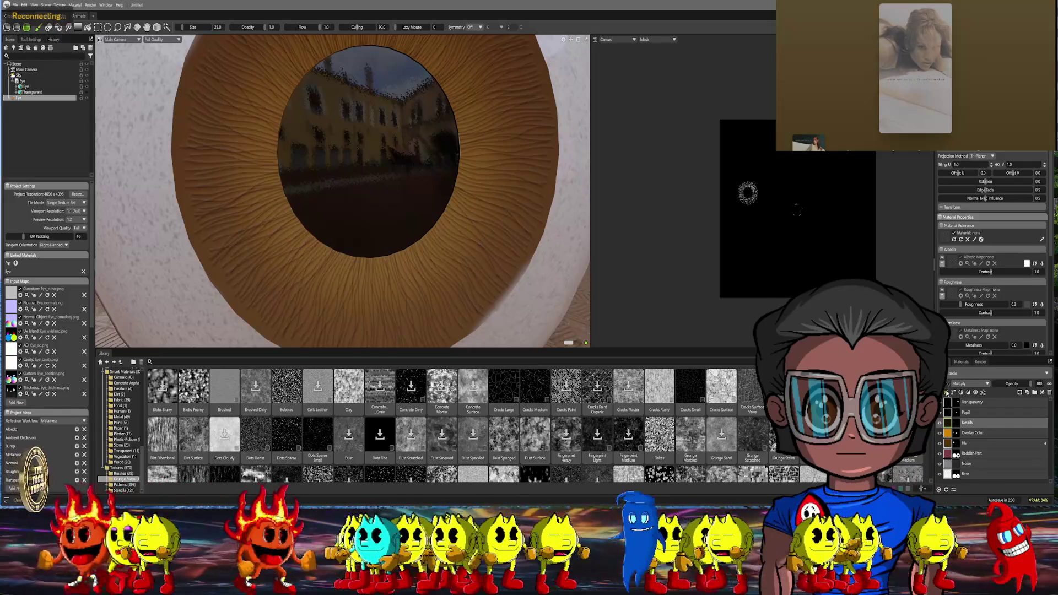
pyautogui.click(948, 395)
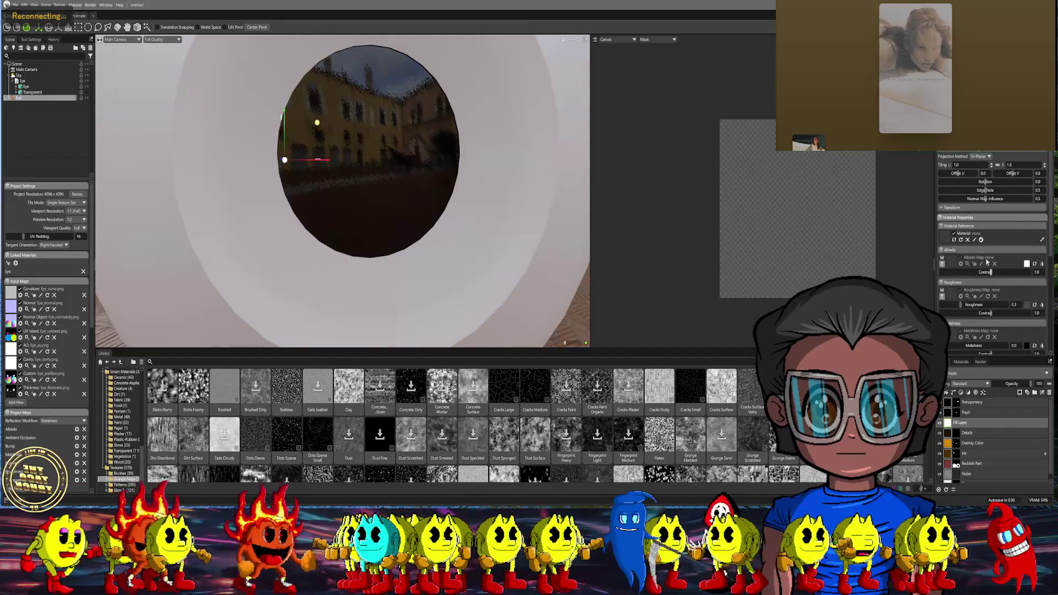
pyautogui.click(1028, 264)
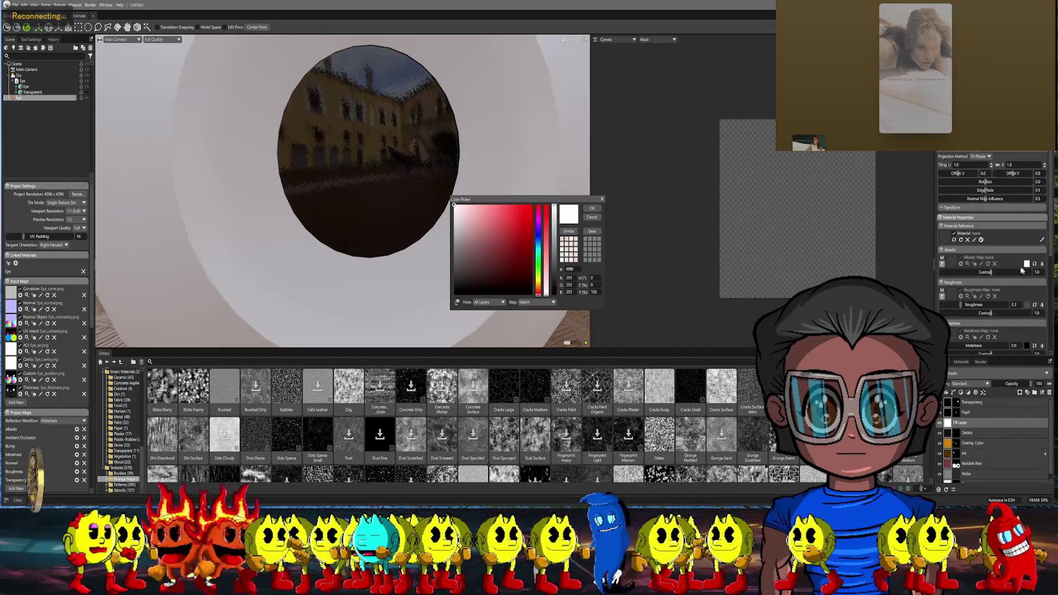
pyautogui.moveTo(540, 217); pyautogui.dragTo(539, 288)
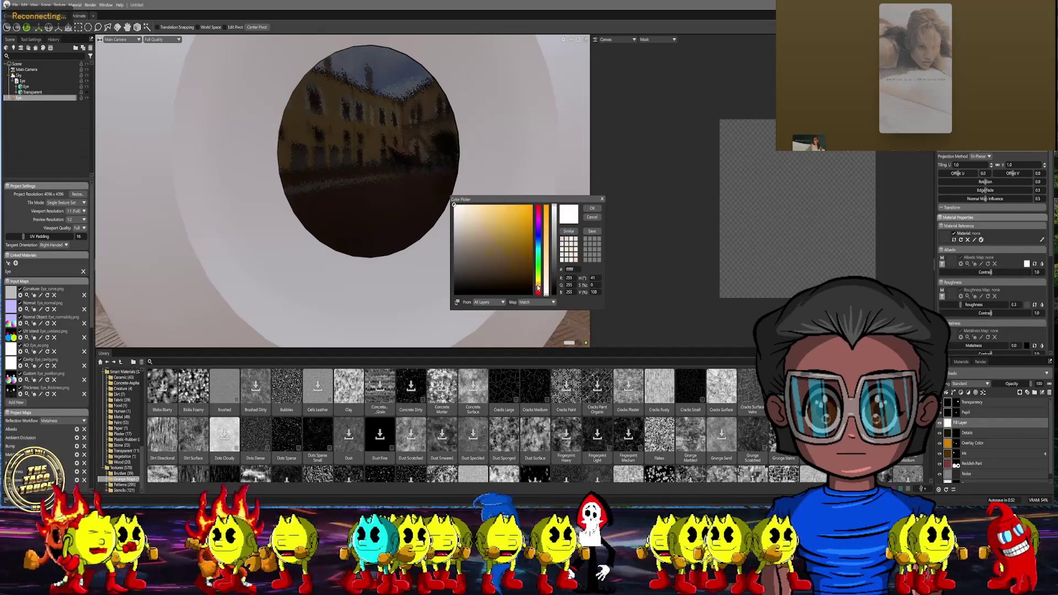
pyautogui.click(528, 216)
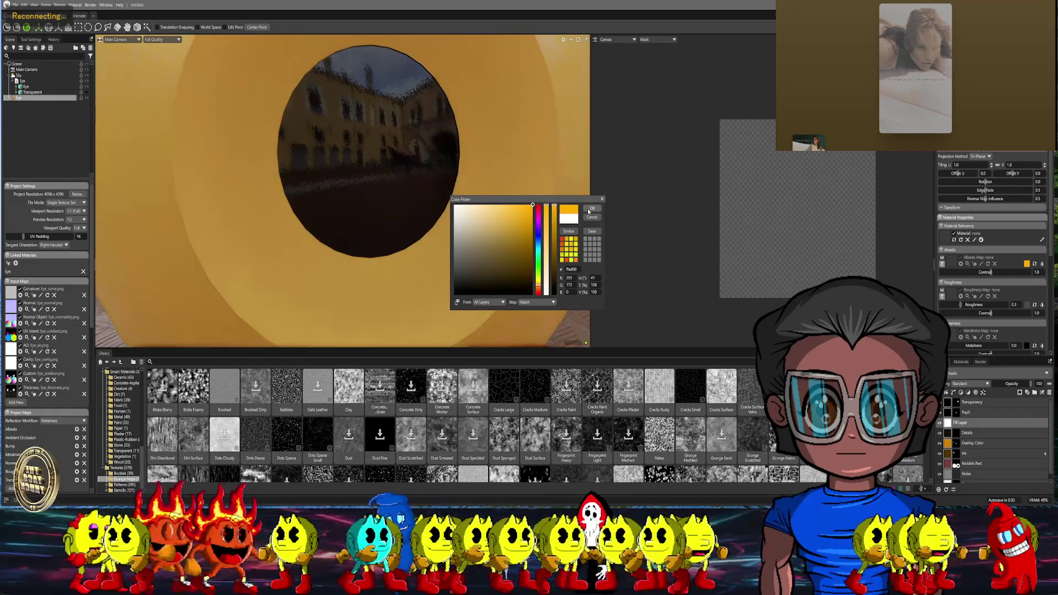
pyautogui.click(592, 209)
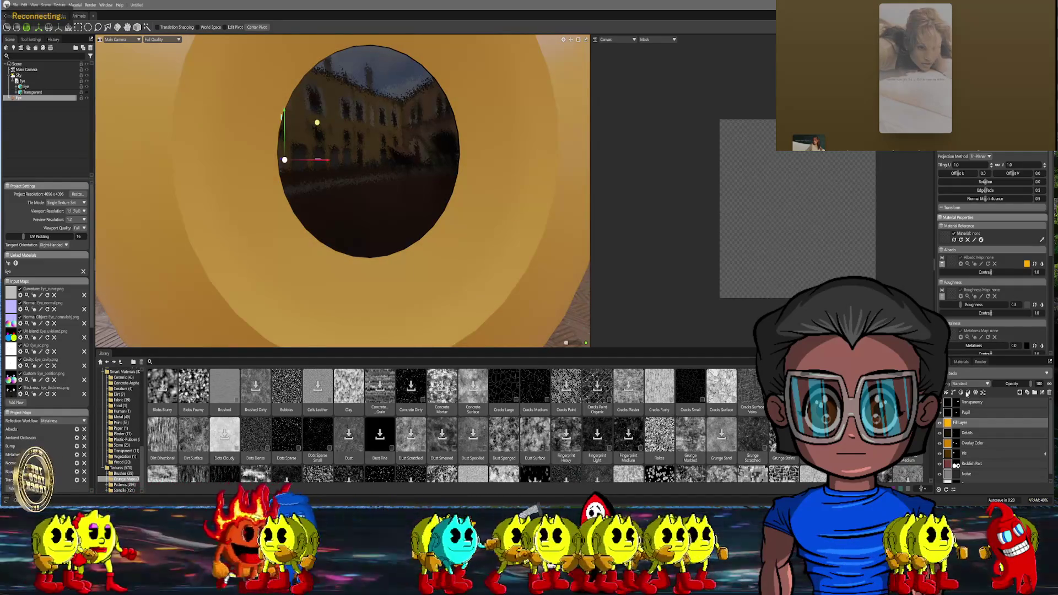
pyautogui.rightClick(955, 421)
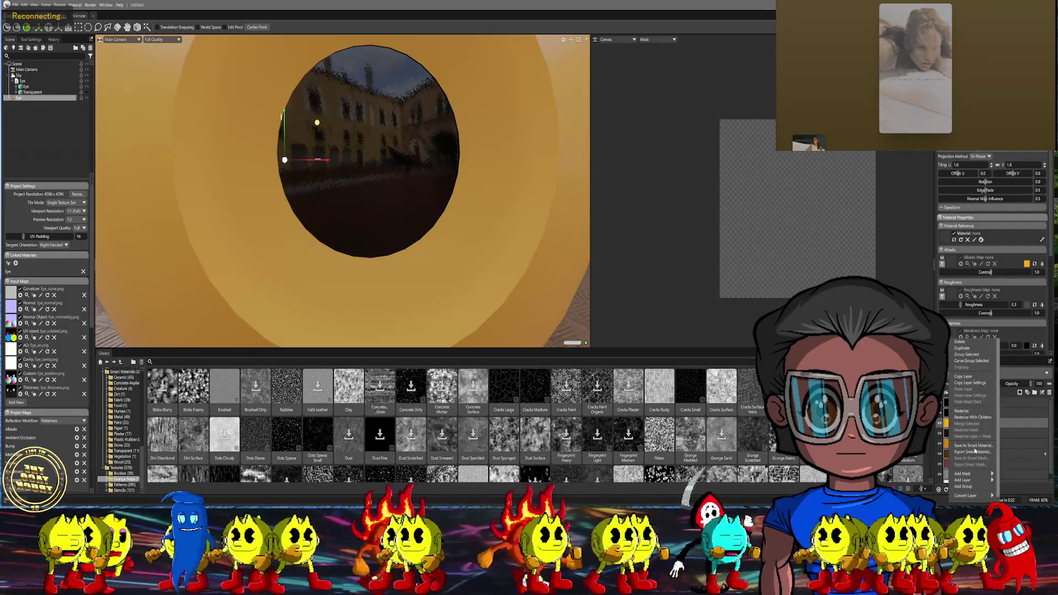
pyautogui.moveTo(968, 476)
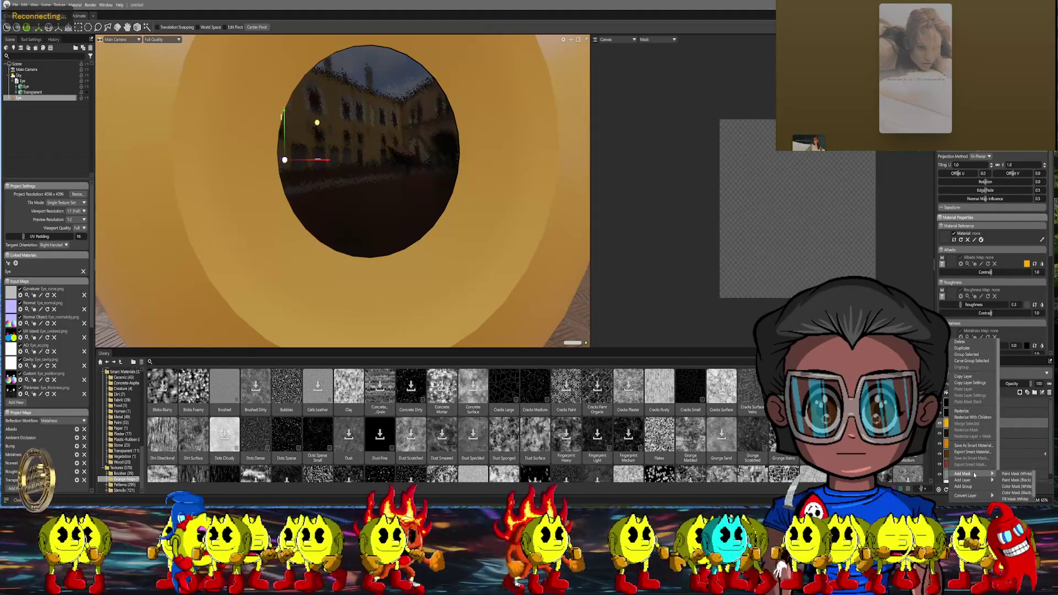
# Give the yellow fill layer a black paint mask so the iris shows again
pyautogui.click(1010, 478)
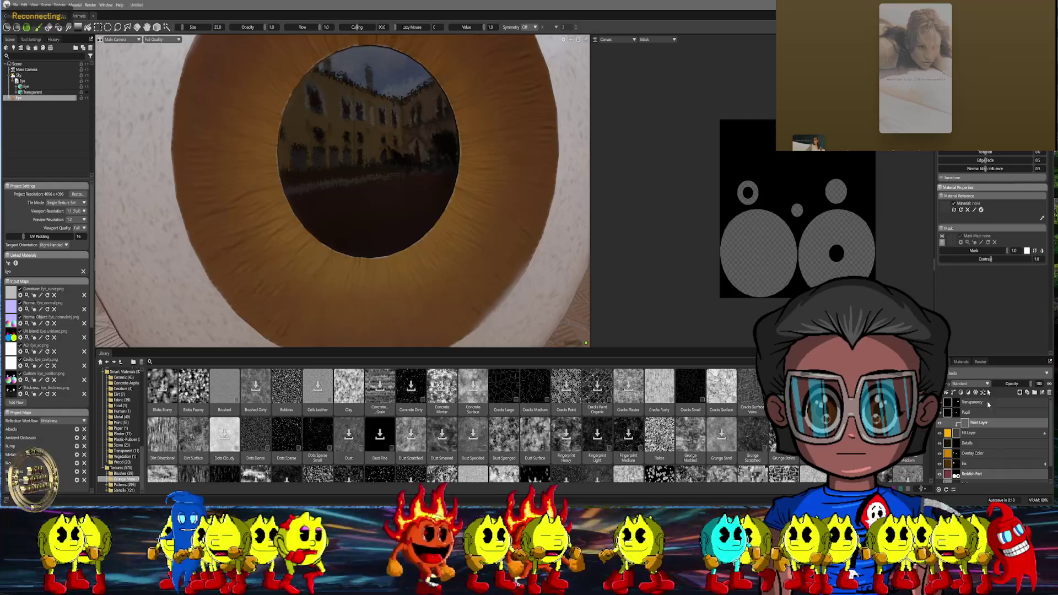
# Select the mask's vector layer above its paint layer for stroke drawing
pyautogui.click(967, 426)
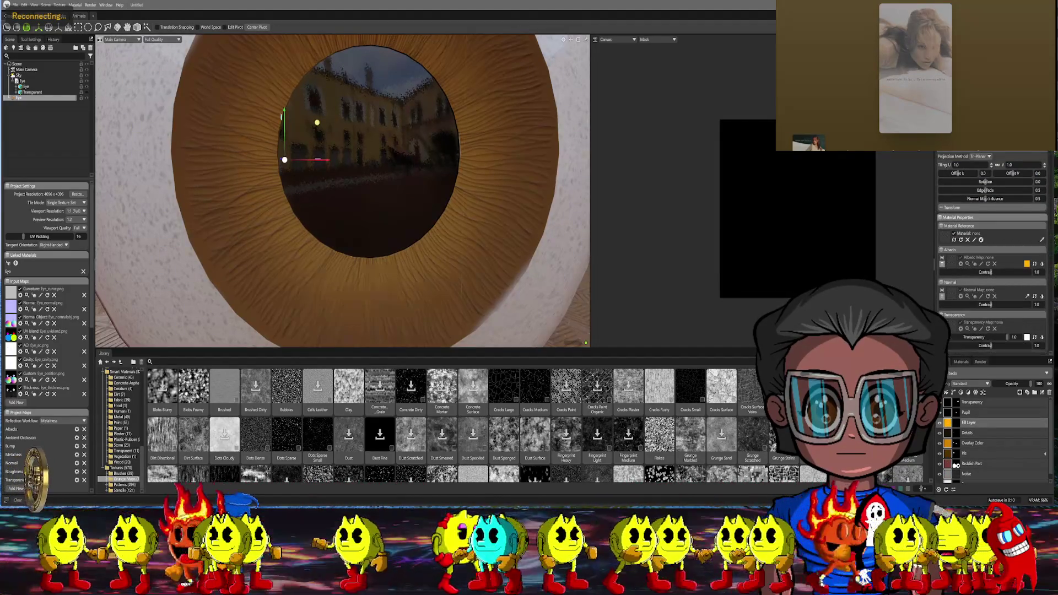
pyautogui.click(958, 425)
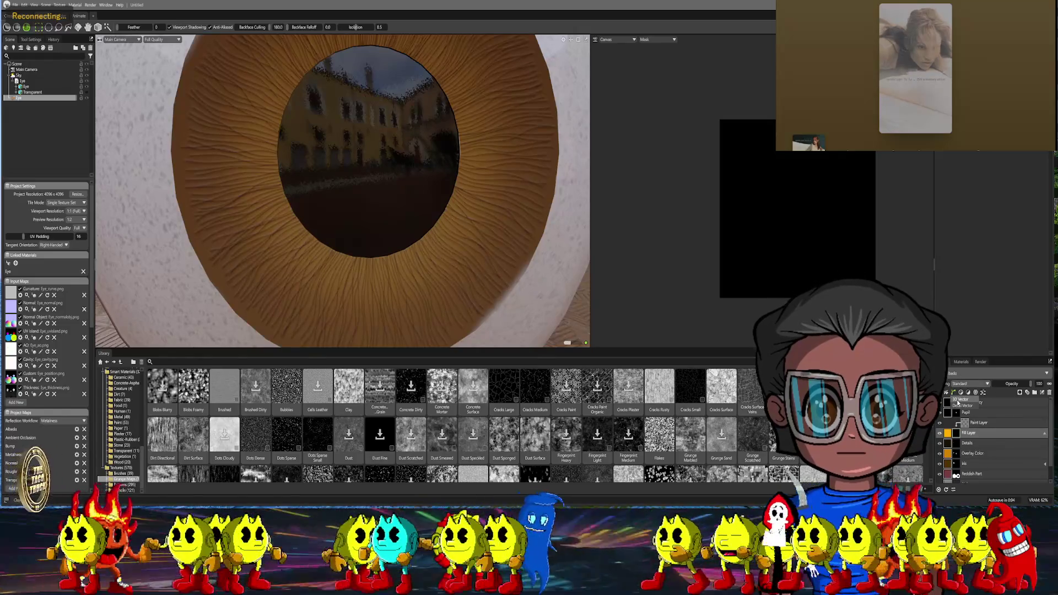
pyautogui.click(959, 423)
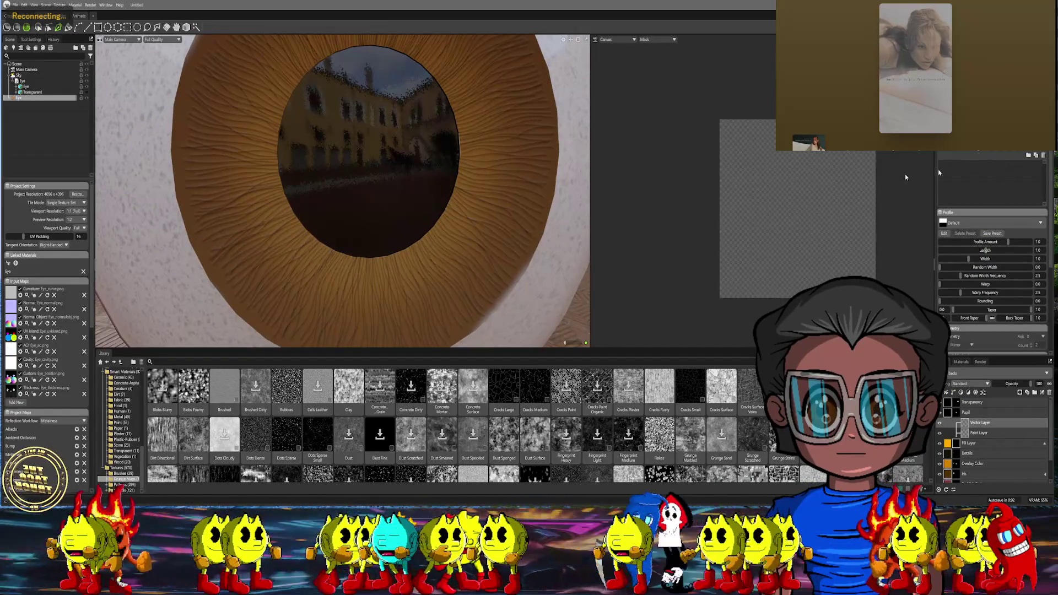
pyautogui.scroll(1, 474, 240)
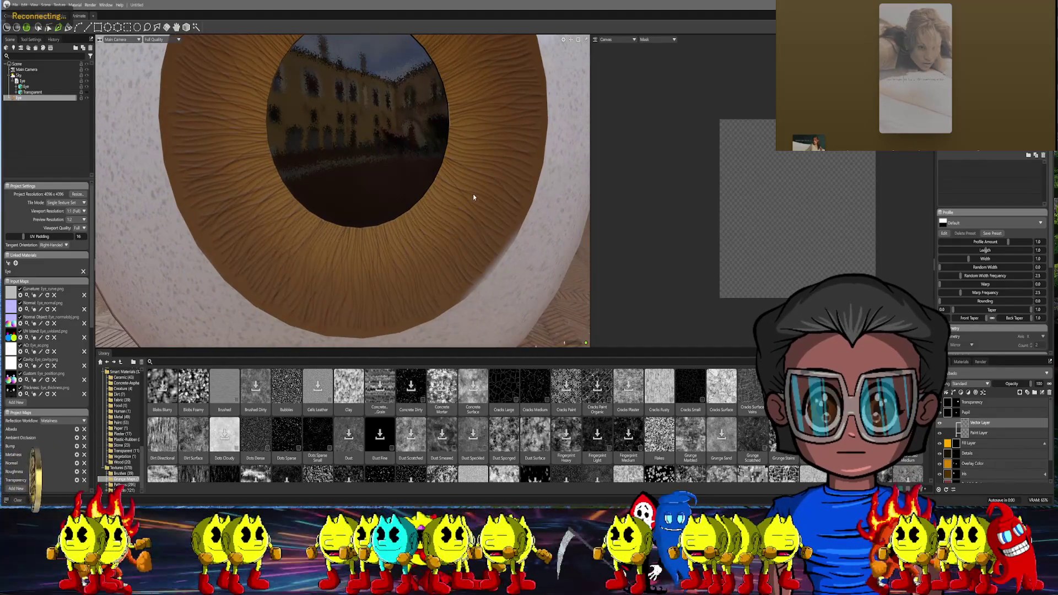
# Place vector polygon corners around the pupil to close an eight-sided ring shape
pyautogui.moveTo(472, 197)
pyautogui.mouseDown()
pyautogui.moveTo(455, 240)
pyautogui.moveTo(486, 215)
pyautogui.moveTo(397, 288)
pyautogui.mouseUp()
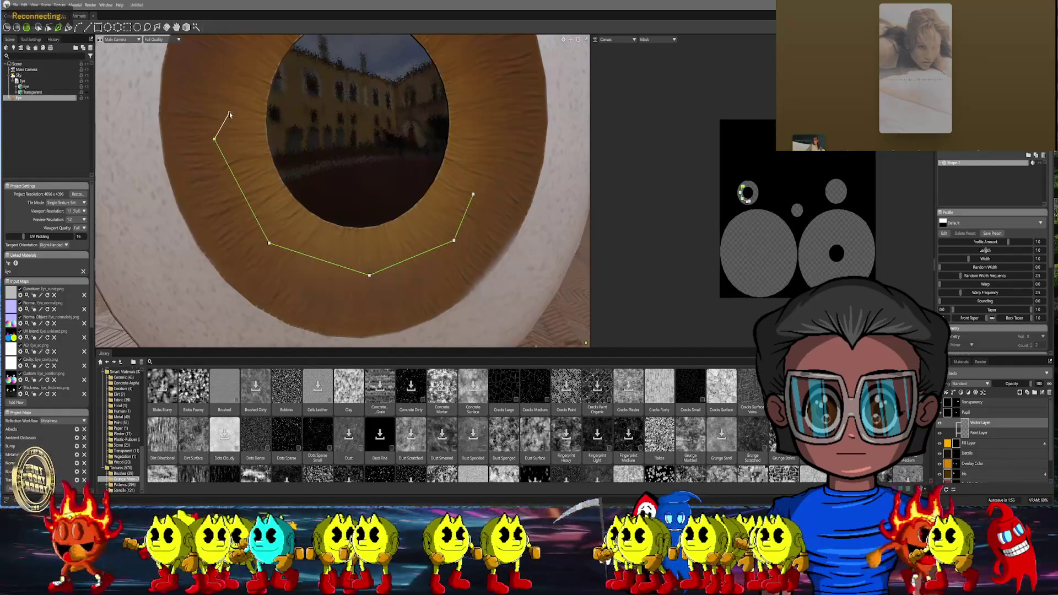
pyautogui.moveTo(230, 115); pyautogui.dragTo(248, 207, button='middle')
pyautogui.click(248, 109)
pyautogui.click(368, 60)
pyautogui.click(459, 97)
pyautogui.click(496, 174)
pyautogui.click(478, 281)
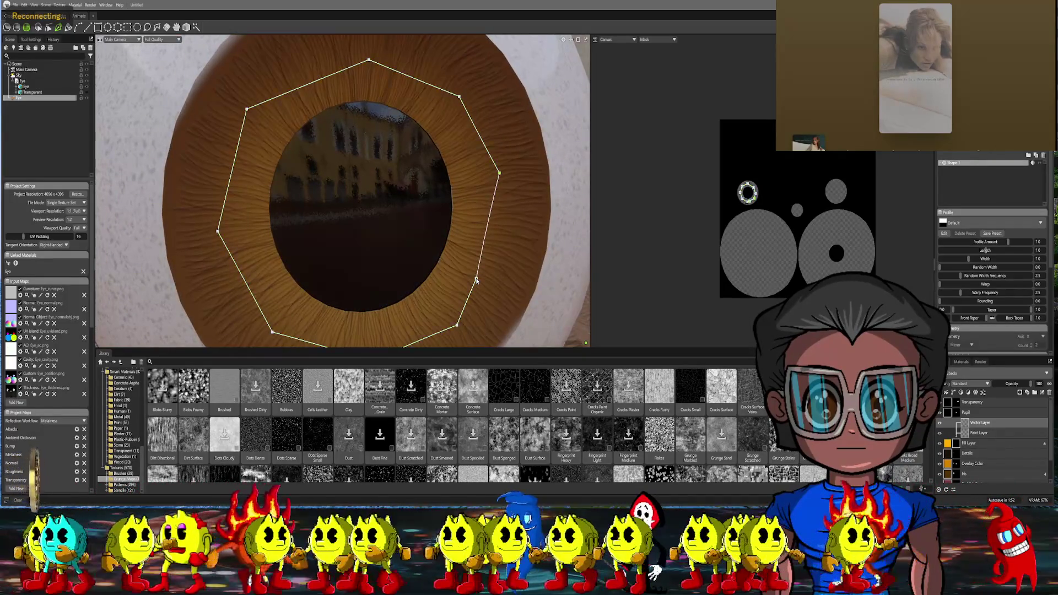
pyautogui.moveTo(478, 282); pyautogui.dragTo(463, 248, button='middle')
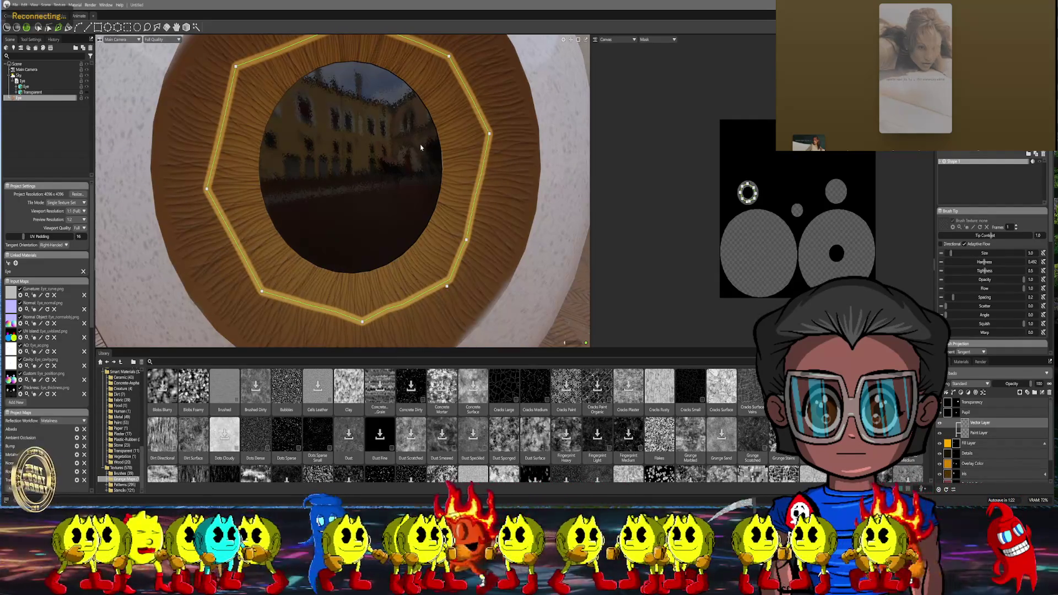
pyautogui.scroll(-3, 476, 141)
pyautogui.scroll(2, 446, 125)
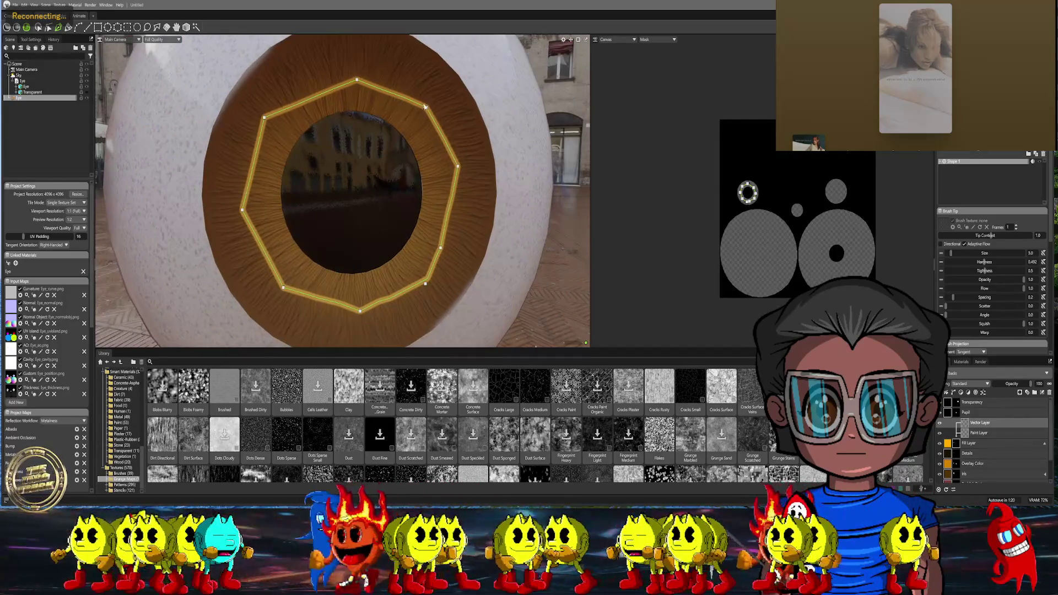
# Commit the ring as a solid yellow stroke and select another layer
pyautogui.click(427, 109)
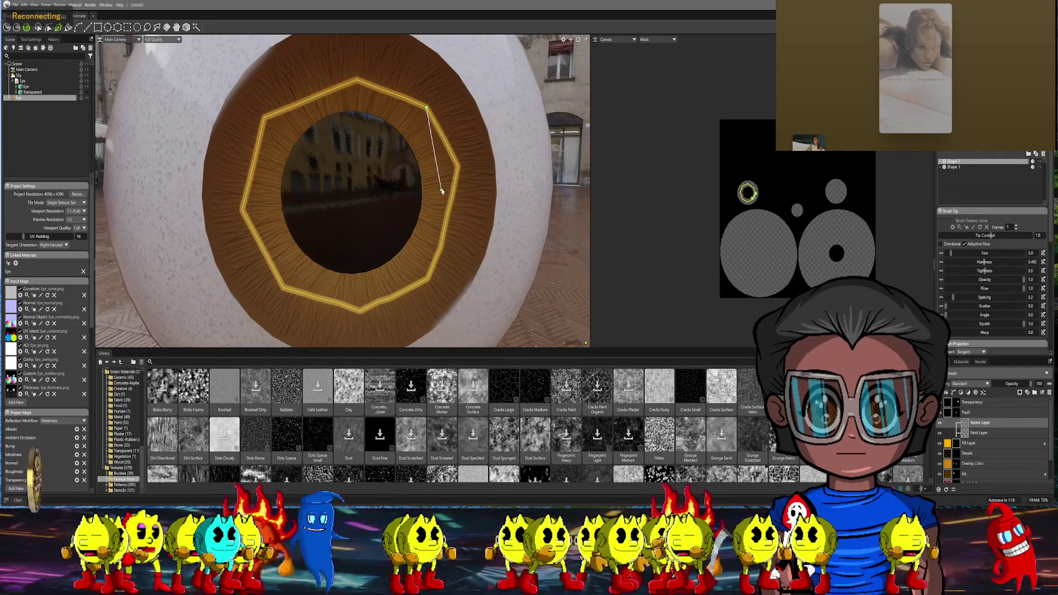
pyautogui.press('Return')
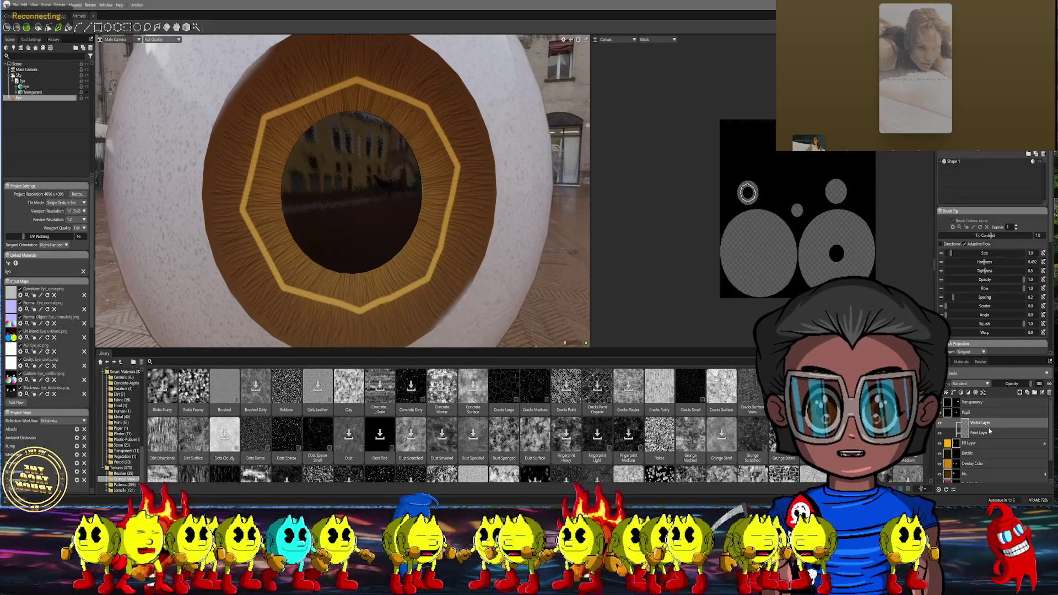
pyautogui.click(976, 444)
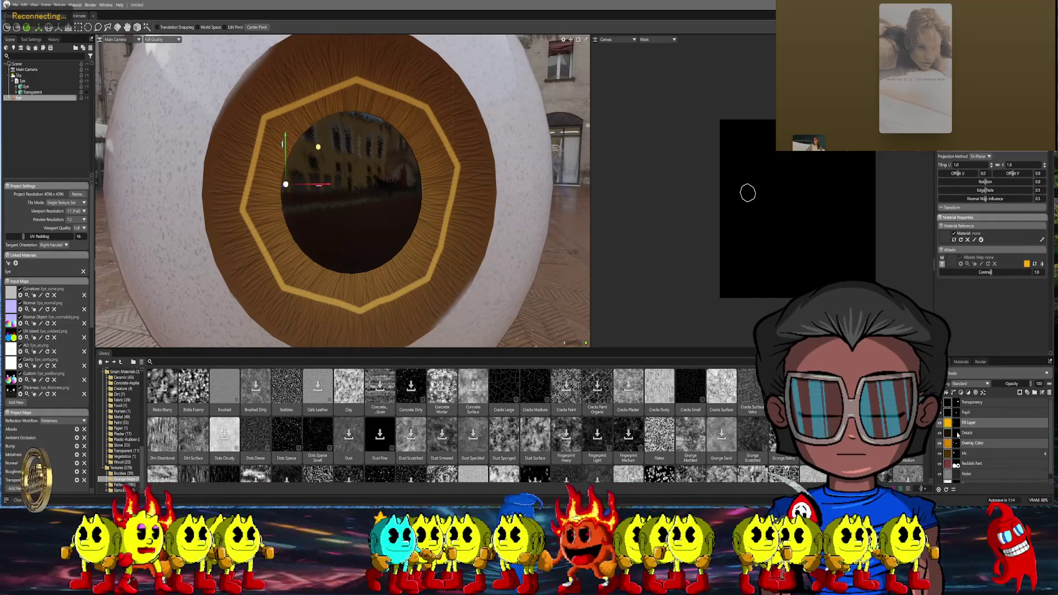
# Delete the ring's vector sublayer and the old mask from the yellow fill
pyautogui.click(956, 424)
pyautogui.rightClick(956, 444)
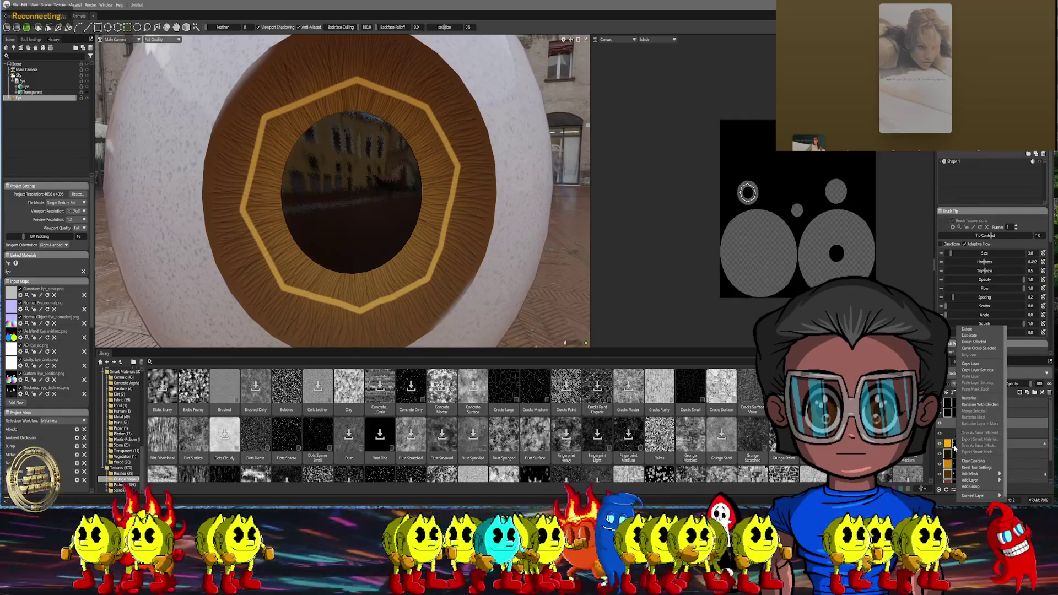
pyautogui.click(971, 447)
pyautogui.rightClick(956, 444)
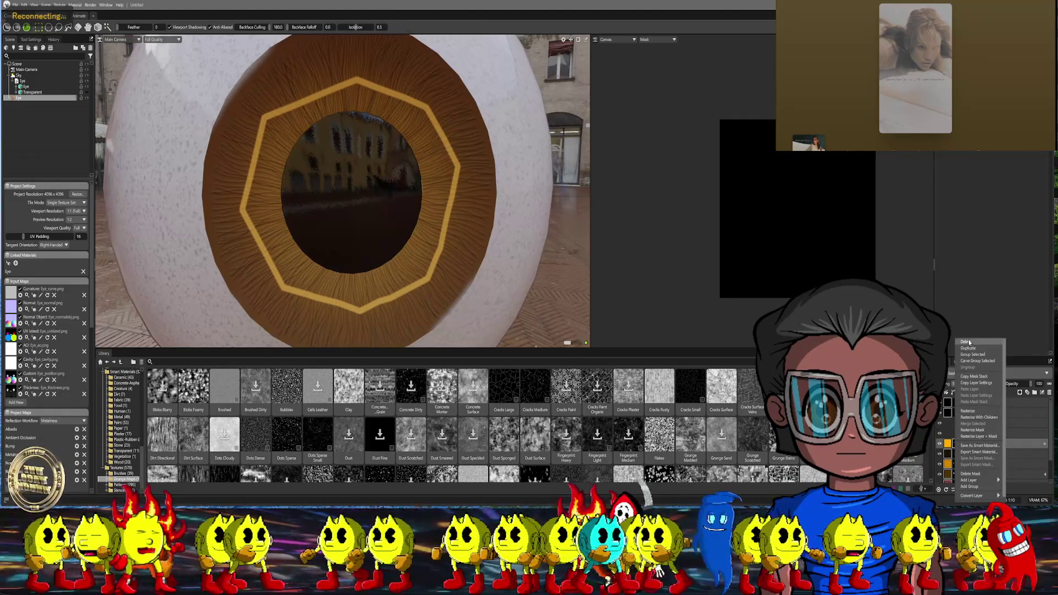
pyautogui.click(968, 342)
# Rename the yellow fill layer and give it a fresh black paint mask
pyautogui.click(957, 424)
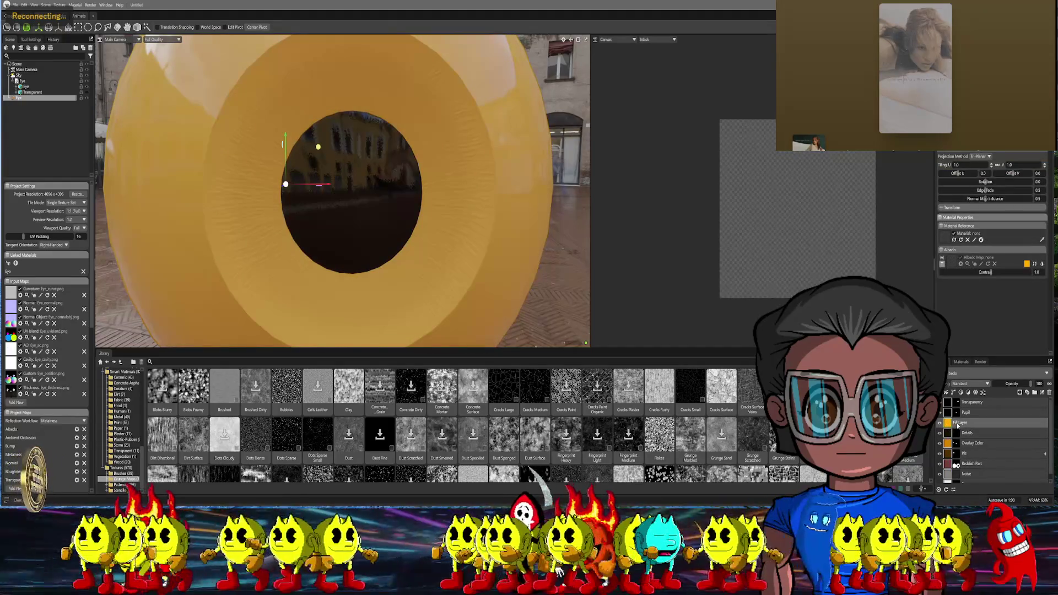
pyautogui.doubleClick(959, 424)
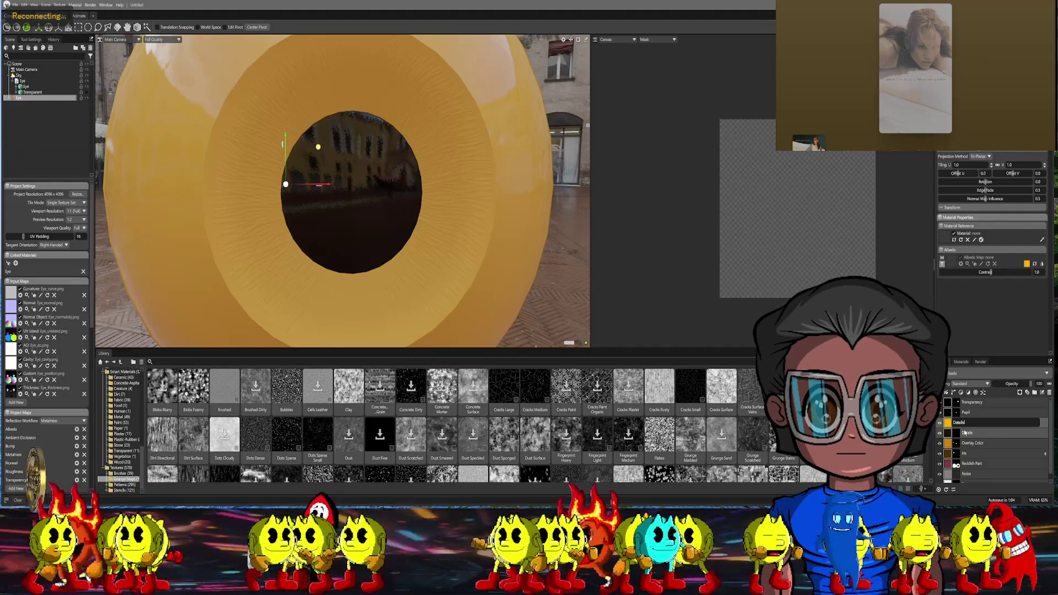
pyautogui.press('Return')
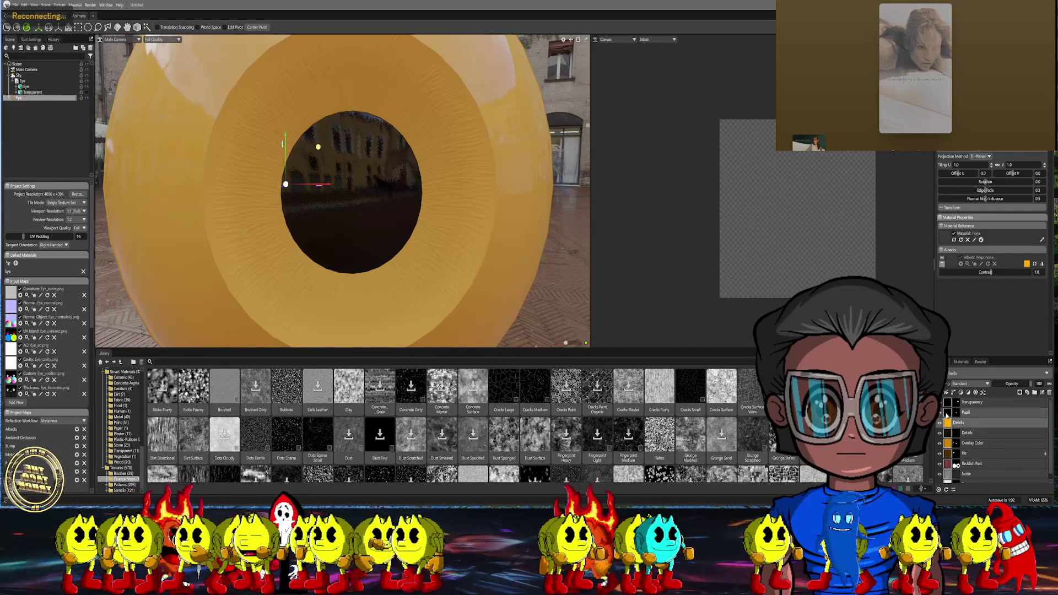
pyautogui.rightClick(972, 414)
pyautogui.moveTo(964, 479)
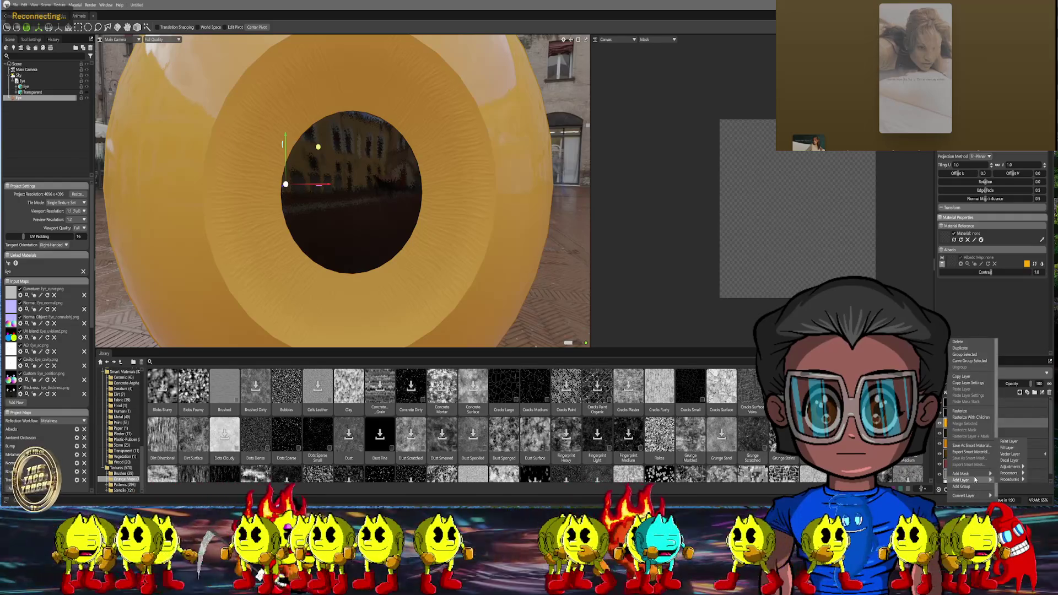
pyautogui.click(1015, 481)
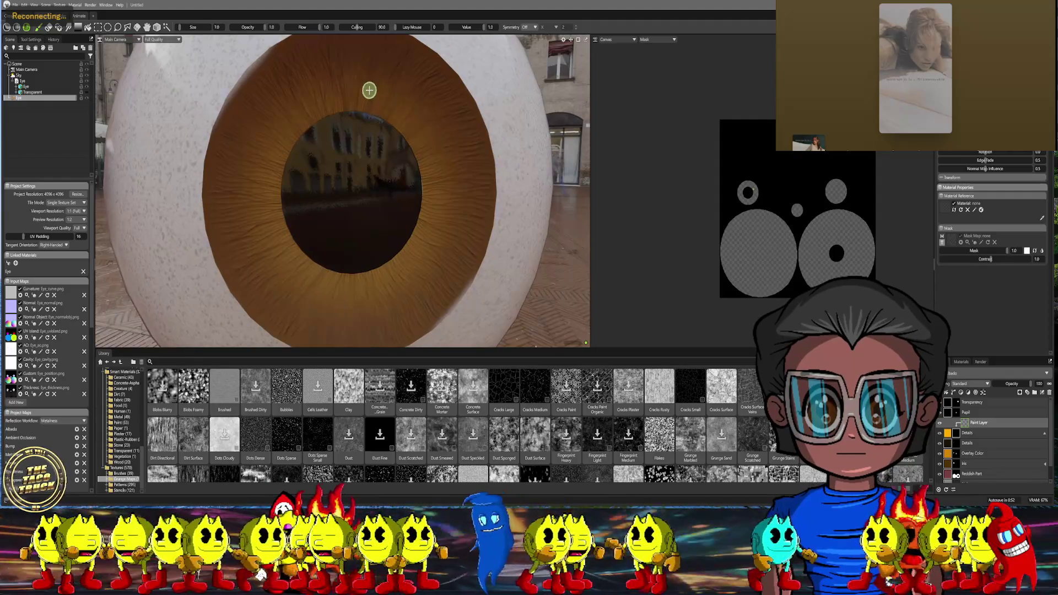
pyautogui.click(137, 39)
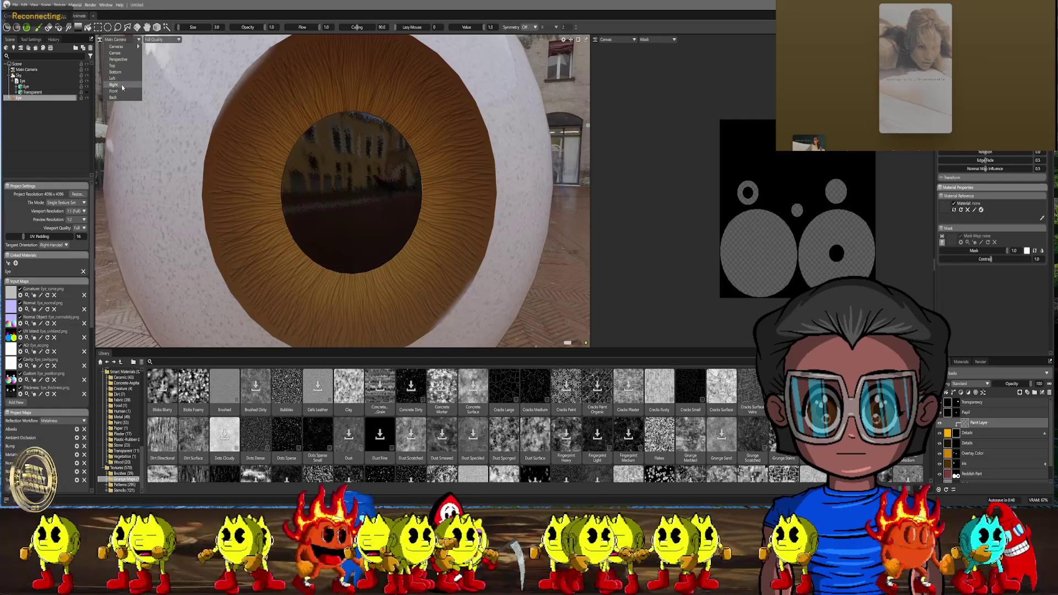
pyautogui.click(122, 87)
pyautogui.scroll(-5, 419, 154)
pyautogui.scroll(-5, 397, 157)
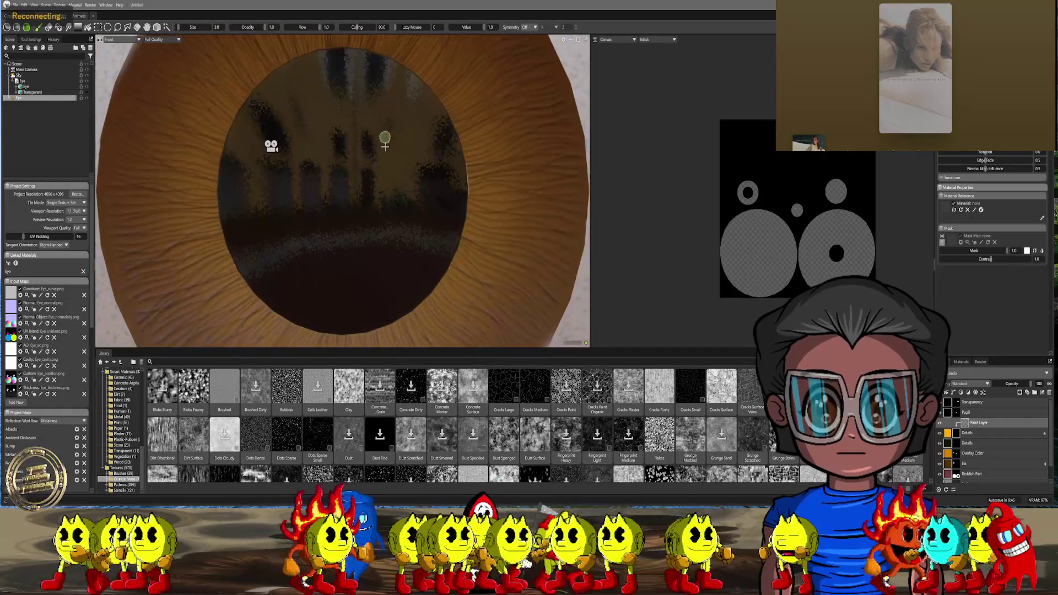
pyautogui.scroll(-3, 383, 165)
pyautogui.scroll(2, 383, 164)
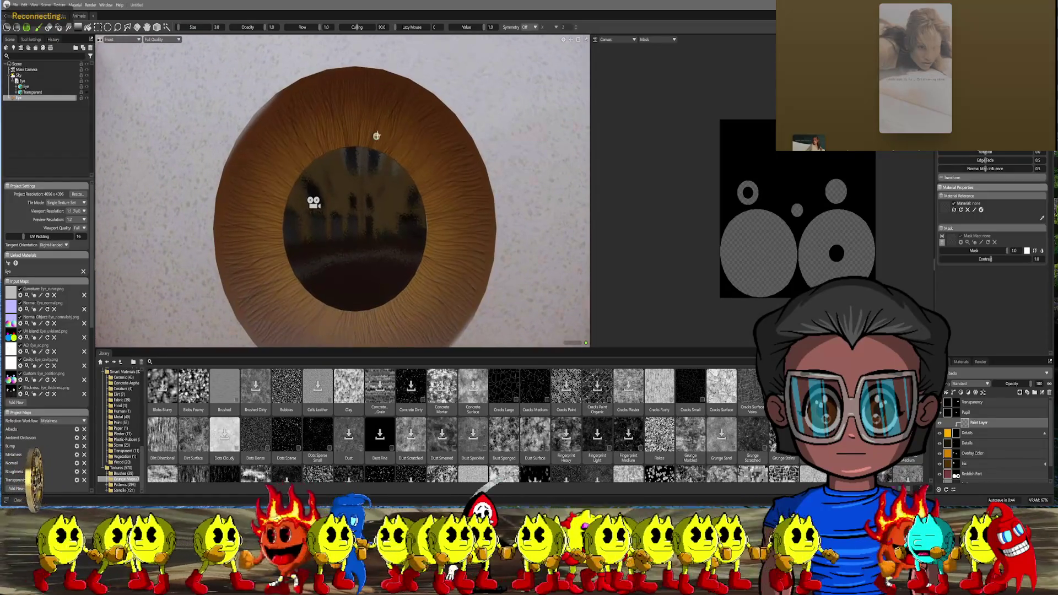
pyautogui.scroll(1, 373, 145)
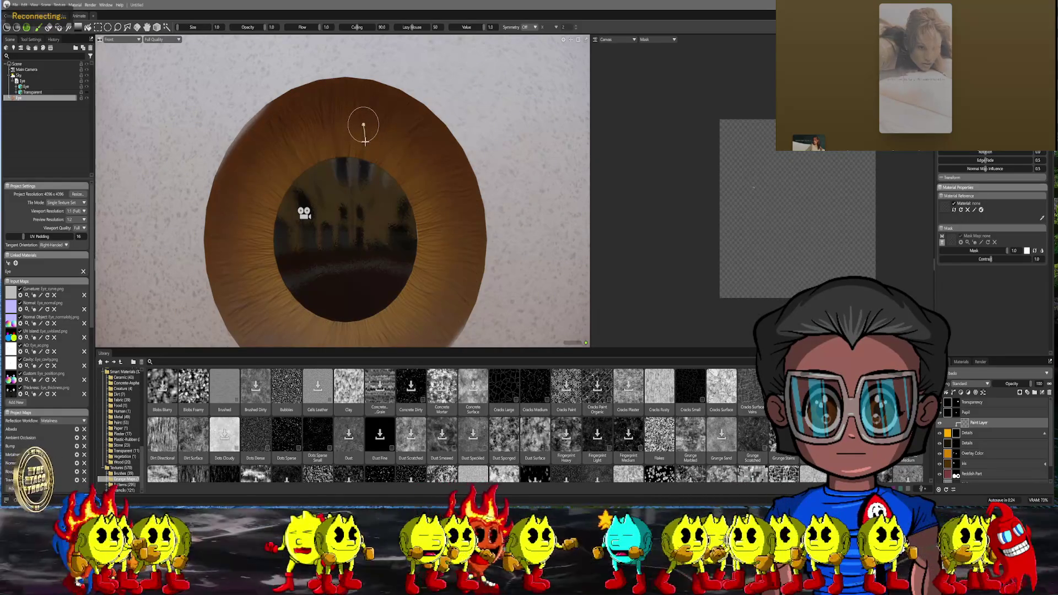
# Paint a yellow wavy line across the upper iris and start it down the right side
pyautogui.moveTo(334, 133); pyautogui.dragTo(364, 128)
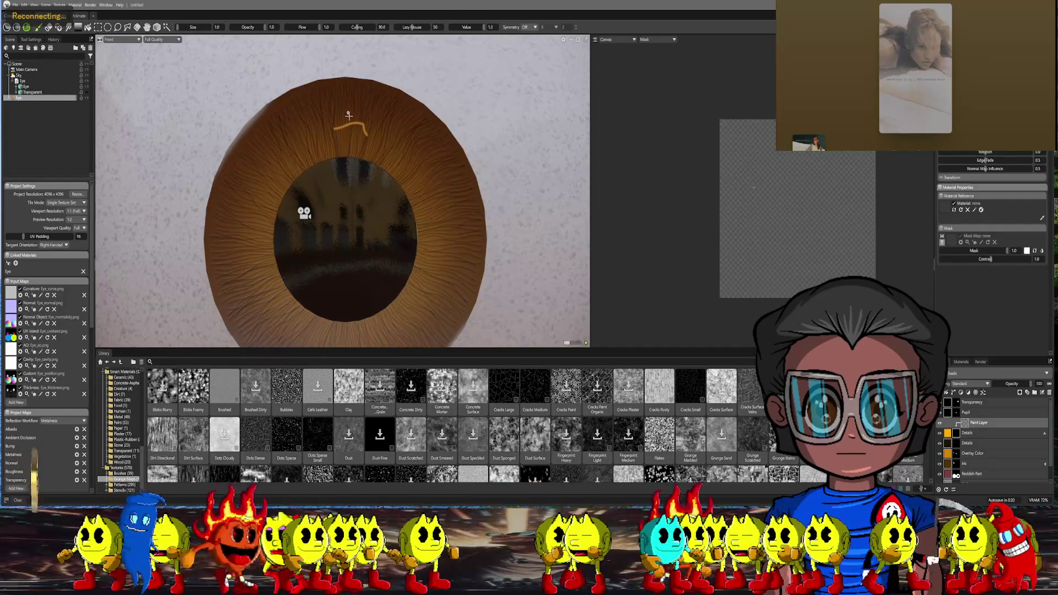
pyautogui.scroll(5, 368, 142)
pyautogui.keyDown('alt'); pyautogui.moveTo(368, 142); pyautogui.dragTo(340, 172); pyautogui.keyUp('alt')
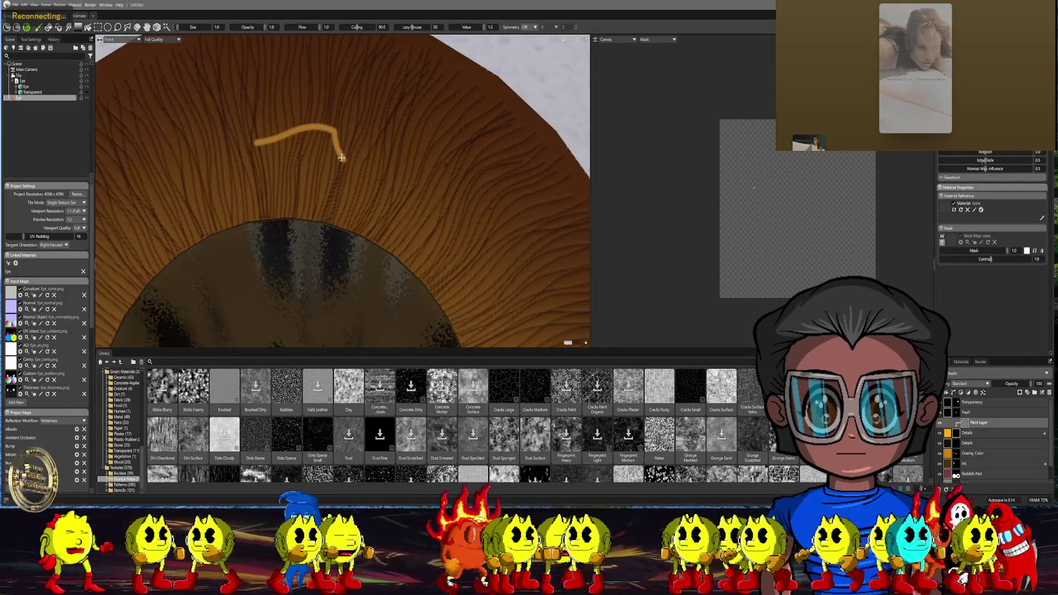
pyautogui.moveTo(356, 165); pyautogui.dragTo(422, 167)
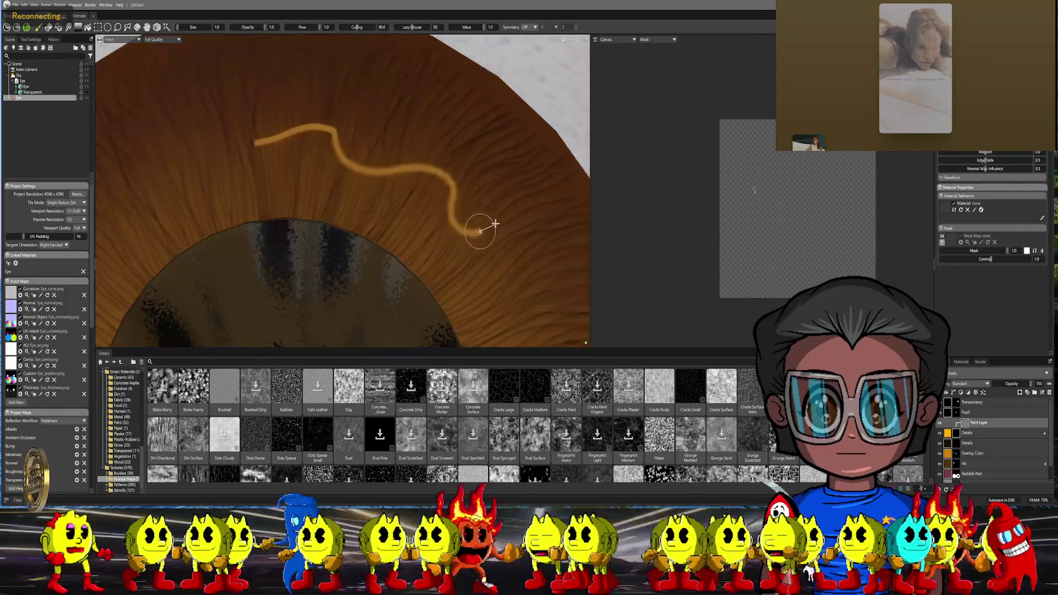
pyautogui.moveTo(506, 244)
pyautogui.mouseDown()
pyautogui.moveTo(500, 265)
pyautogui.moveTo(513, 293)
pyautogui.mouseUp()
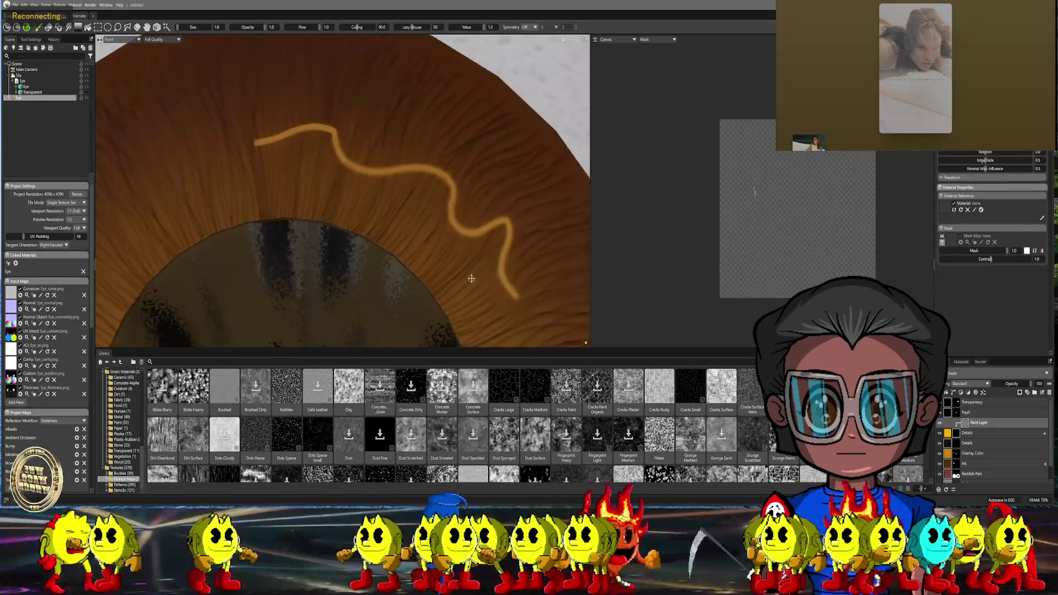
pyautogui.scroll(-5, 489, 269)
pyautogui.scroll(-3, 488, 248)
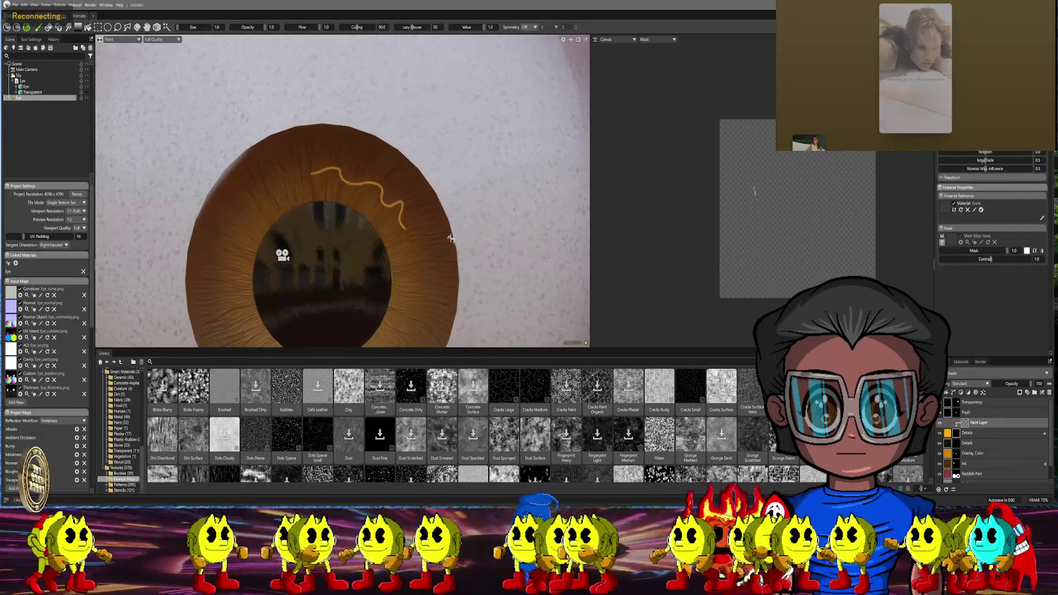
pyautogui.scroll(2, 487, 195)
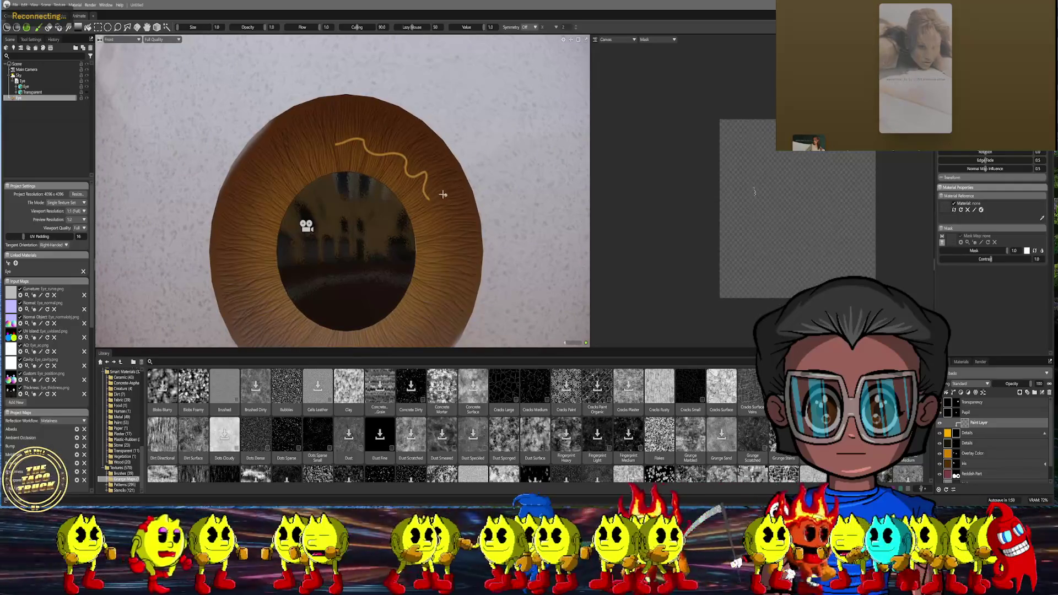
pyautogui.scroll(2, 443, 174)
pyautogui.scroll(2, 439, 169)
pyautogui.scroll(3, 421, 161)
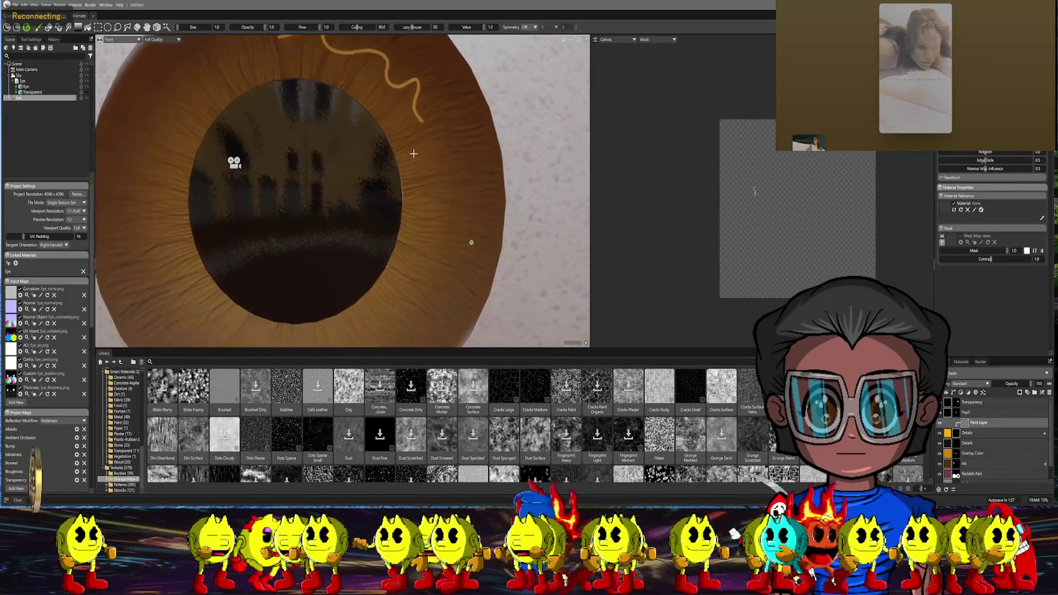
pyautogui.scroll(1, 413, 153)
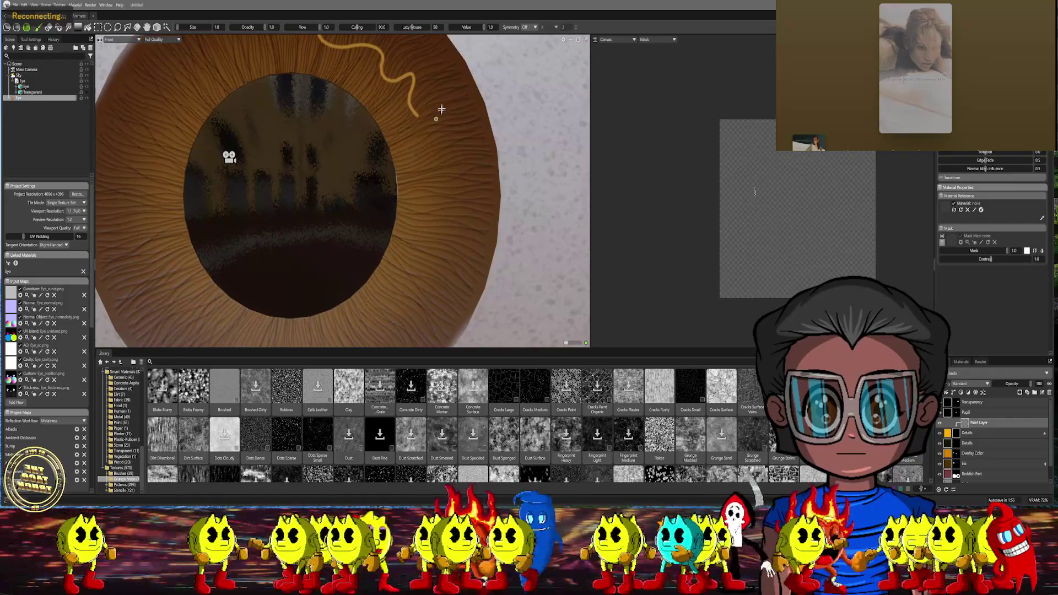
pyautogui.scroll(3, 442, 110)
pyautogui.scroll(3, 422, 141)
pyautogui.scroll(2, 405, 166)
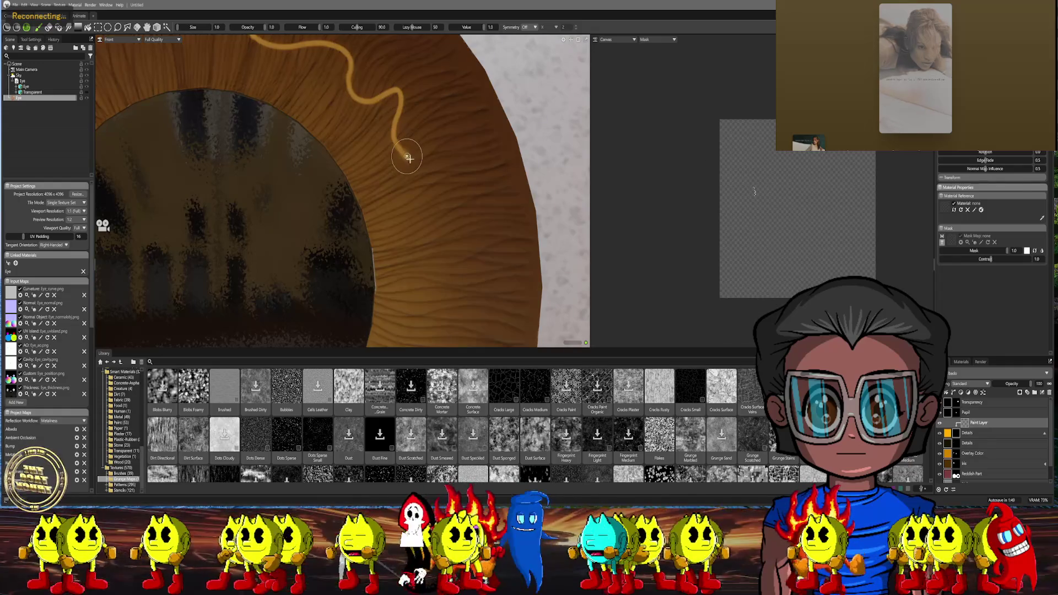
# Carry the yellow wavy line down the iris's right side toward its lower edge
pyautogui.moveTo(439, 174); pyautogui.dragTo(445, 275)
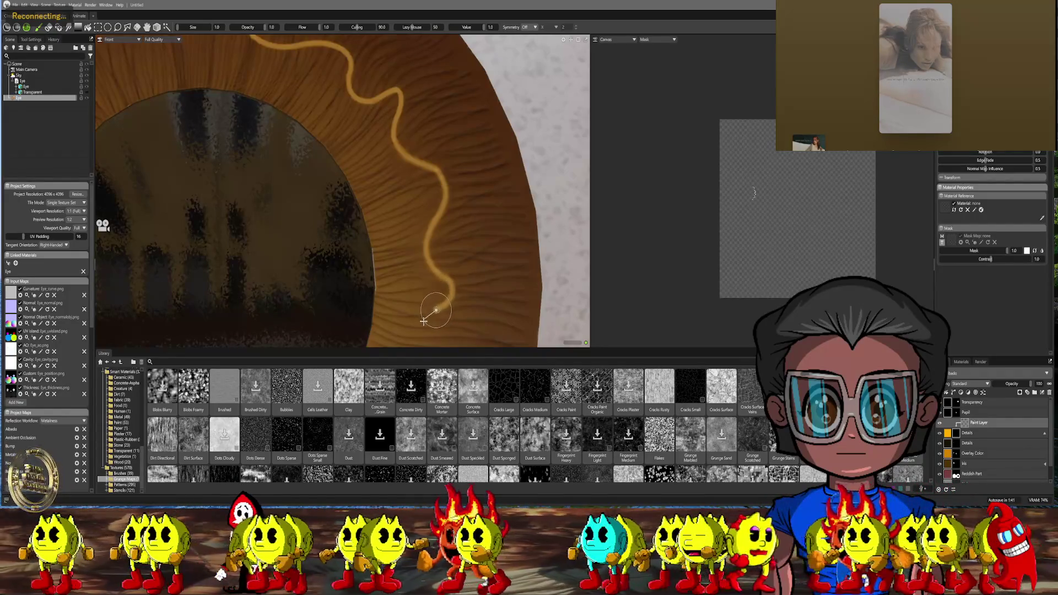
pyautogui.moveTo(434, 312); pyautogui.dragTo(432, 323)
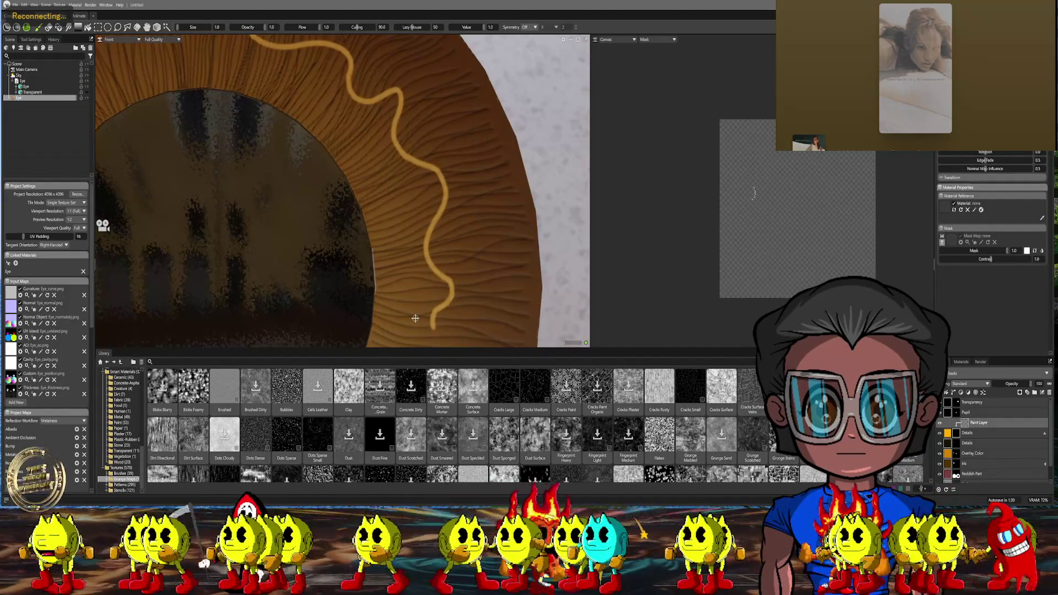
pyautogui.scroll(-8, 416, 319)
pyautogui.moveTo(347, 207)
pyautogui.mouseDown(button='middle')
pyautogui.moveTo(429, 215)
pyautogui.moveTo(382, 164)
pyautogui.mouseUp(button='middle')
pyautogui.scroll(6, 395, 172)
pyautogui.scroll(3, 388, 169)
pyautogui.scroll(1, 382, 164)
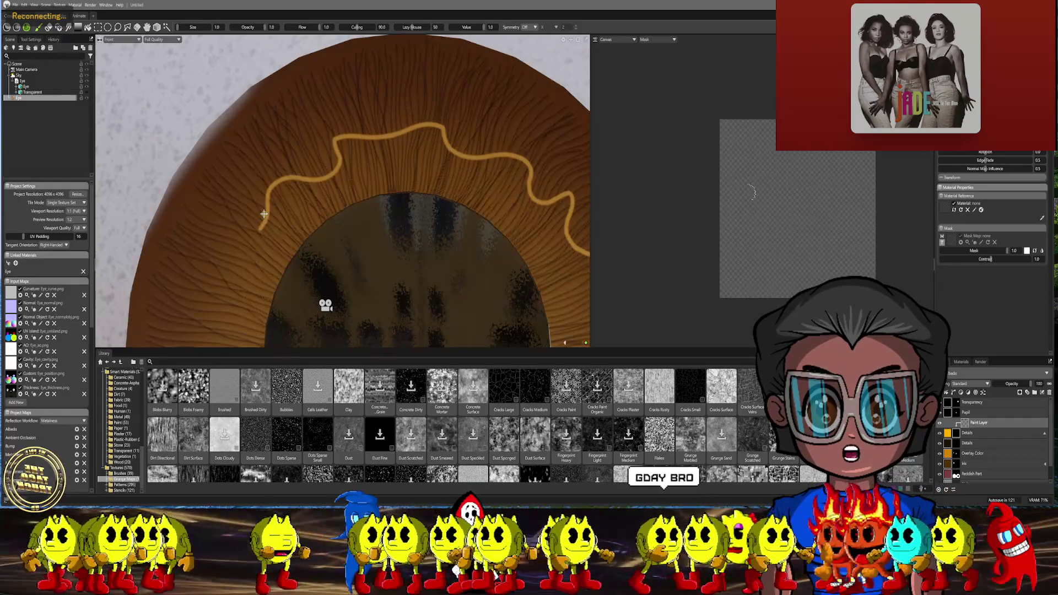
pyautogui.scroll(-5, 263, 214)
pyautogui.scroll(-3, 373, 192)
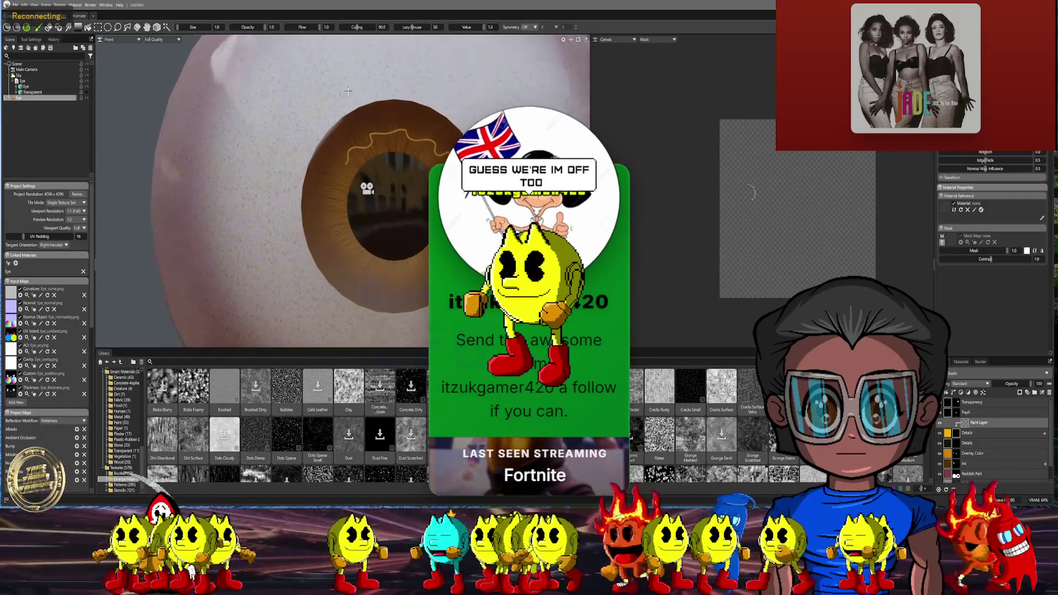
pyautogui.scroll(2, 356, 124)
pyautogui.scroll(2, 360, 132)
pyautogui.scroll(2, 365, 144)
pyautogui.scroll(2, 365, 144)
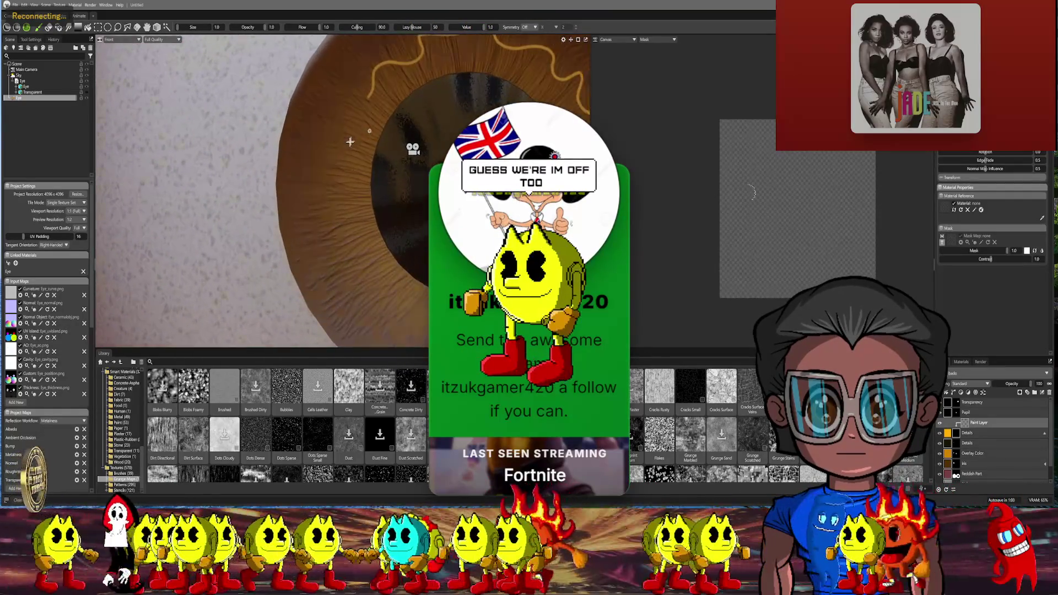
pyautogui.scroll(2, 355, 139)
pyautogui.scroll(1, 351, 137)
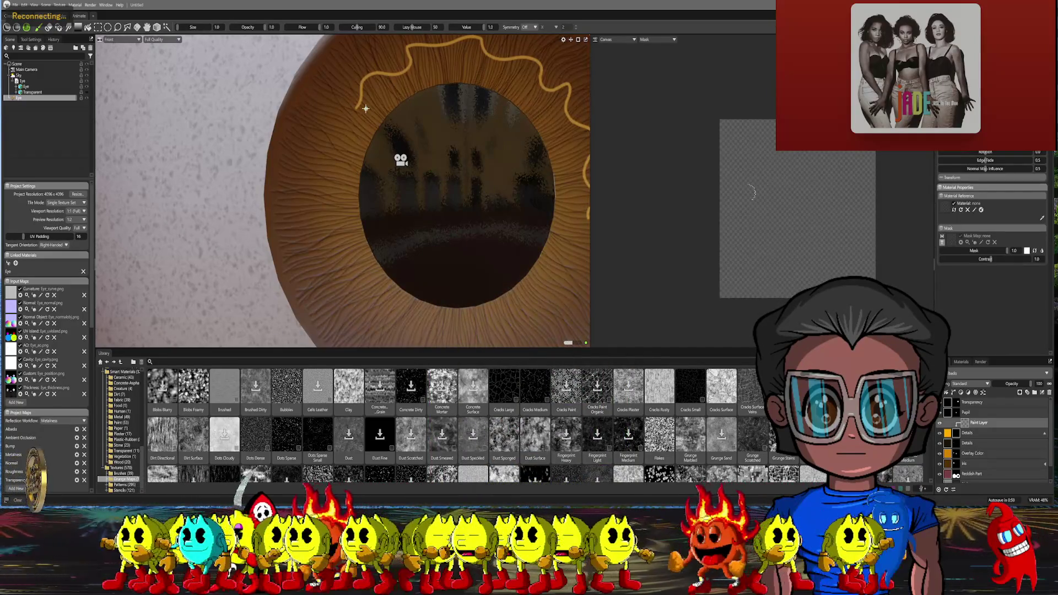
pyautogui.scroll(2, 365, 108)
pyautogui.scroll(2, 367, 133)
pyautogui.scroll(2, 370, 165)
# Extend the yellow wavy line down the iris's left side around the pupil
pyautogui.moveTo(369, 165); pyautogui.dragTo(362, 199, button='middle')
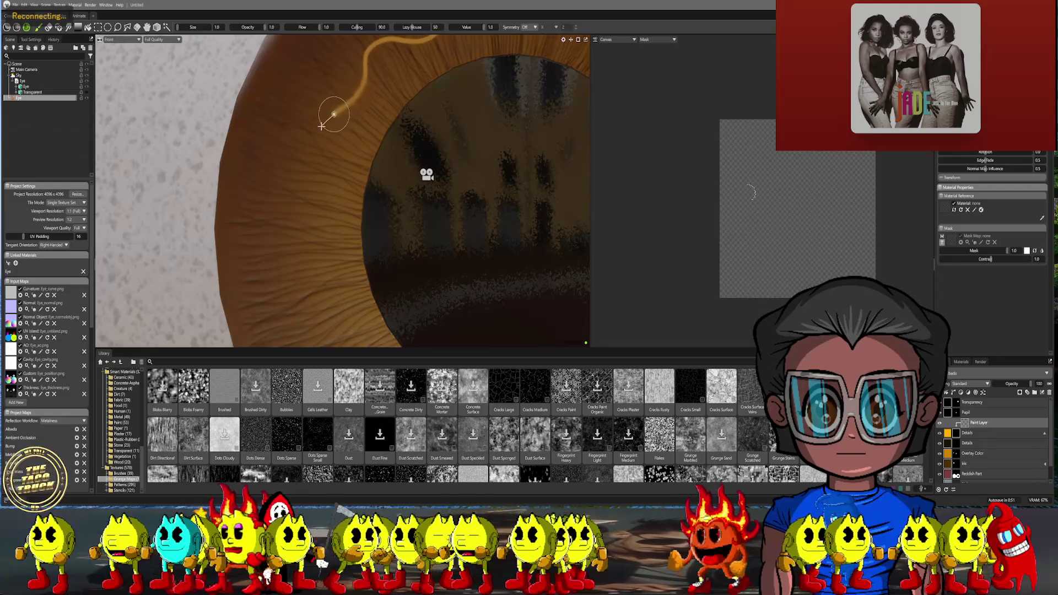
pyautogui.moveTo(330, 137)
pyautogui.mouseDown()
pyautogui.moveTo(313, 277)
pyautogui.moveTo(329, 289)
pyautogui.mouseUp()
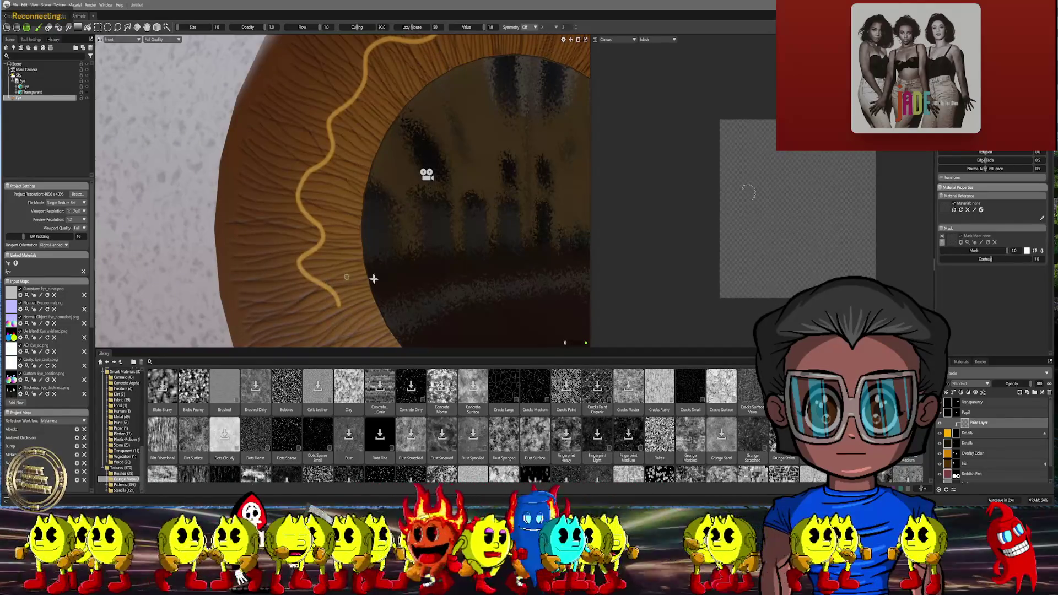
pyautogui.scroll(-5, 373, 280)
pyautogui.scroll(-2, 364, 249)
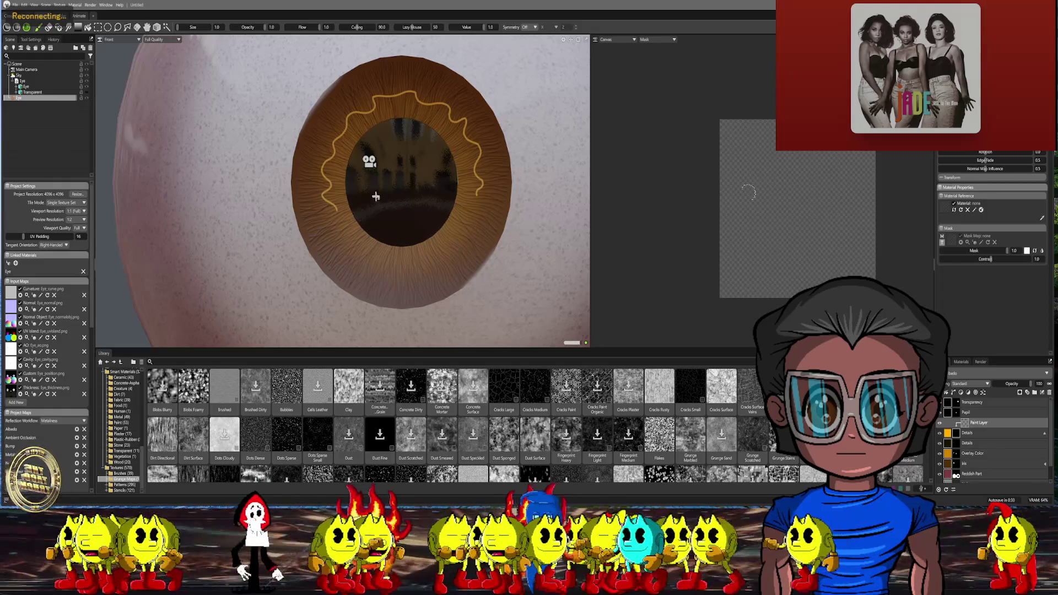
pyautogui.scroll(5, 376, 197)
pyautogui.scroll(4, 372, 190)
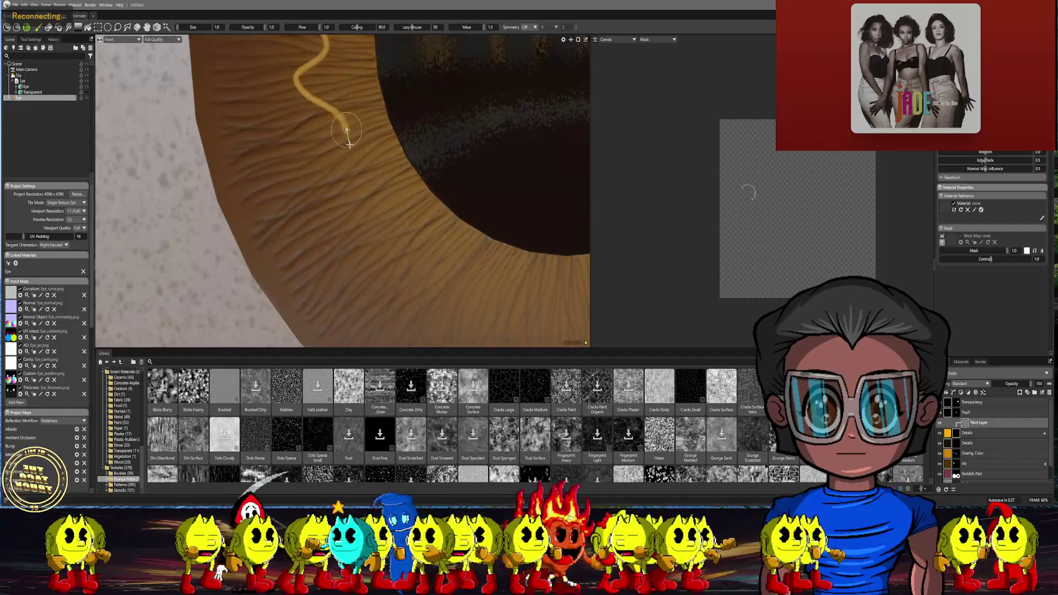
pyautogui.moveTo(350, 147)
pyautogui.mouseDown()
pyautogui.moveTo(337, 195)
pyautogui.moveTo(379, 196)
pyautogui.moveTo(372, 236)
pyautogui.mouseUp()
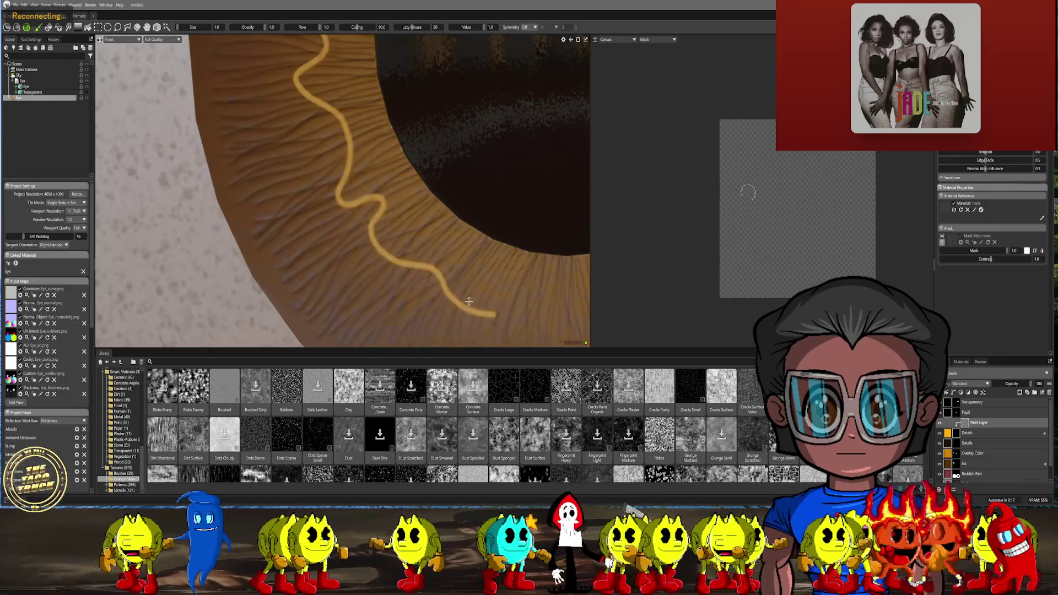
pyautogui.scroll(-5, 469, 301)
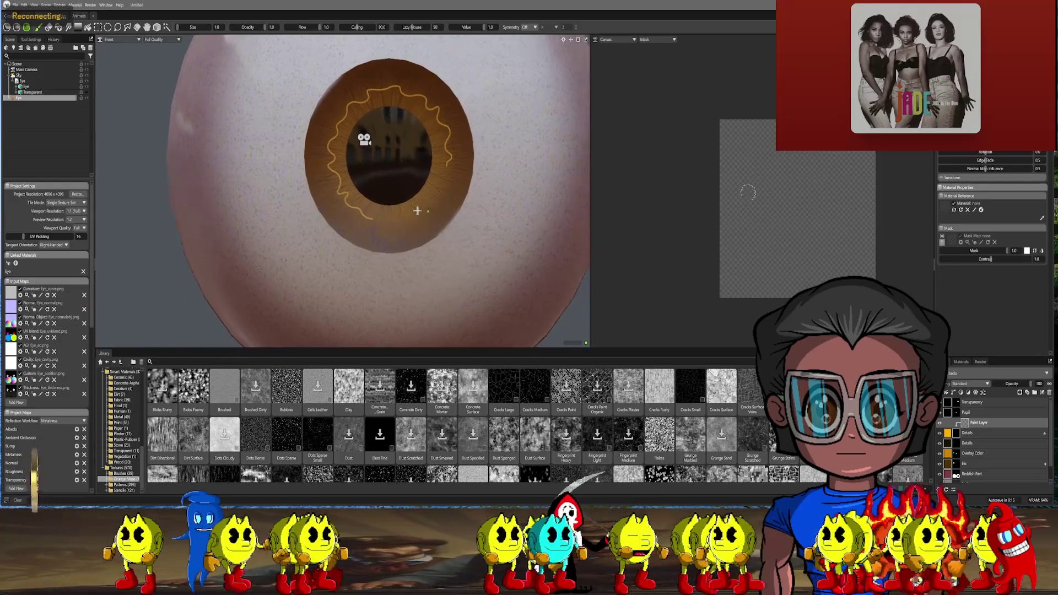
pyautogui.moveTo(446, 273); pyautogui.dragTo(434, 258, button='middle')
pyautogui.scroll(3, 435, 258)
pyautogui.scroll(3, 413, 260)
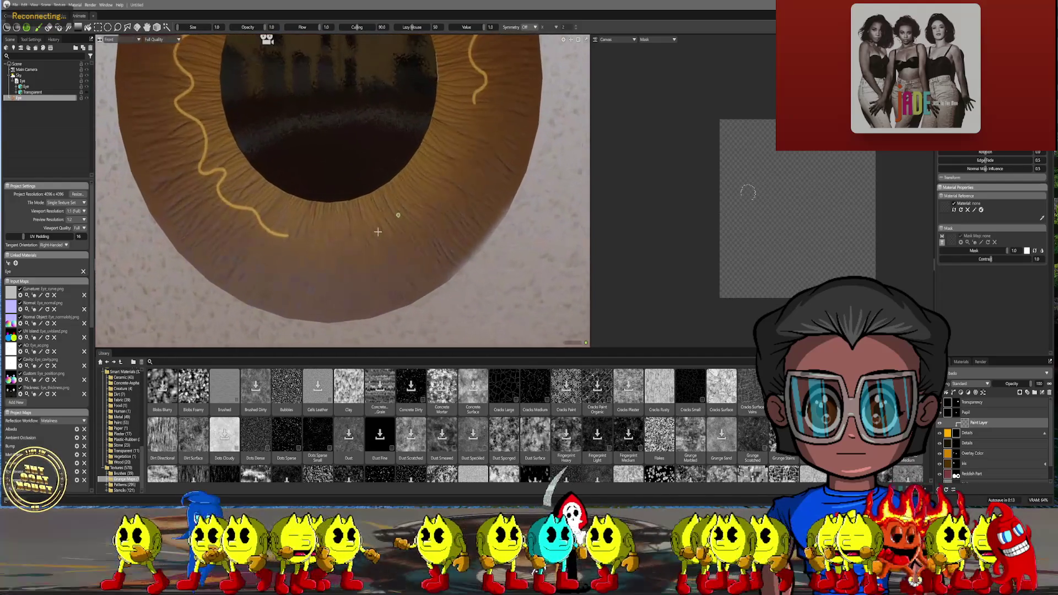
pyautogui.scroll(3, 389, 263)
pyautogui.scroll(2, 365, 267)
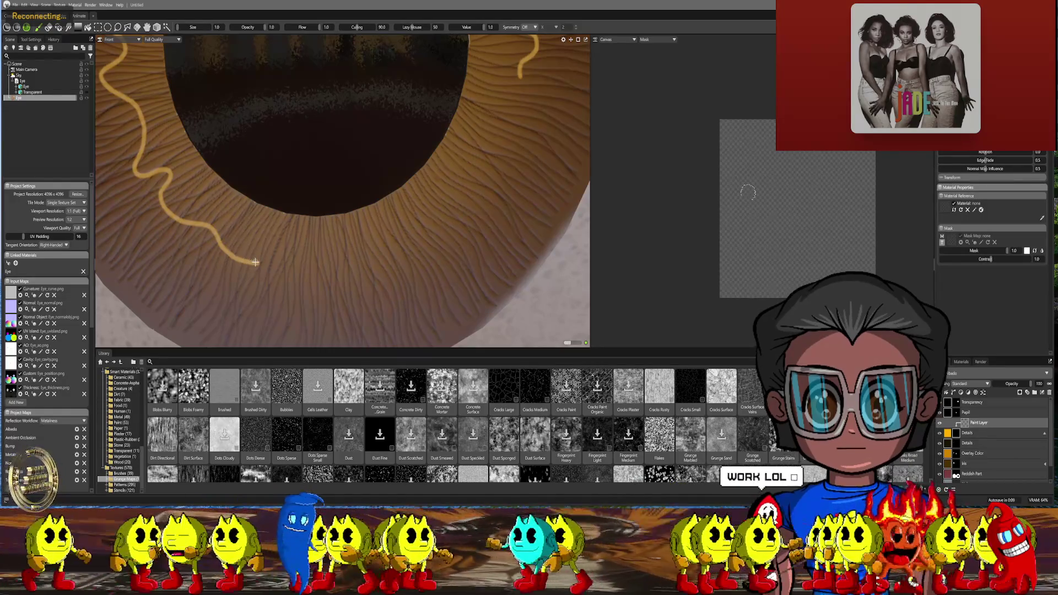
# Paint the line along the lower iris and join it into a closed ring around the pupil
pyautogui.moveTo(258, 263)
pyautogui.mouseDown()
pyautogui.moveTo(364, 275)
pyautogui.moveTo(384, 248)
pyautogui.mouseUp()
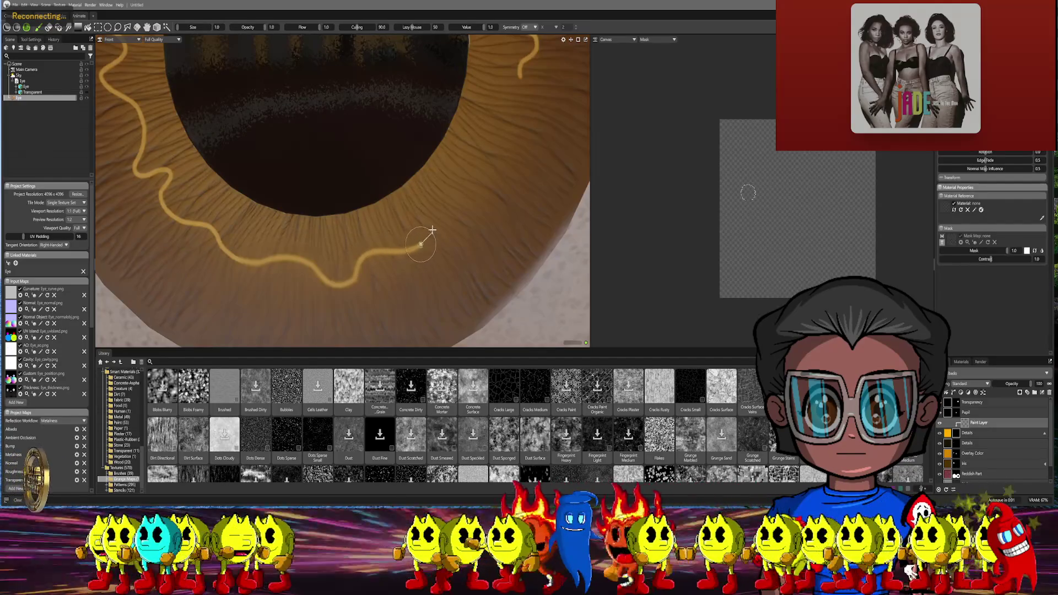
pyautogui.moveTo(407, 251); pyautogui.dragTo(452, 205)
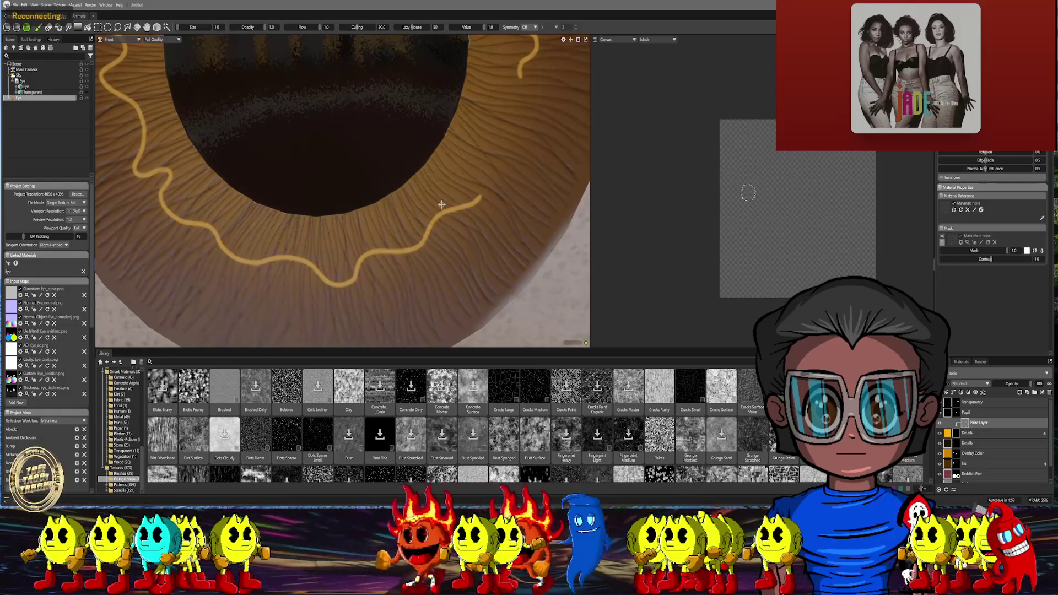
pyautogui.scroll(-3, 503, 203)
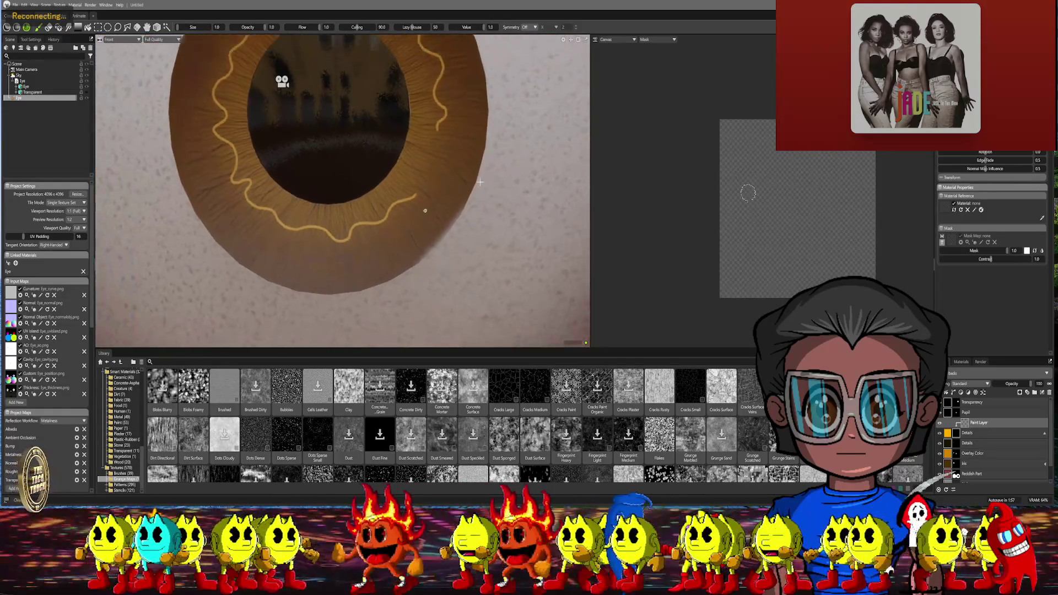
pyautogui.scroll(-3, 447, 212)
pyautogui.scroll(-2, 399, 217)
pyautogui.scroll(3, 399, 217)
pyautogui.scroll(4, 400, 217)
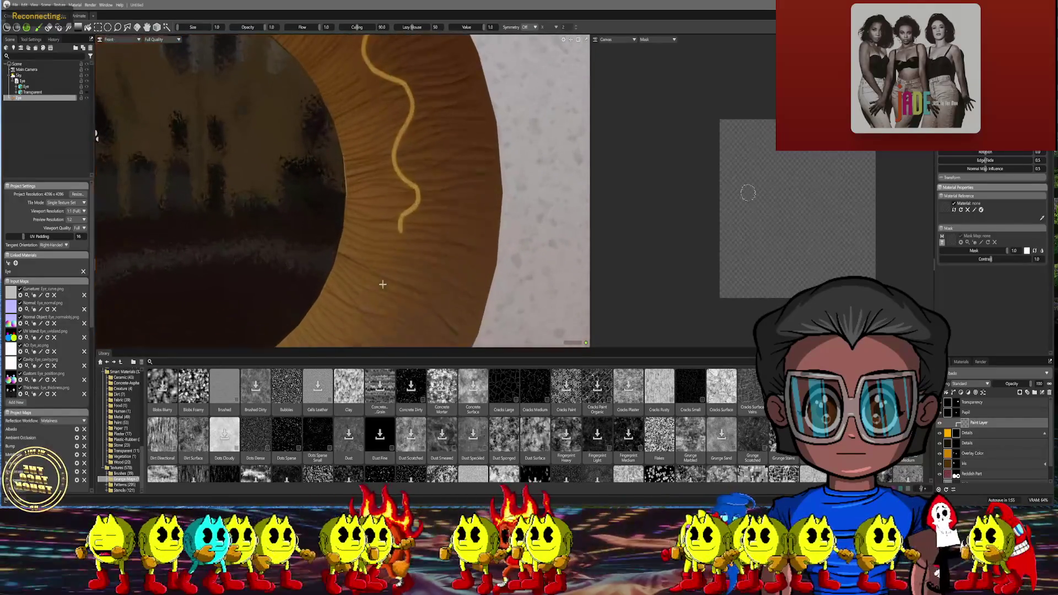
pyautogui.scroll(2, 397, 173)
pyautogui.scroll(1, 397, 168)
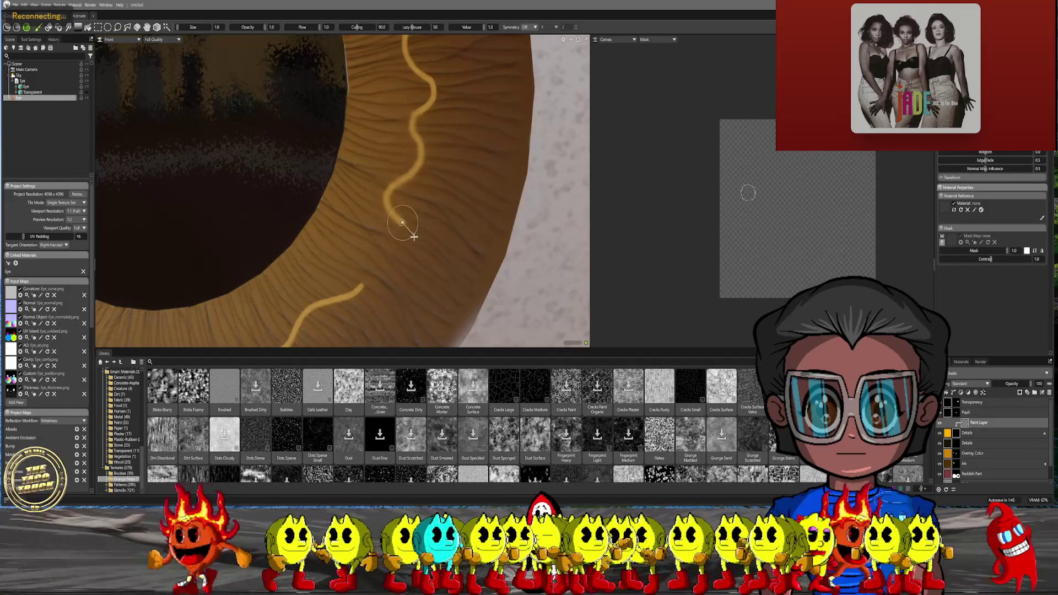
pyautogui.moveTo(389, 209); pyautogui.dragTo(377, 260)
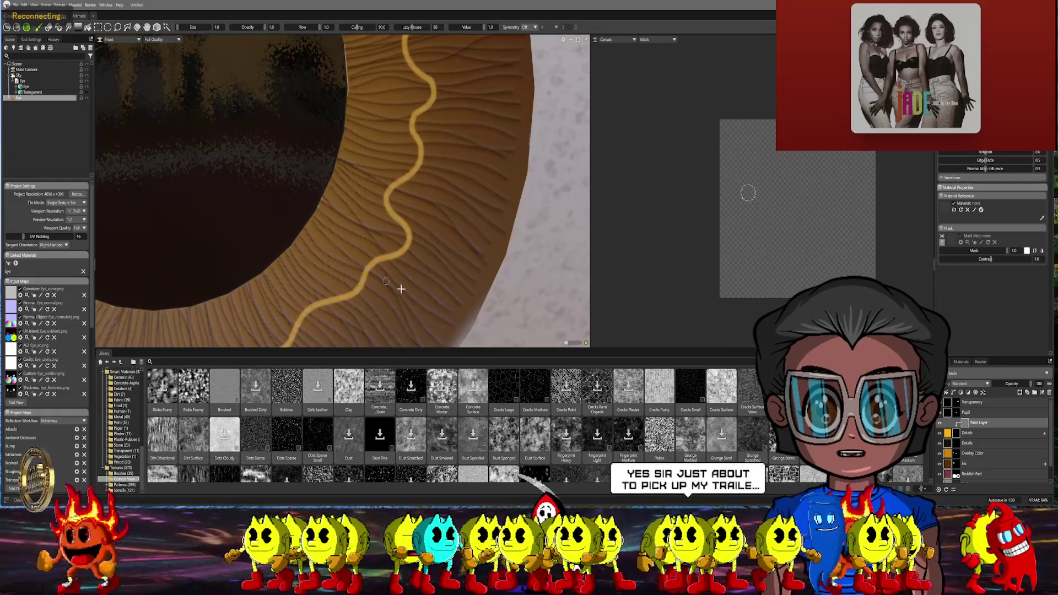
pyautogui.scroll(-4, 360, 296)
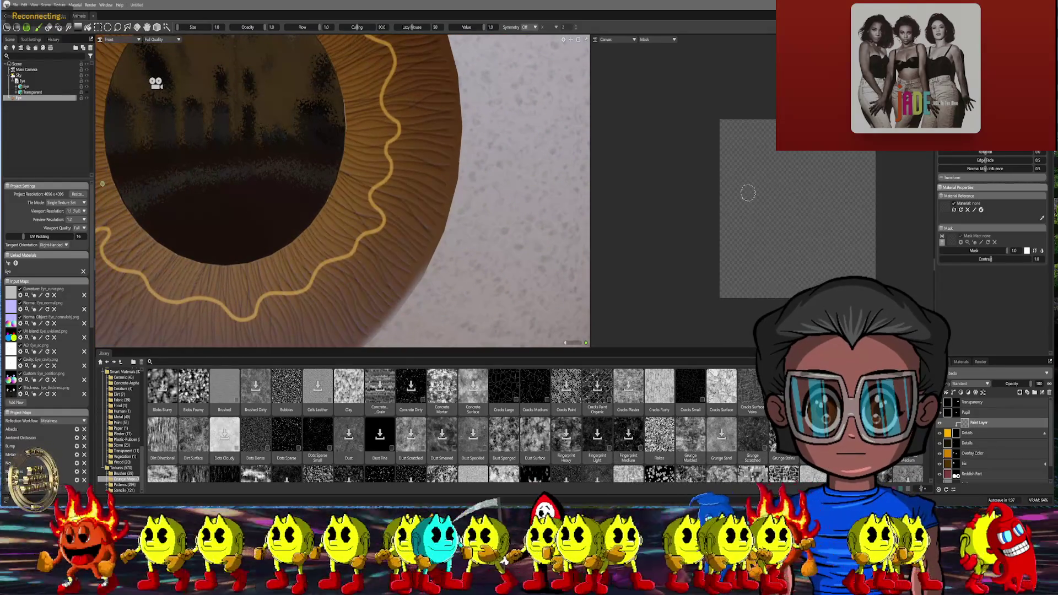
pyautogui.scroll(-3, 458, 213)
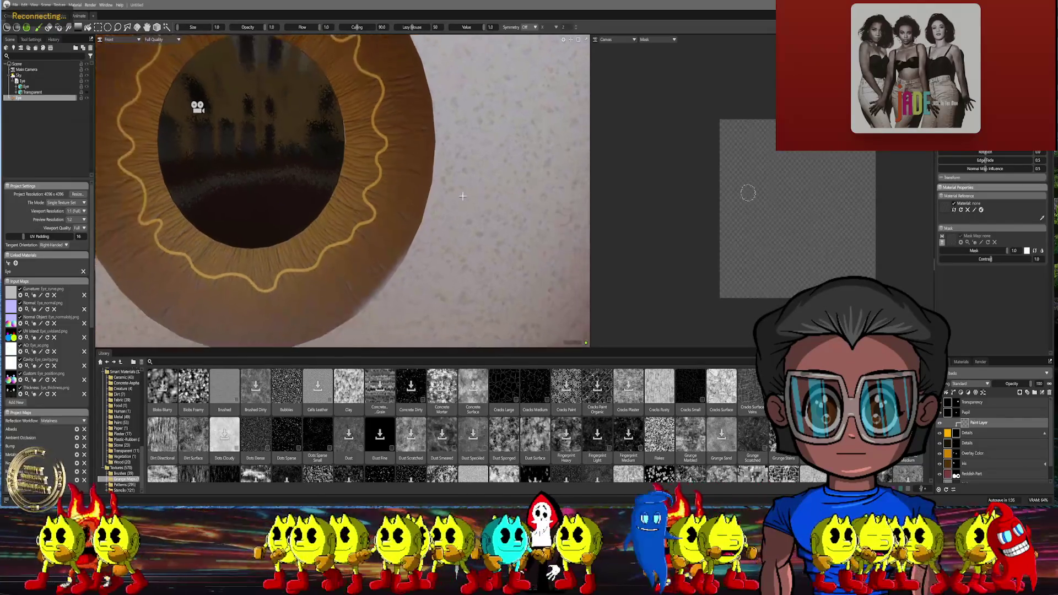
# Try another blend mode on the ring's Details layer, then restore its previous blending
pyautogui.click(992, 433)
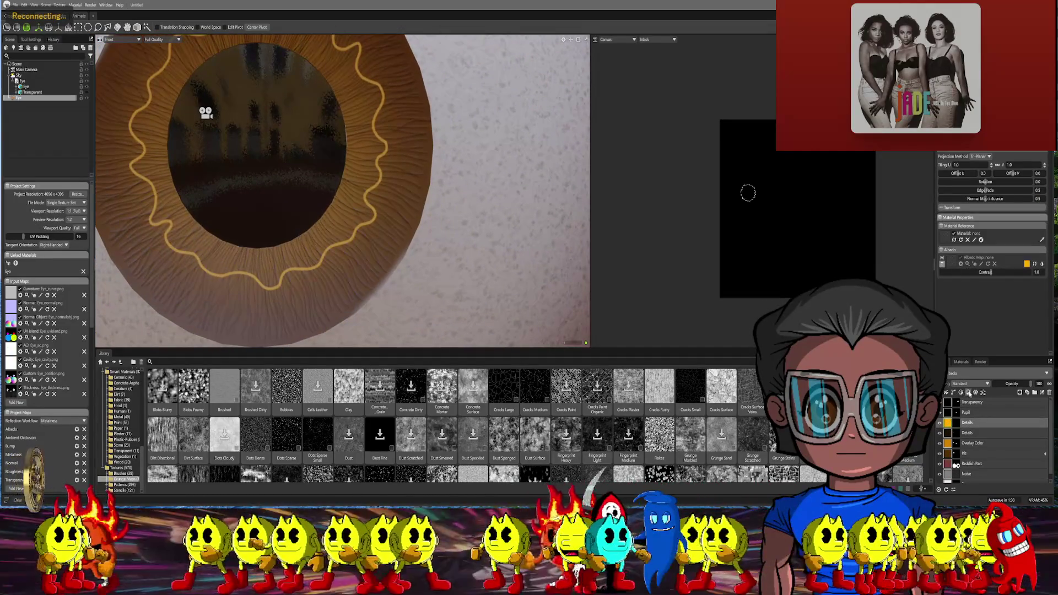
pyautogui.click(978, 386)
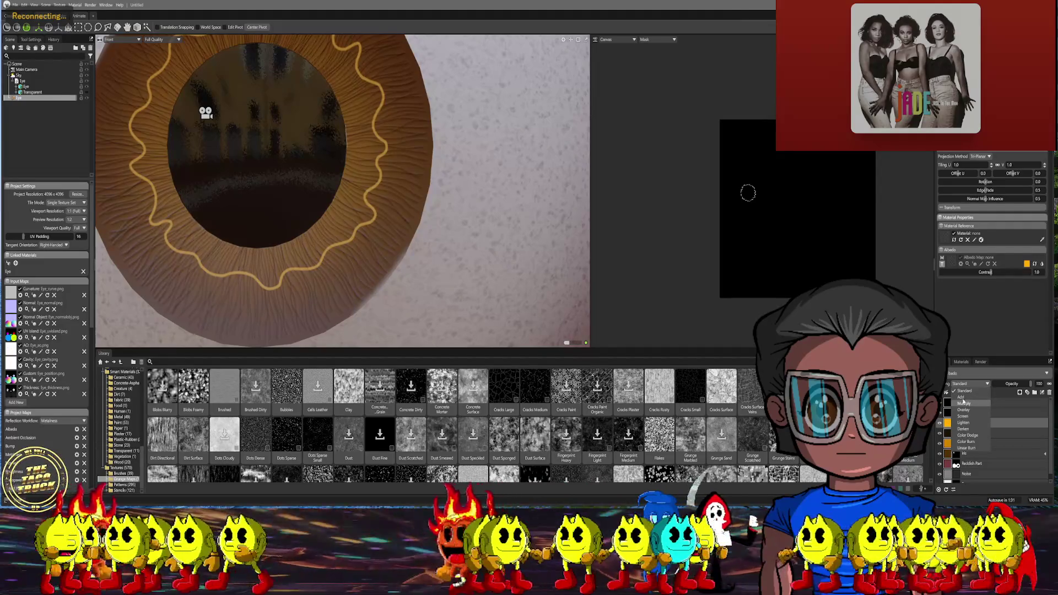
pyautogui.click(966, 400)
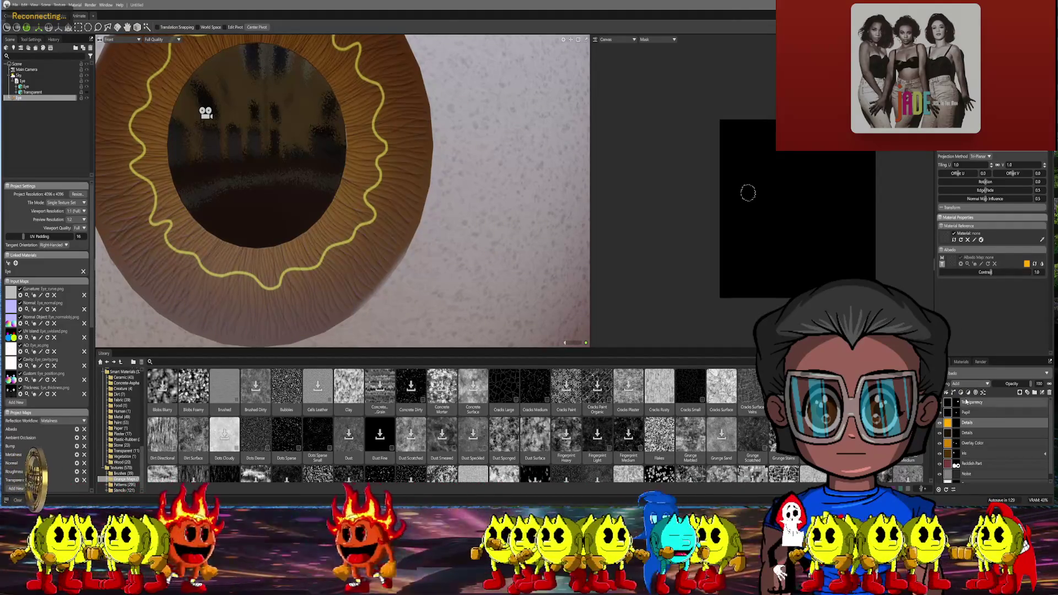
pyautogui.click(972, 397)
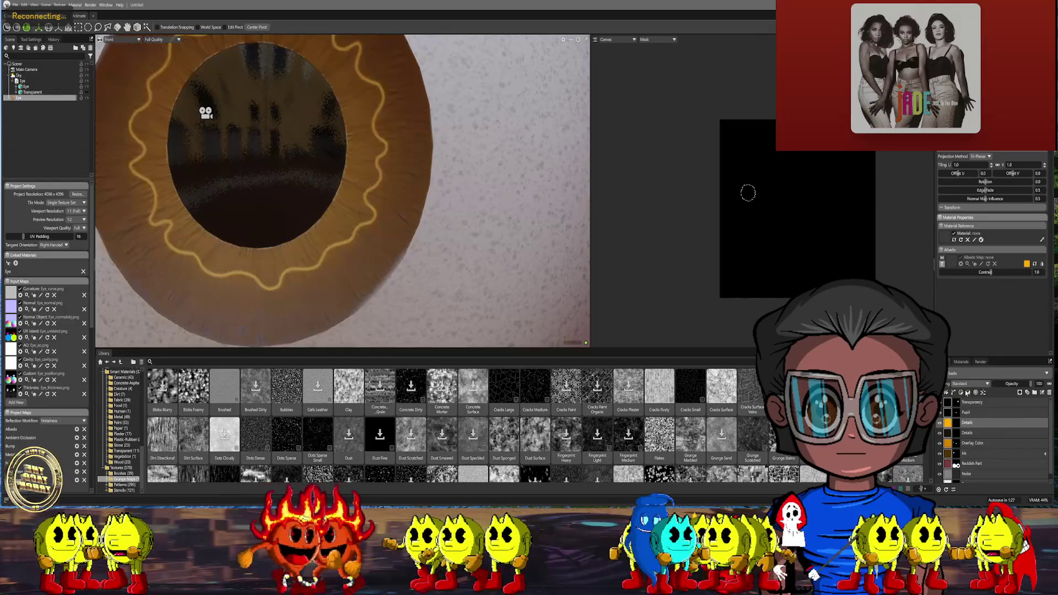
# Add a paint layer and a Blur adjustment layer above it to soften the ring
pyautogui.click(957, 423)
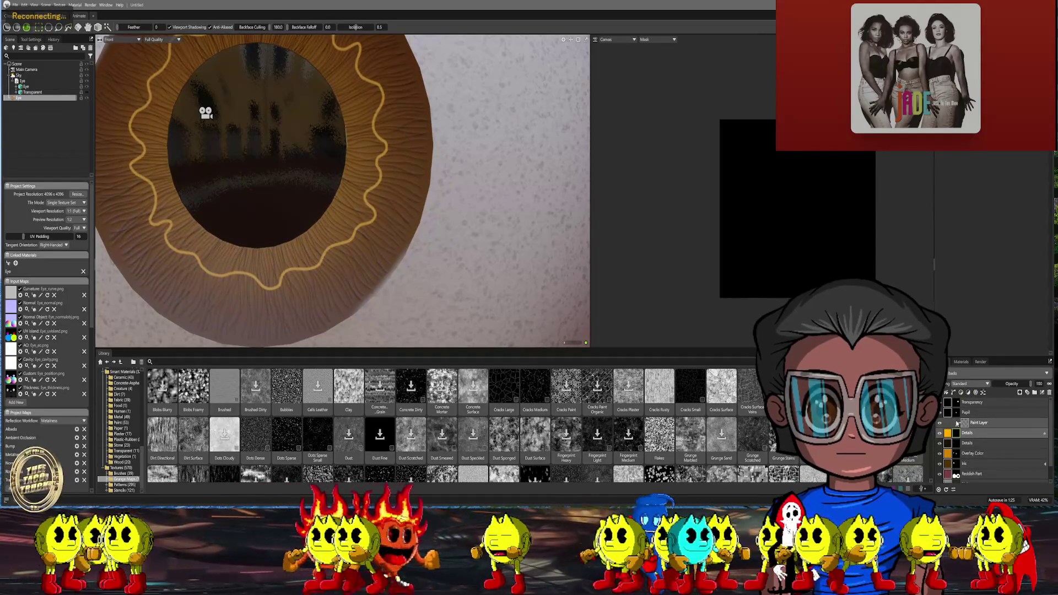
pyautogui.rightClick(958, 430)
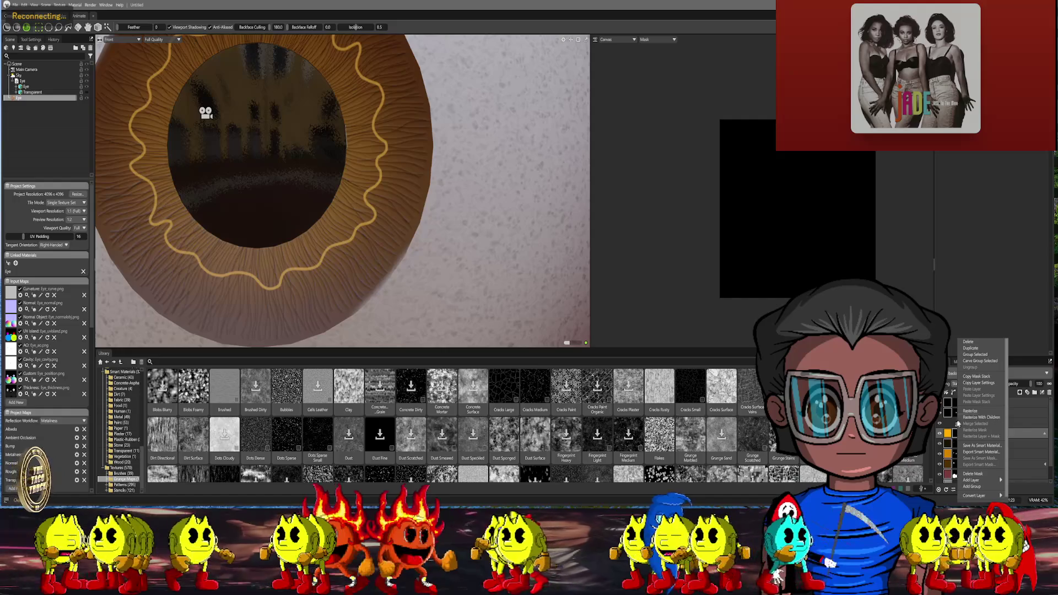
pyautogui.click(979, 429)
pyautogui.rightClick(967, 424)
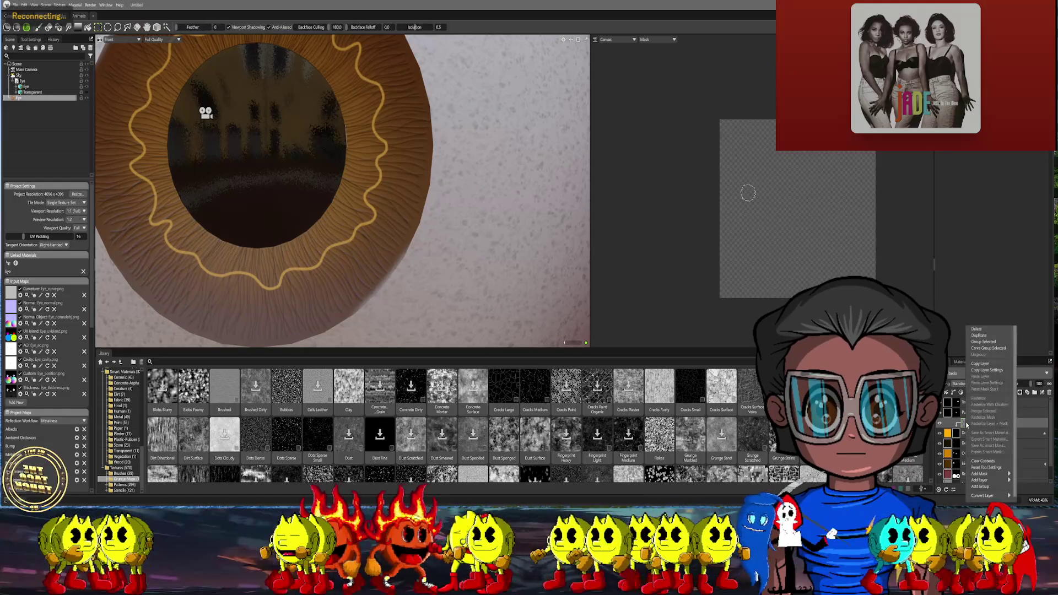
pyautogui.moveTo(984, 480)
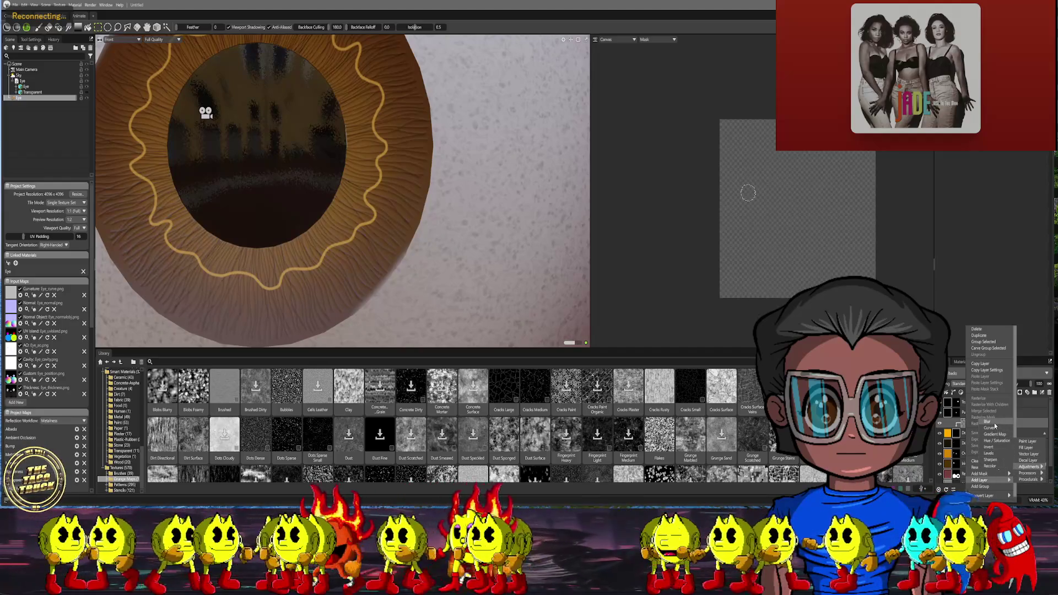
pyautogui.click(997, 432)
pyautogui.scroll(2, 486, 145)
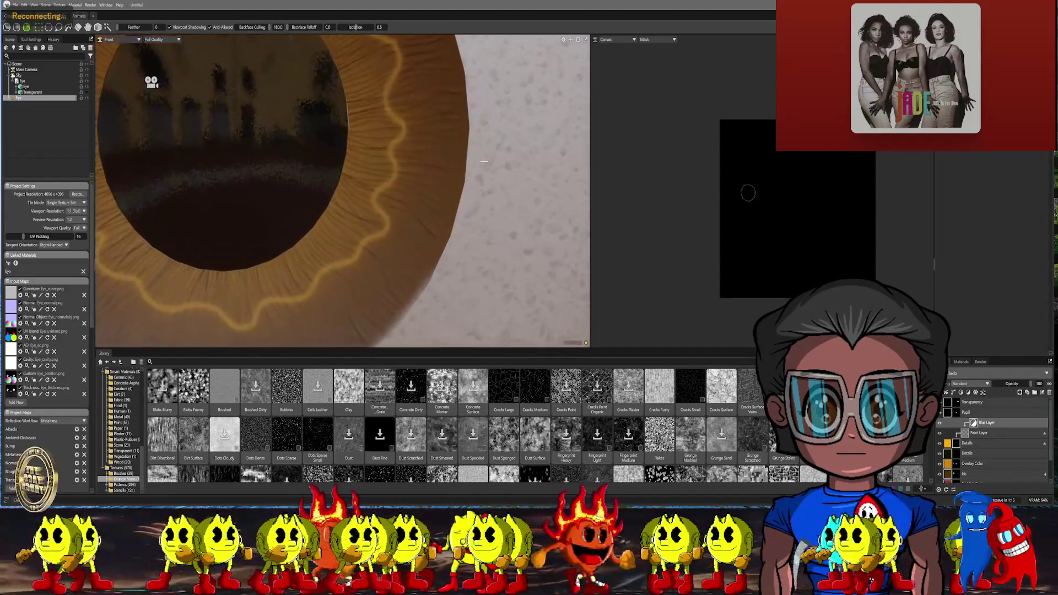
pyautogui.scroll(1, 486, 145)
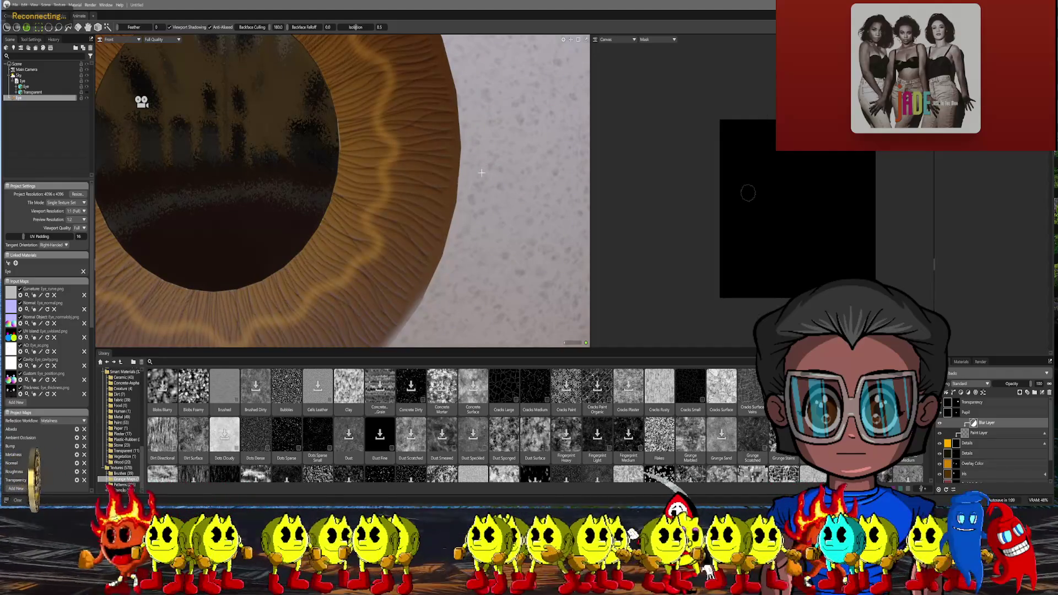
pyautogui.scroll(-3, 498, 180)
pyautogui.scroll(-2, 498, 180)
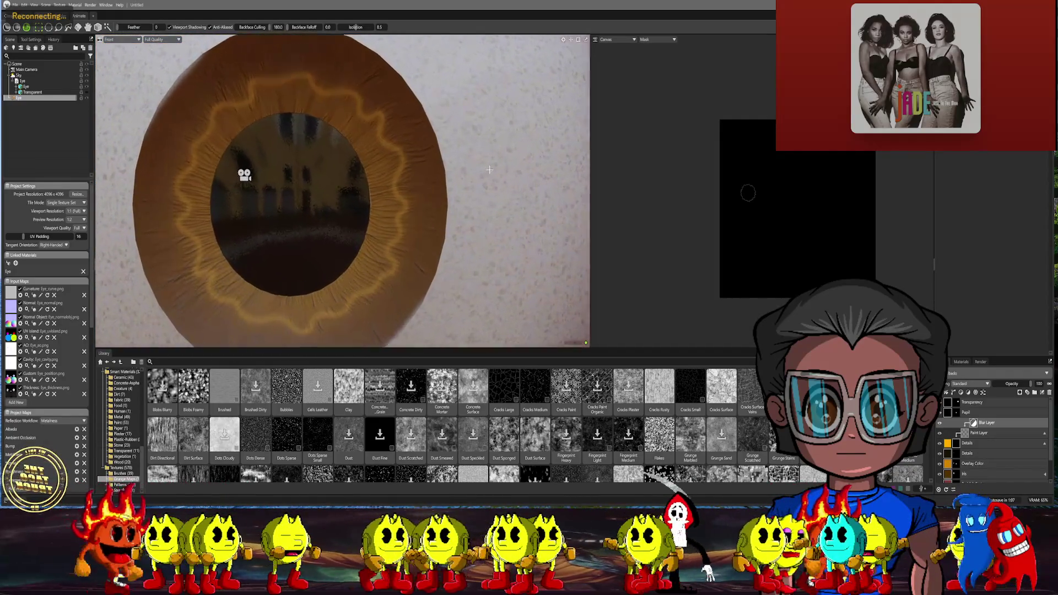
pyautogui.scroll(3, 497, 179)
pyautogui.scroll(2, 499, 179)
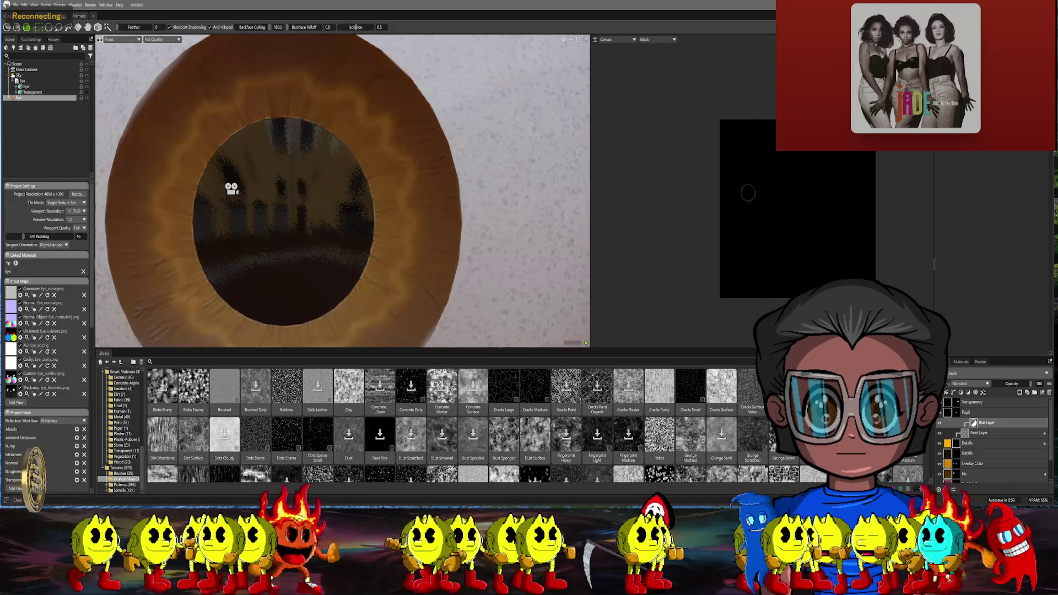
pyautogui.scroll(-5, 347, 190)
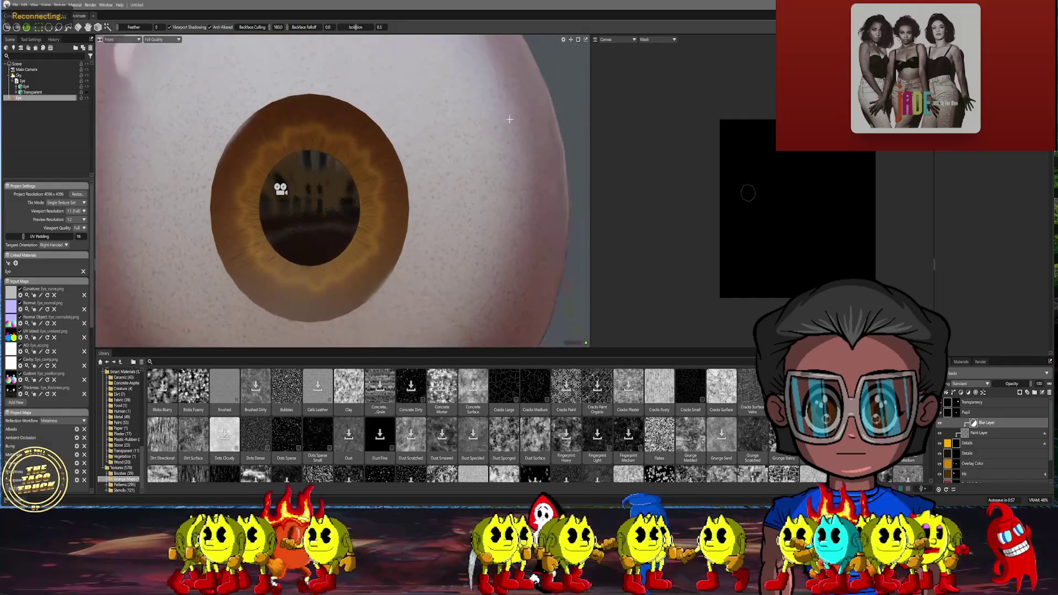
# Add a new white fill layer over the eye, hiding the iris and yellow ring
pyautogui.keyDown('alt'); pyautogui.moveTo(347, 190); pyautogui.dragTo(602, 254); pyautogui.keyUp('alt')
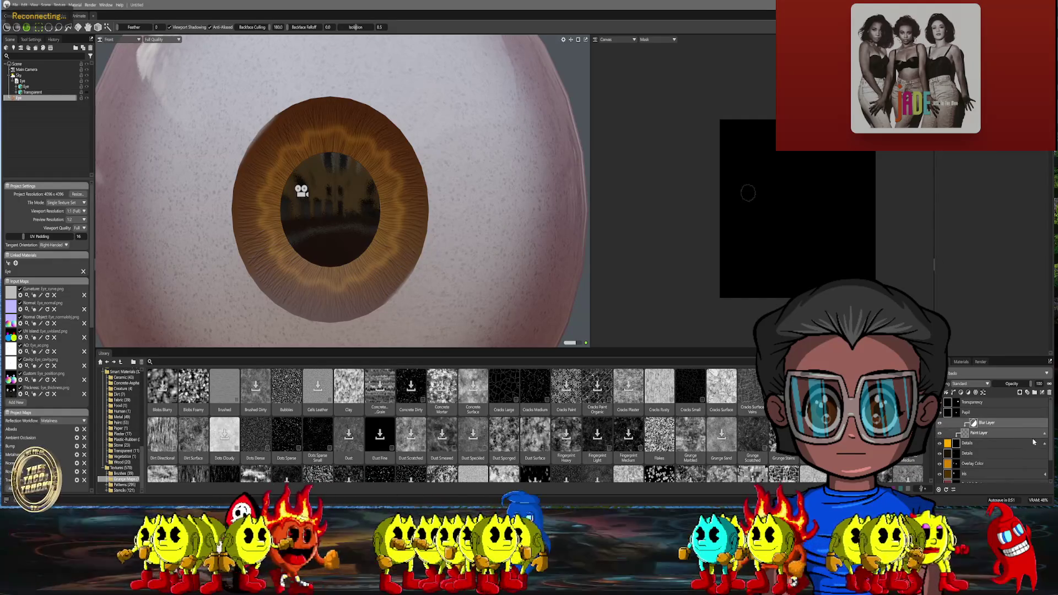
pyautogui.click(975, 434)
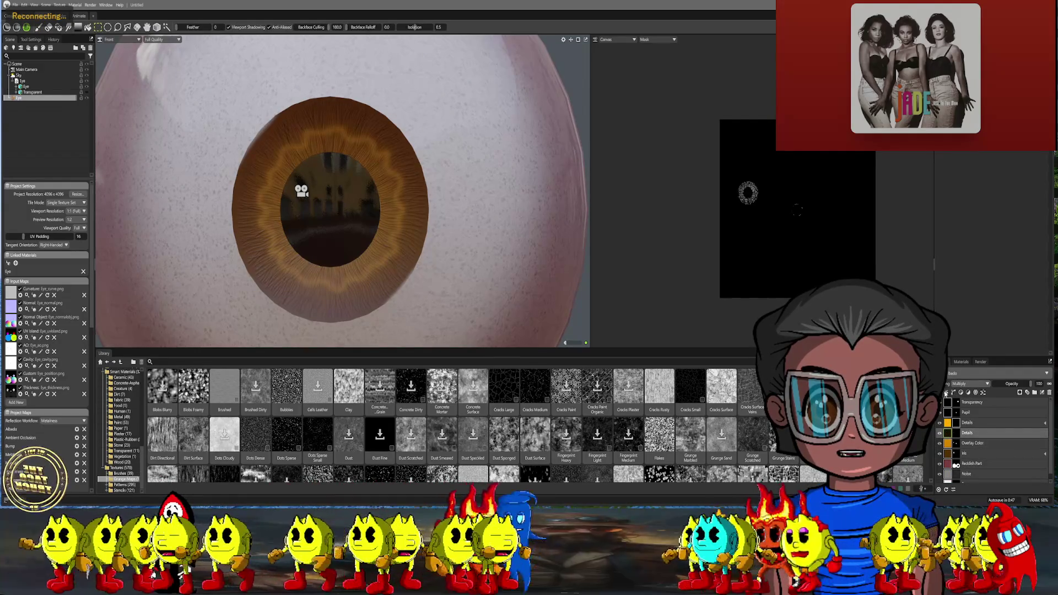
pyautogui.click(959, 430)
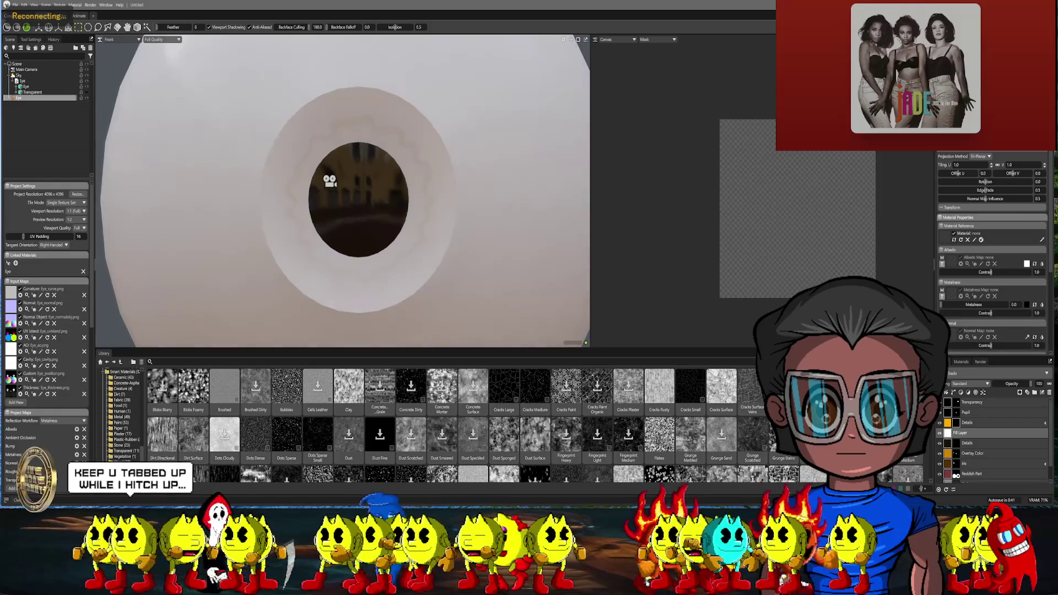
# Strip the fill's metalness and normal channels and set its albedo to reddish-orange
pyautogui.click(941, 283)
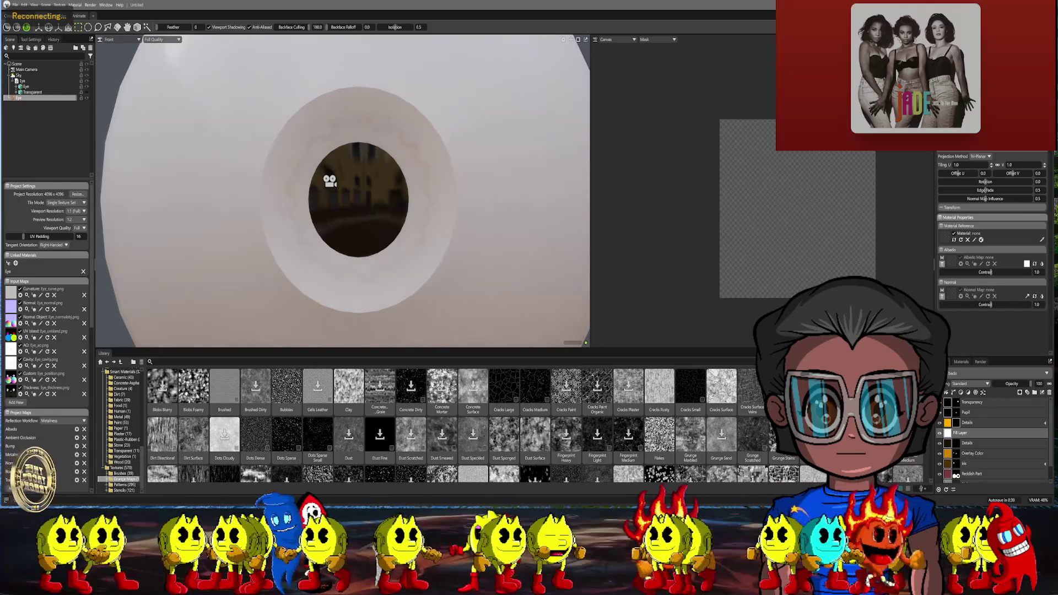
pyautogui.click(941, 324)
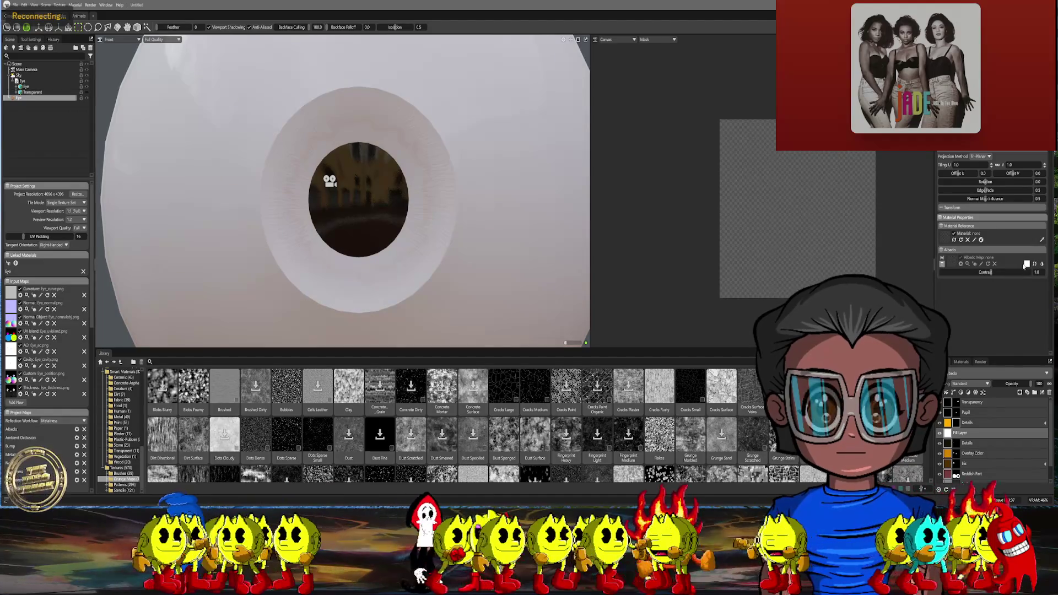
pyautogui.click(1027, 263)
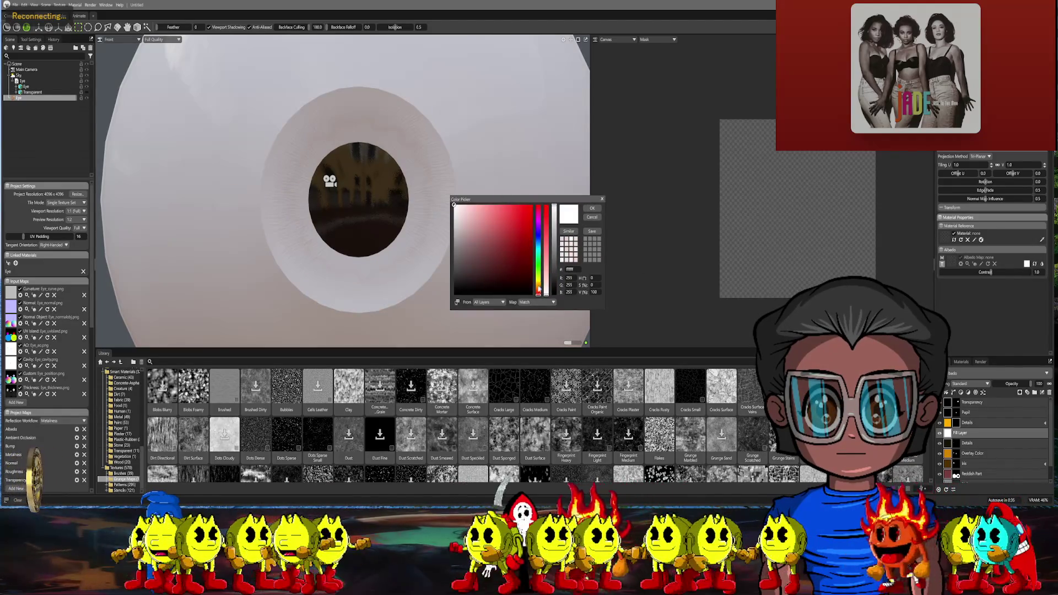
pyautogui.click(541, 217)
pyautogui.click(533, 248)
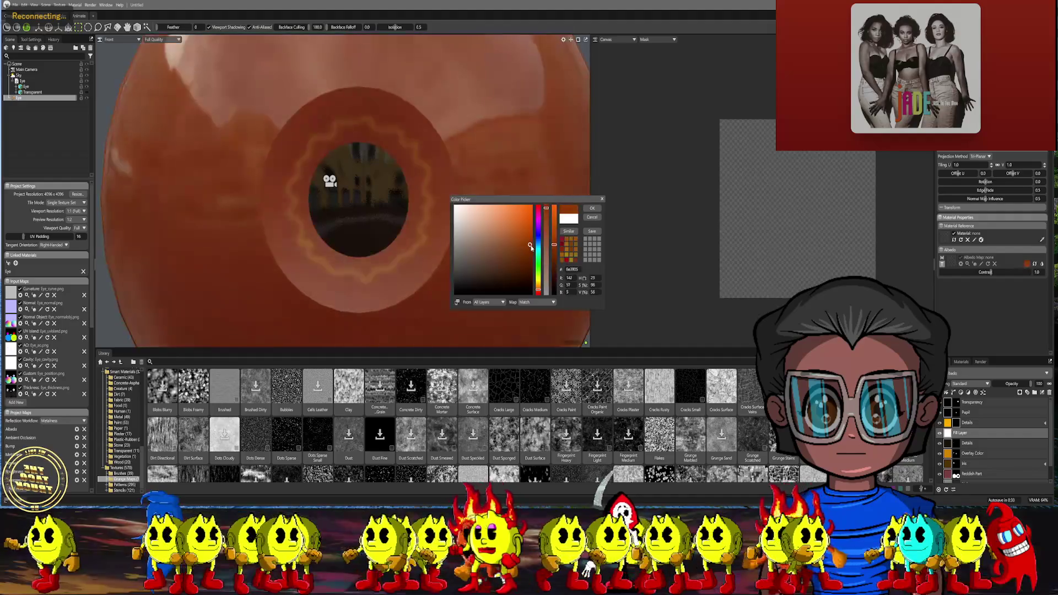
pyautogui.click(591, 209)
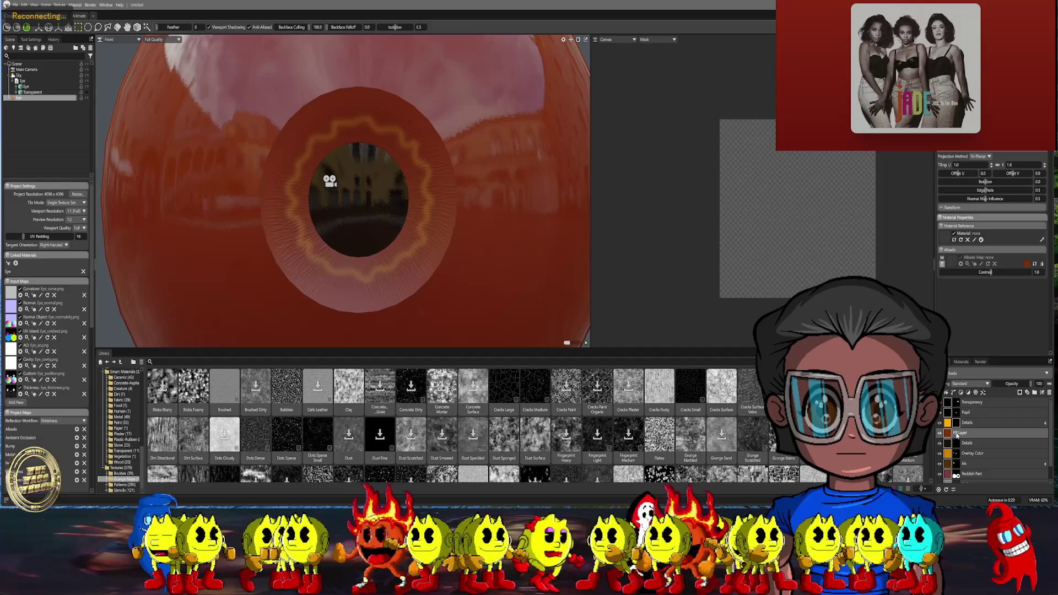
# Begin renaming the fill layer by selecting its name text
pyautogui.doubleClick(974, 432)
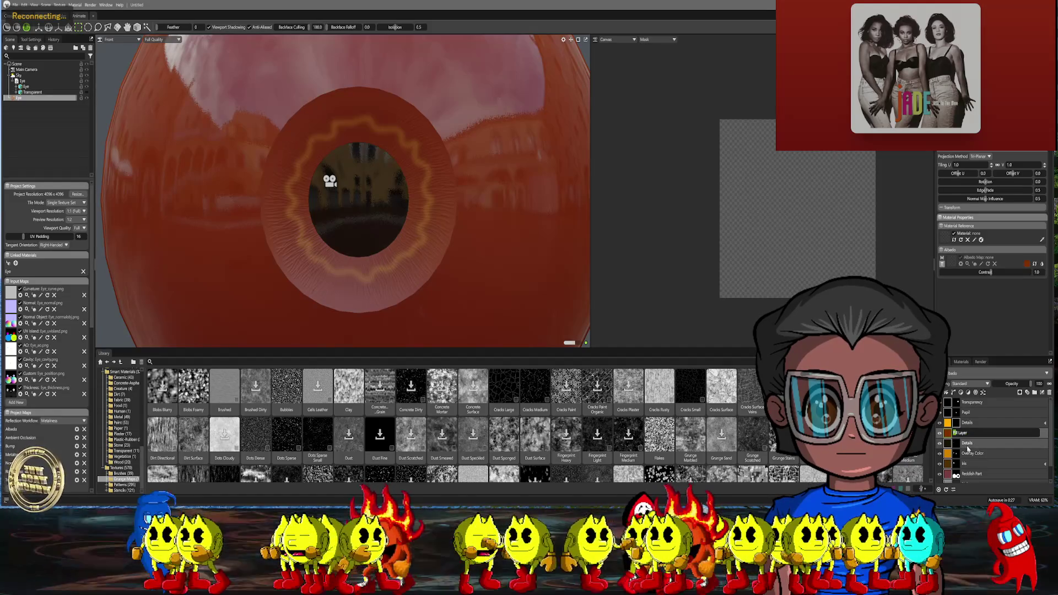
pyautogui.moveTo(985, 434); pyautogui.dragTo(951, 433)
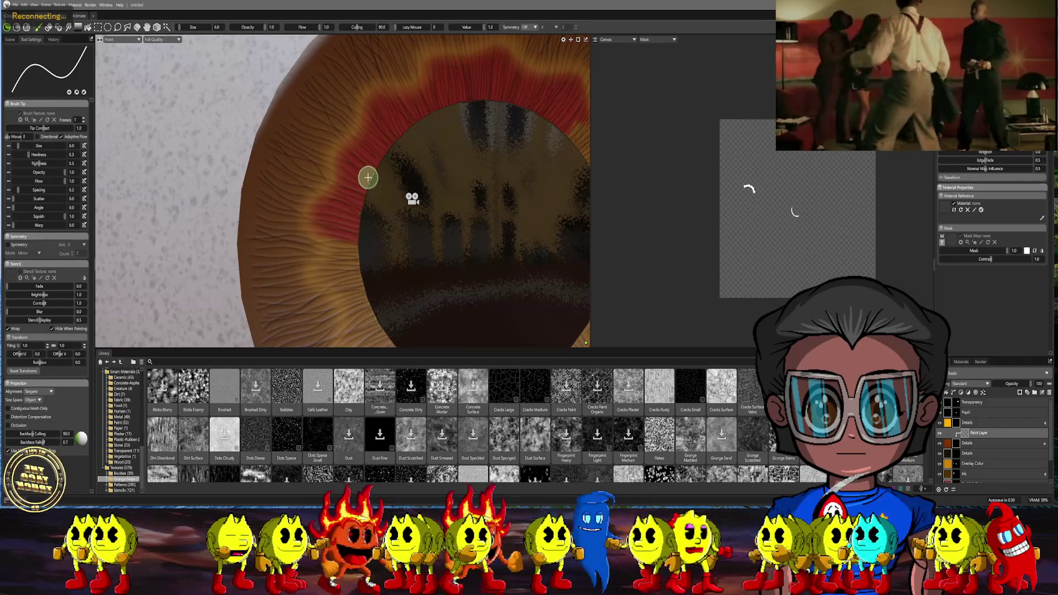
pyautogui.scroll(-3, 368, 178)
pyautogui.scroll(2, 362, 241)
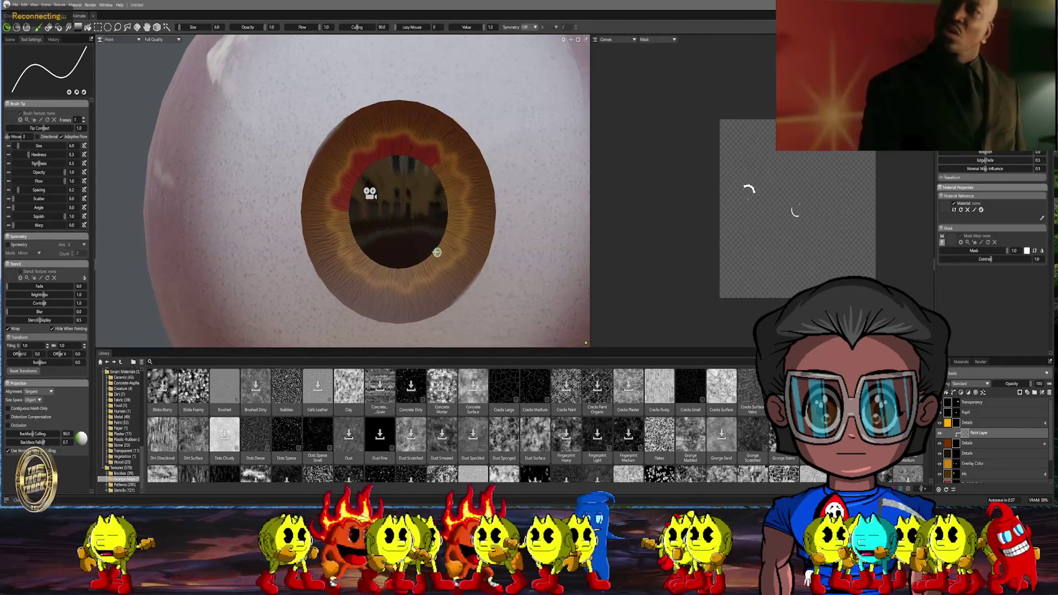
pyautogui.scroll(3, 372, 238)
pyautogui.scroll(2, 399, 237)
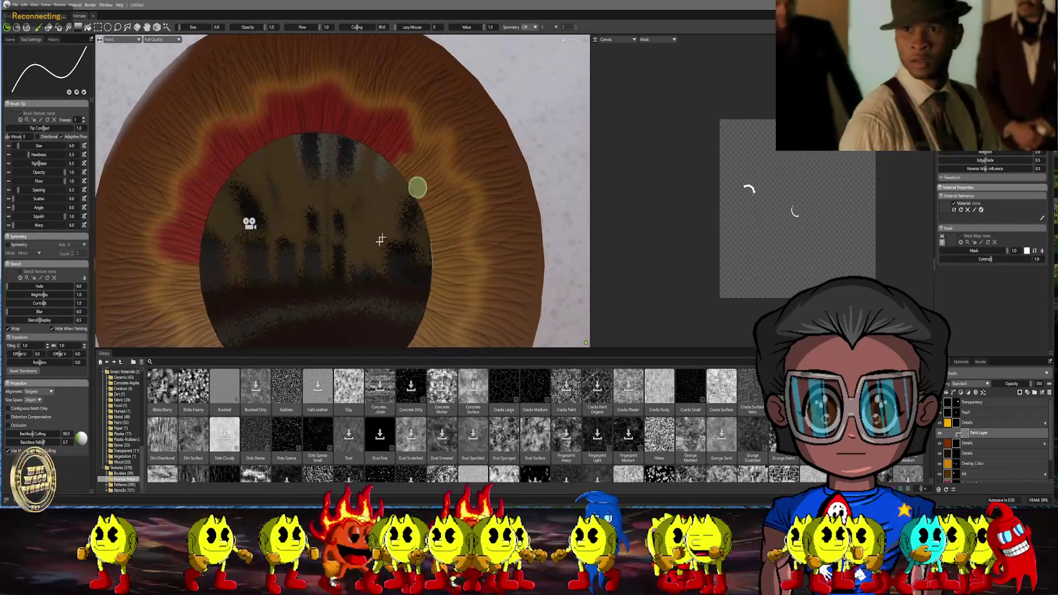
# Paint brighter red strokes along the pupil's lower-right edge to build the wavy band
pyautogui.keyDown('alt'); pyautogui.moveTo(399, 237); pyautogui.dragTo(403, 177); pyautogui.keyUp('alt')
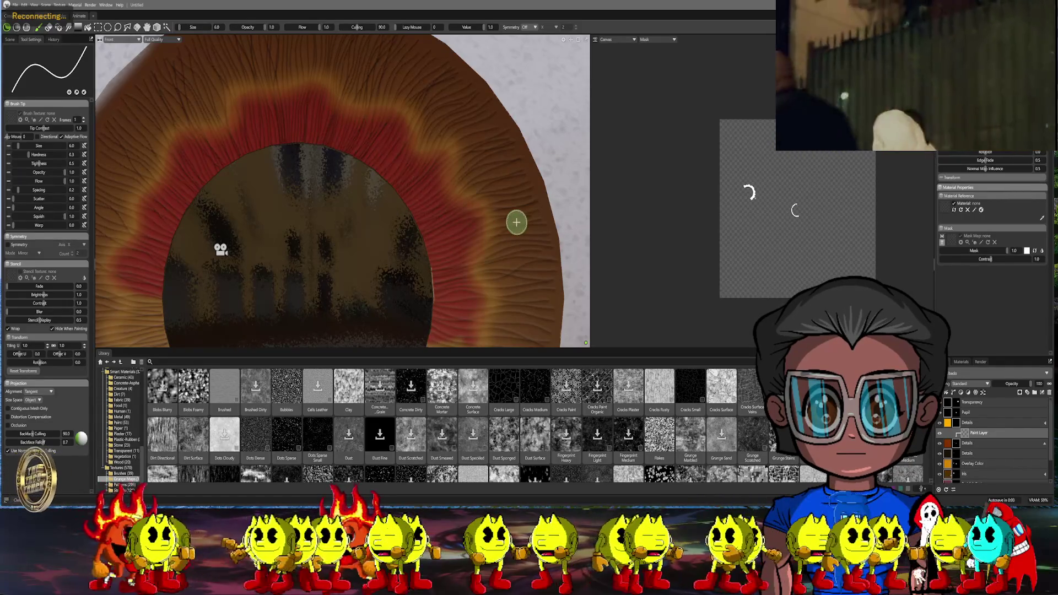
pyautogui.scroll(-5, 515, 222)
pyautogui.moveTo(496, 216); pyautogui.dragTo(462, 212, button='right')
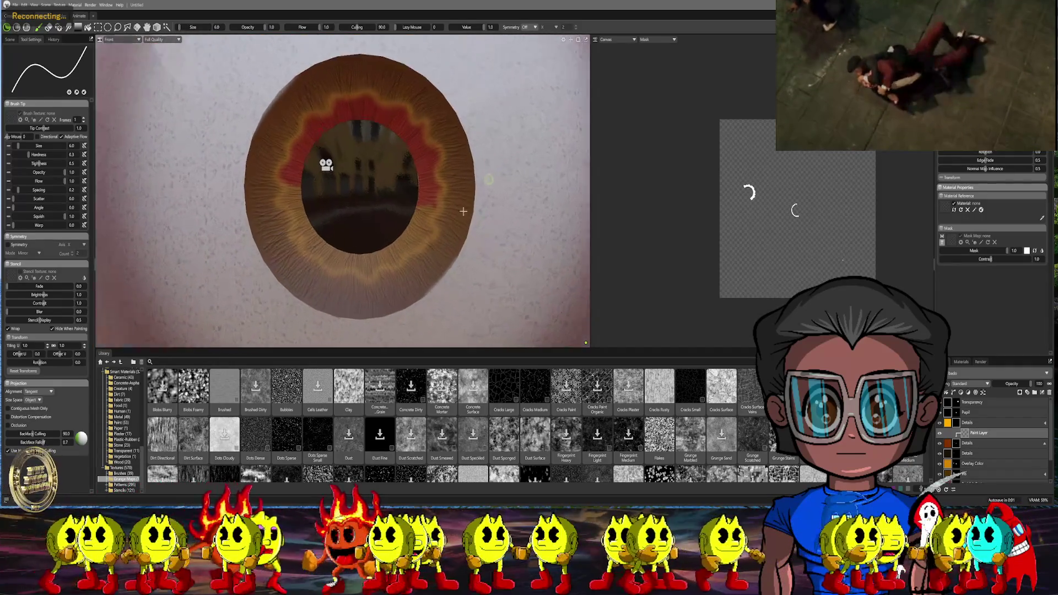
pyautogui.scroll(5, 462, 213)
pyautogui.scroll(2, 414, 202)
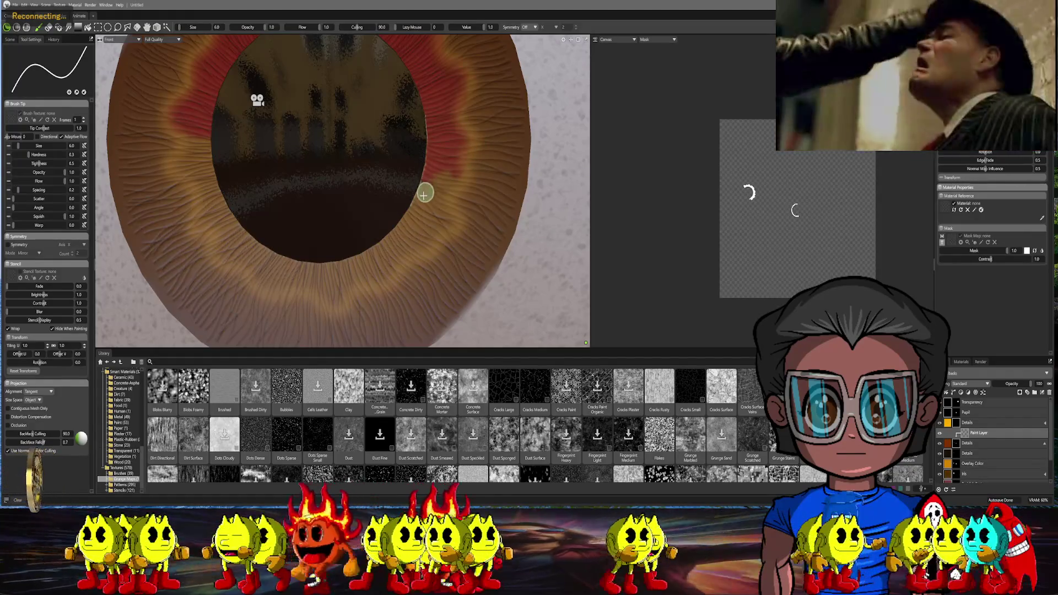
pyautogui.moveTo(422, 172); pyautogui.dragTo(395, 234)
pyautogui.moveTo(420, 172); pyautogui.dragTo(458, 153)
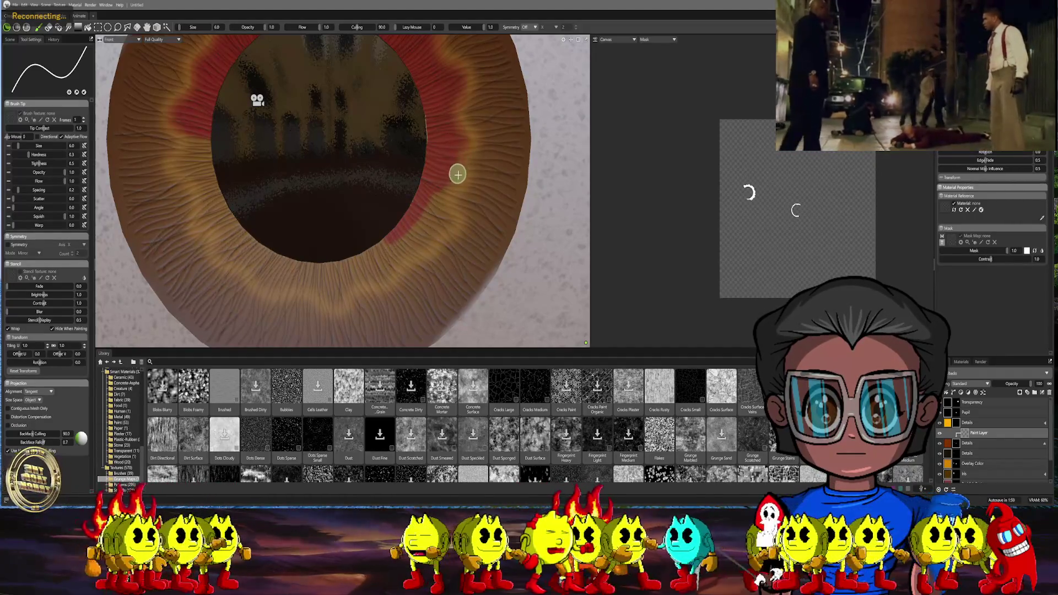
pyautogui.moveTo(447, 211); pyautogui.dragTo(402, 249)
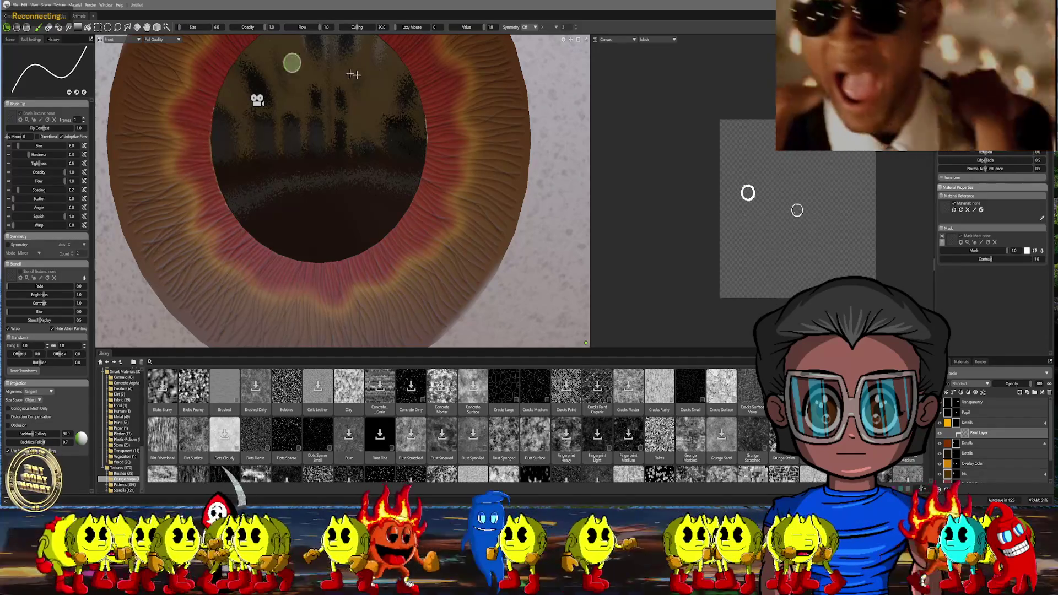
pyautogui.scroll(-5, 399, 90)
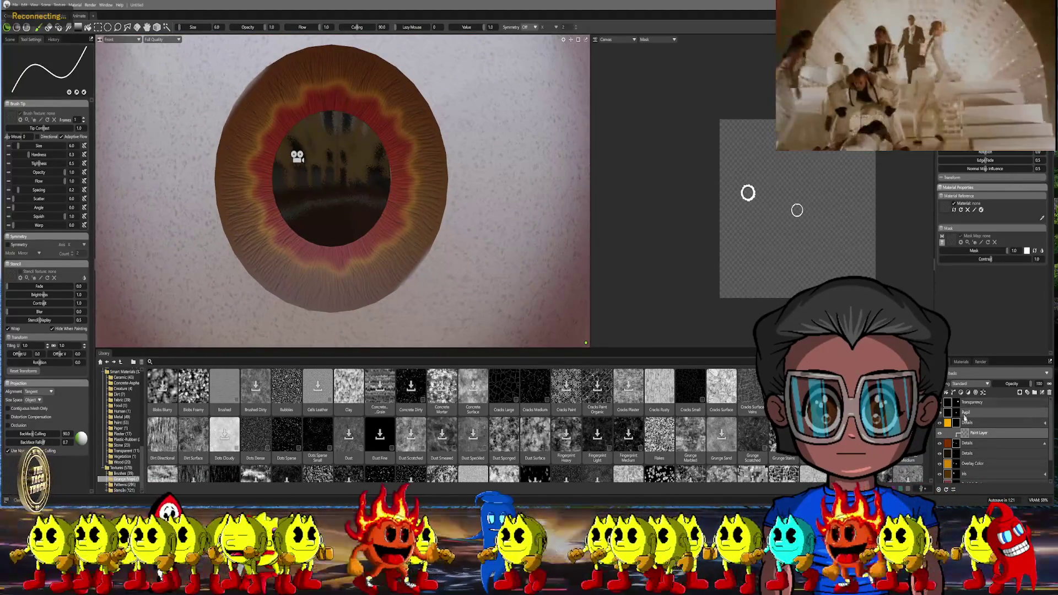
# Add a new fill layer to the stack and select it for editing
pyautogui.rightClick(980, 475)
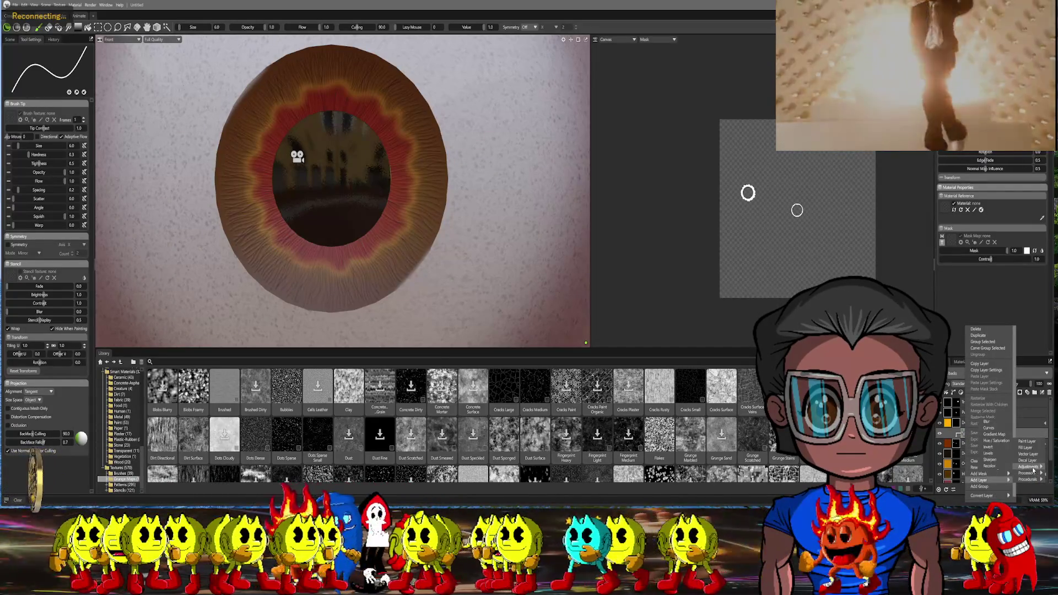
pyautogui.moveTo(984, 479)
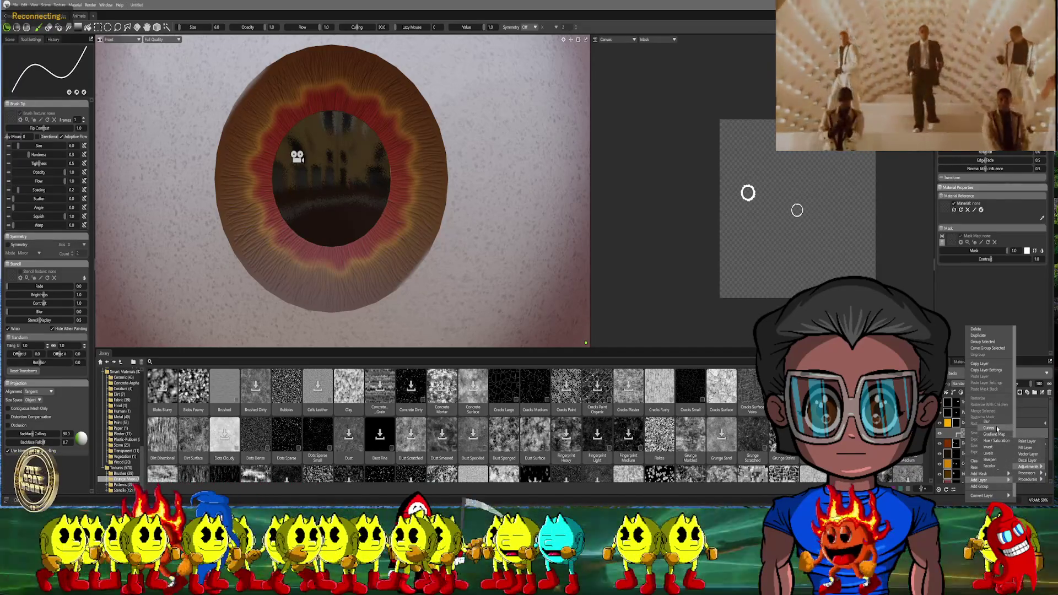
pyautogui.click(995, 424)
pyautogui.scroll(3, 342, 190)
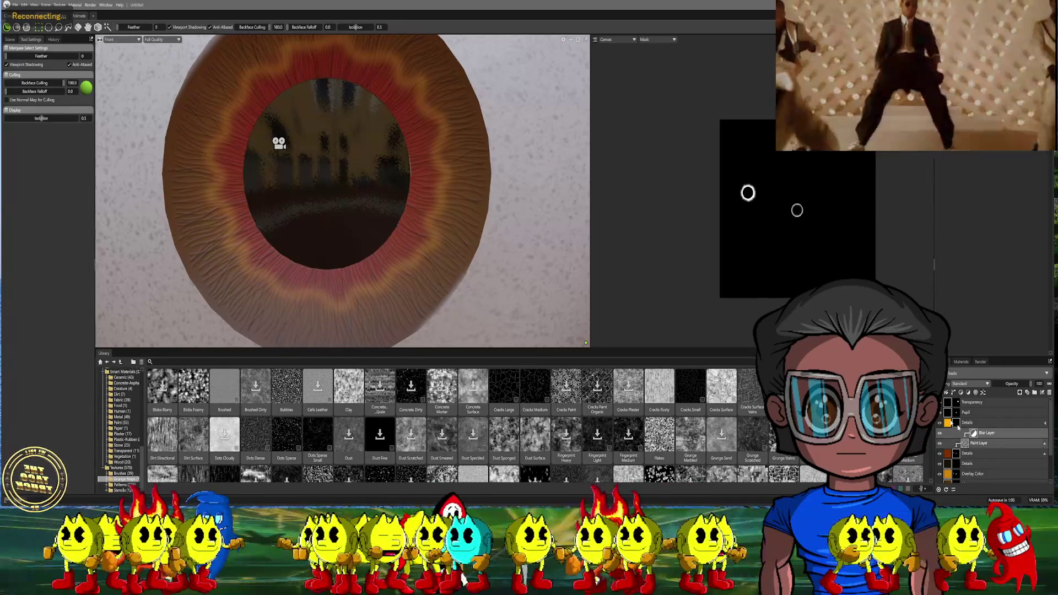
pyautogui.click(978, 402)
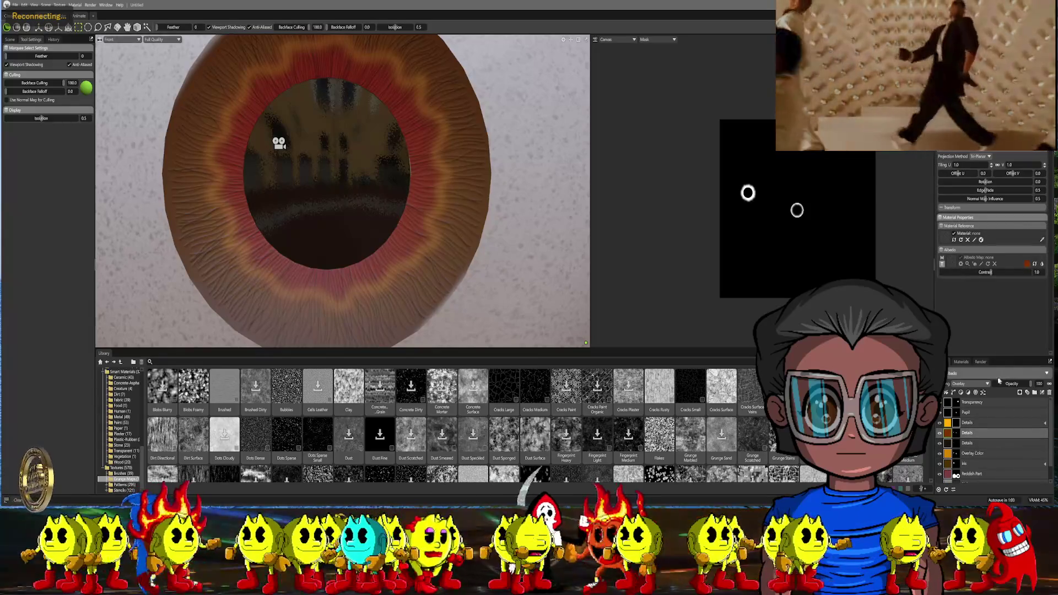
# Brighten the new fill layer's albedo to a warmer orange
pyautogui.click(1027, 265)
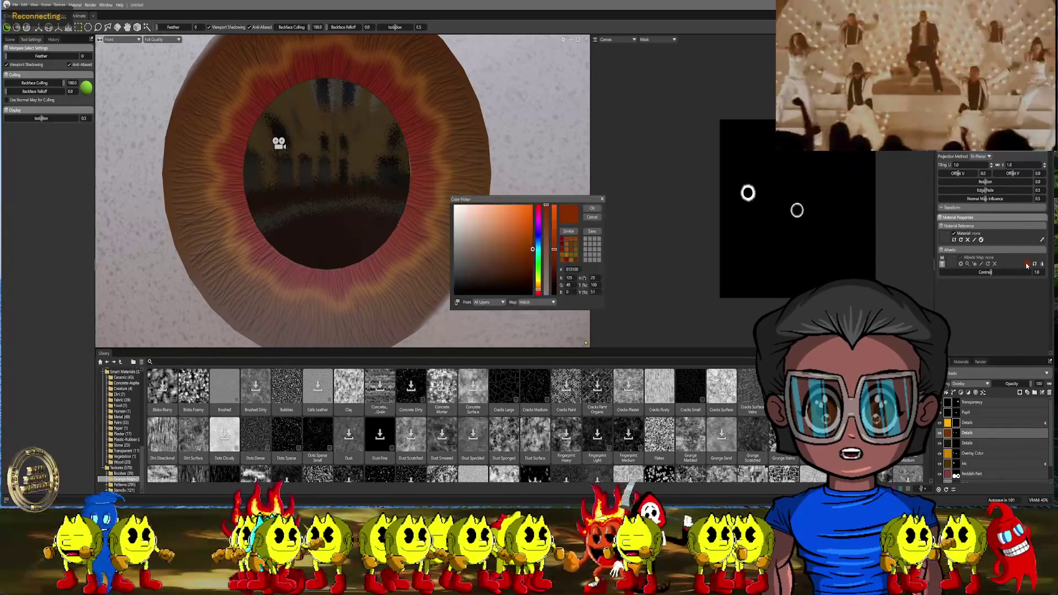
pyautogui.moveTo(532, 249); pyautogui.dragTo(535, 233)
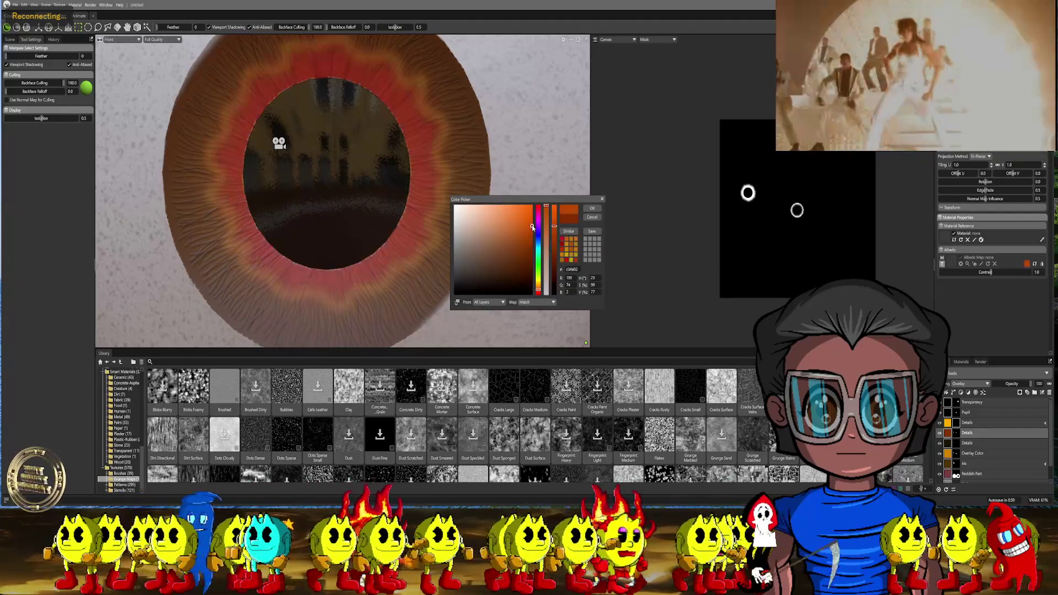
pyautogui.click(592, 214)
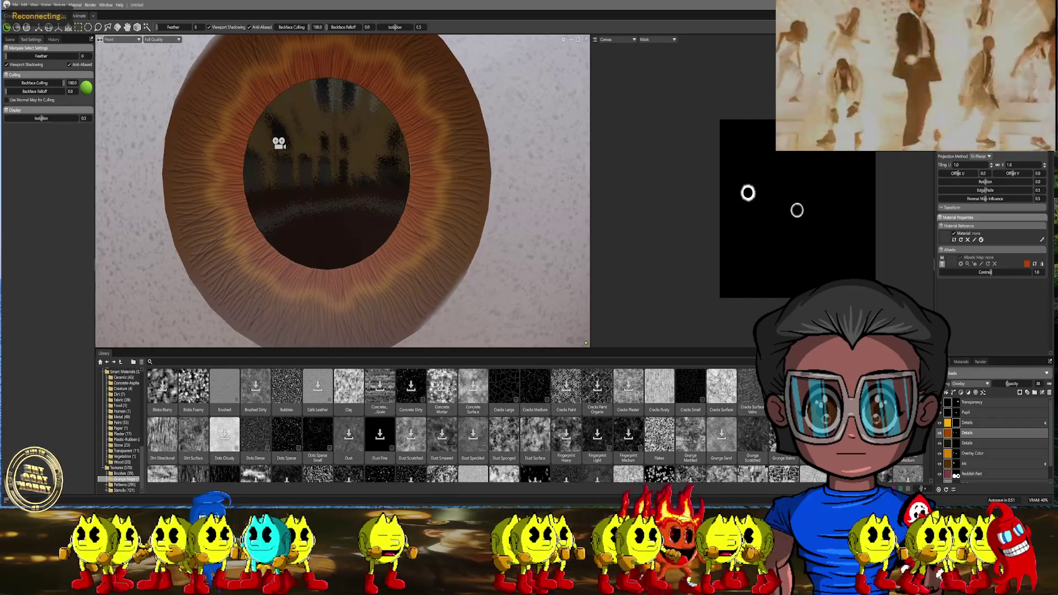
pyautogui.scroll(-5, 468, 201)
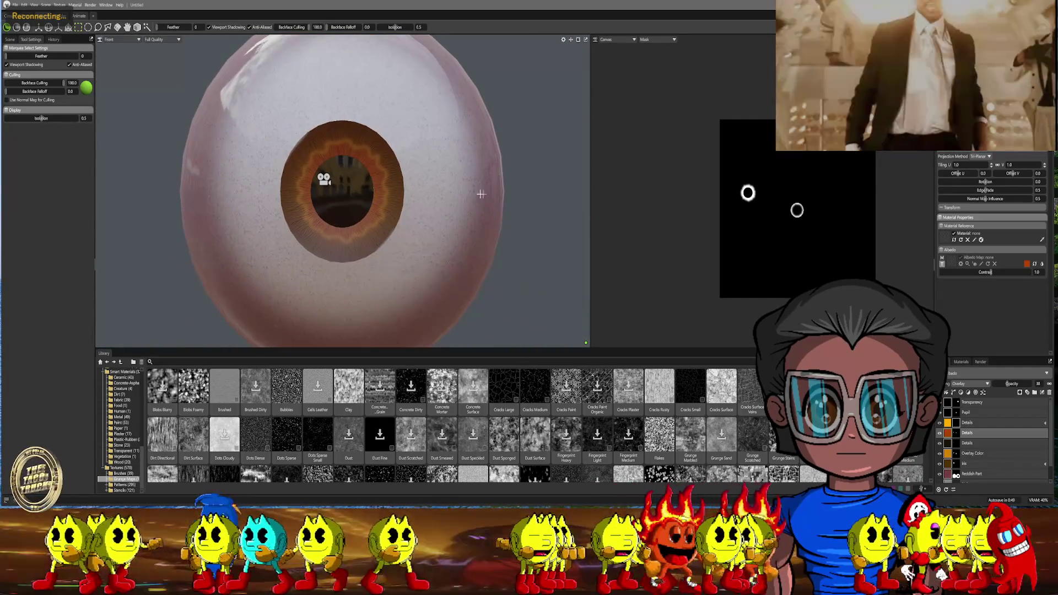
# Switch the viewport to Main Camera and orbit to face the iris
pyautogui.click(115, 40)
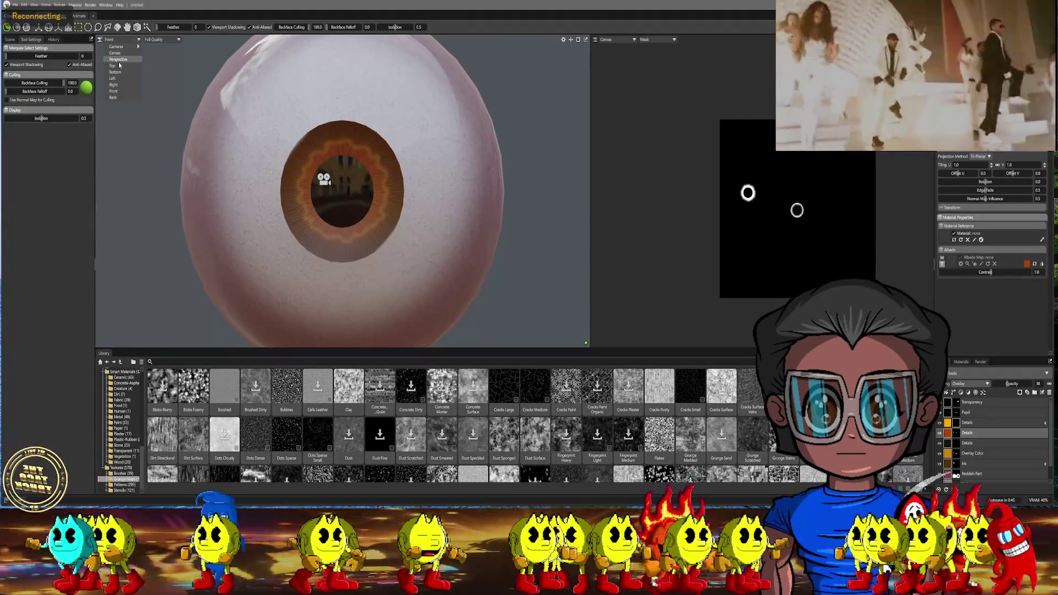
pyautogui.click(157, 47)
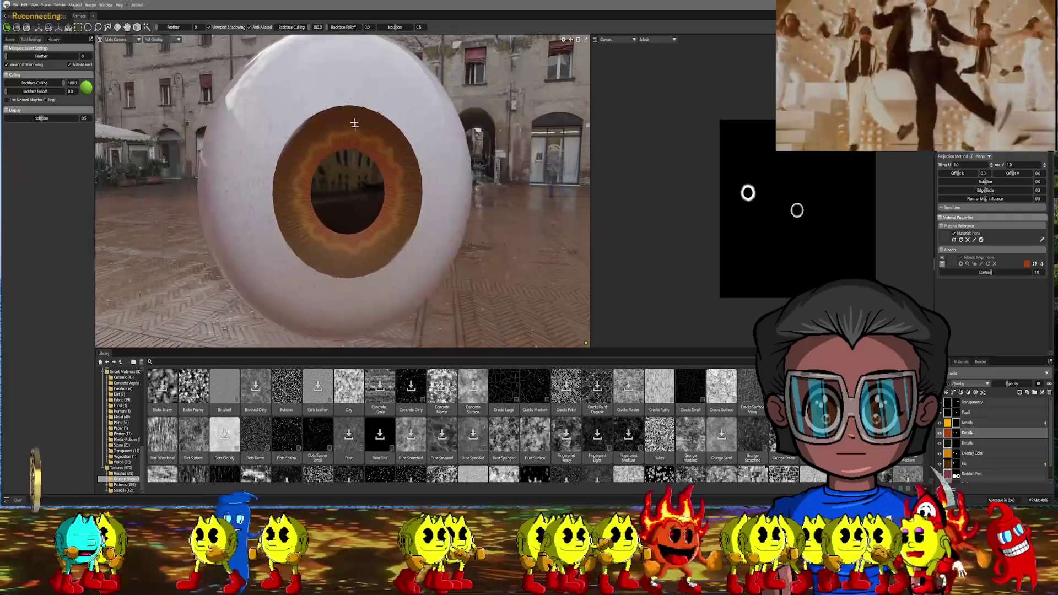
pyautogui.scroll(-3, 327, 139)
pyautogui.scroll(3, 326, 140)
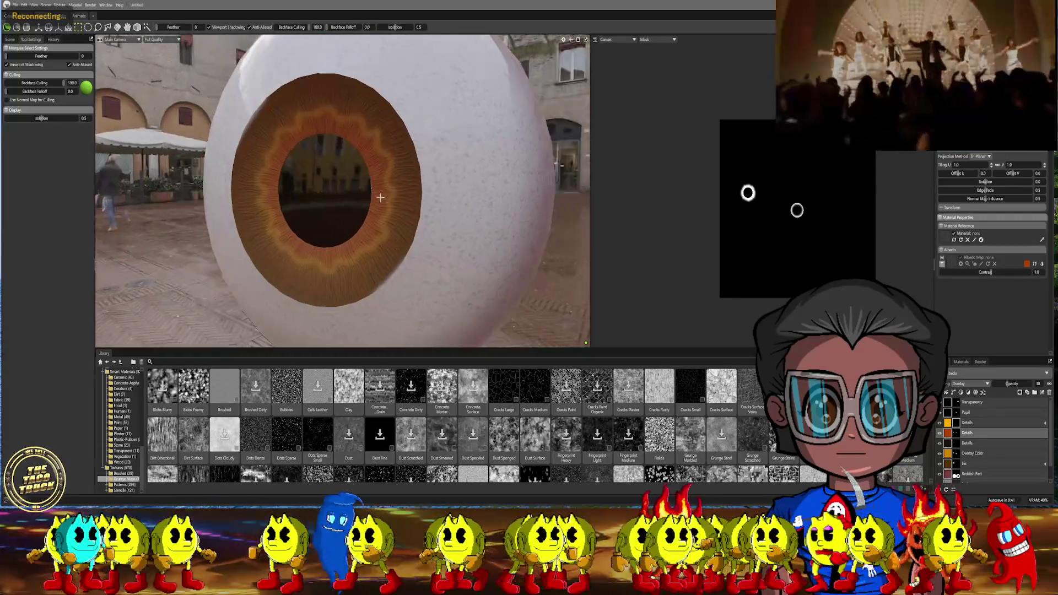
pyautogui.moveTo(327, 138); pyautogui.dragTo(248, 166, button='middle')
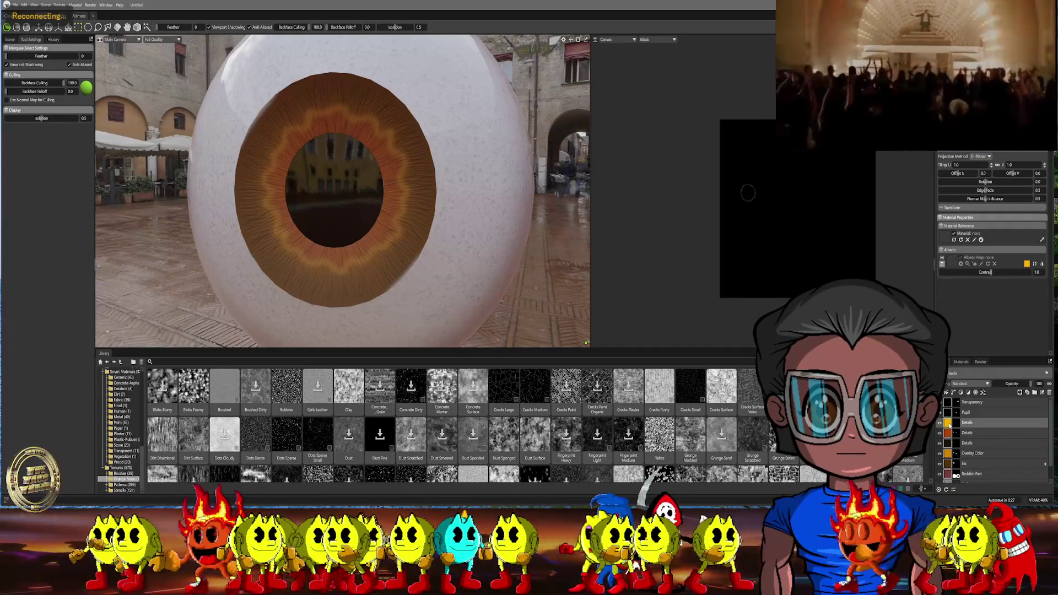
pyautogui.click(976, 384)
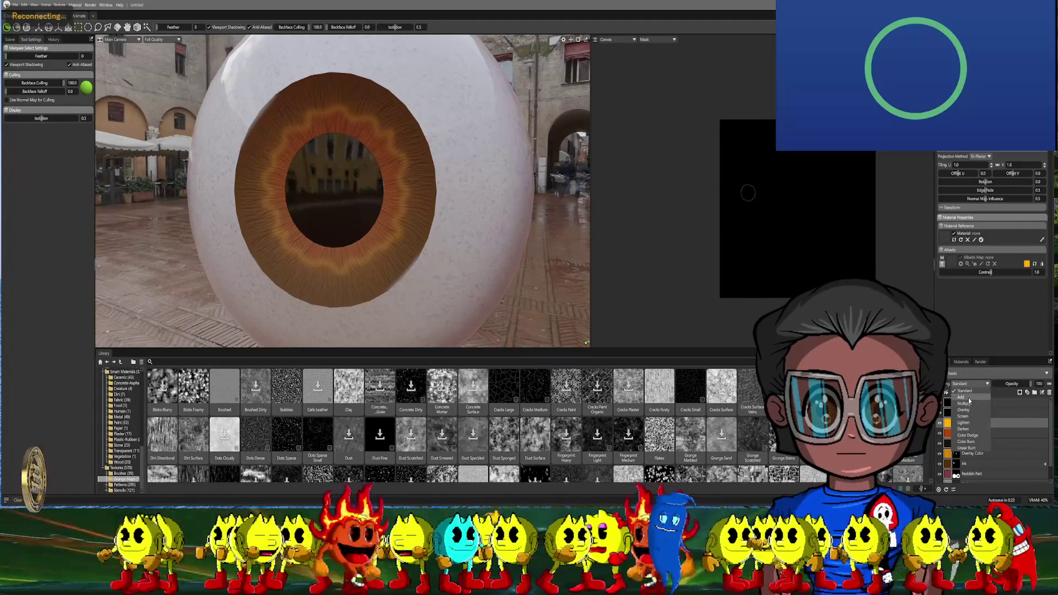
# Set the detail layer's blend mode to Add and select a lower layer in the stack
pyautogui.click(968, 399)
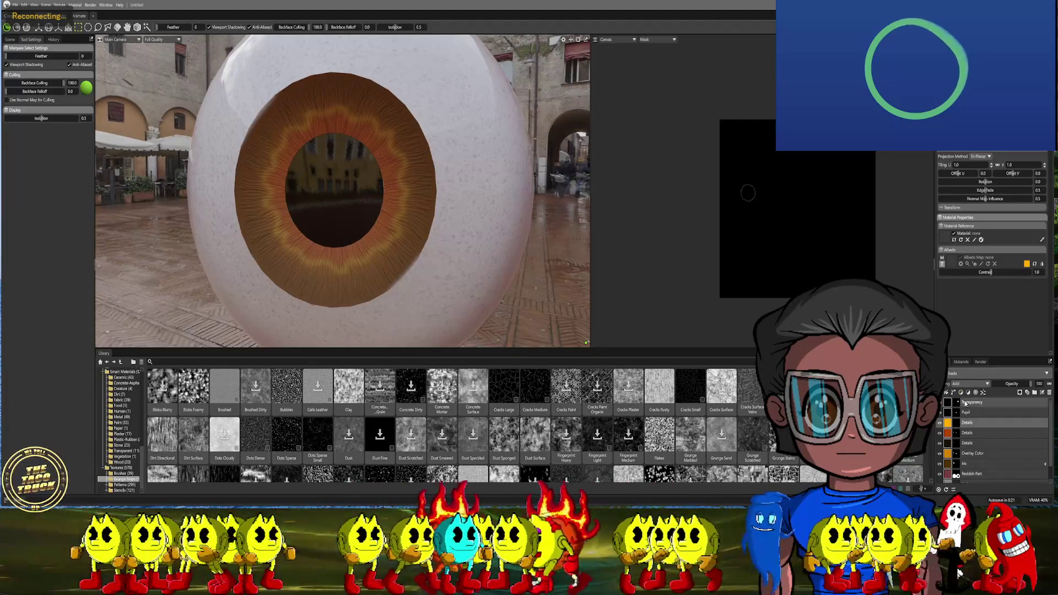
pyautogui.click(957, 423)
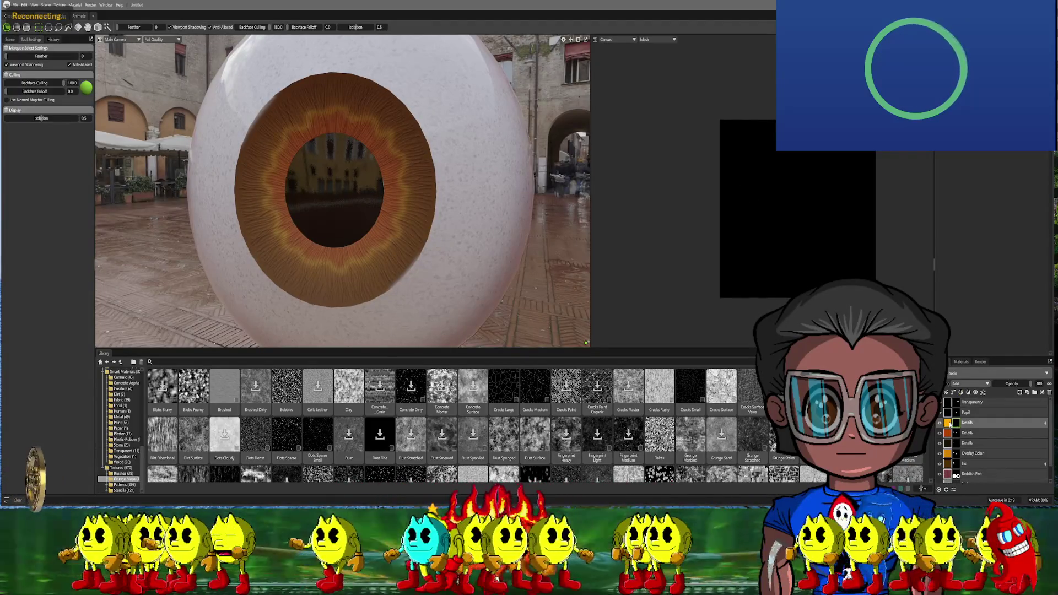
pyautogui.click(958, 423)
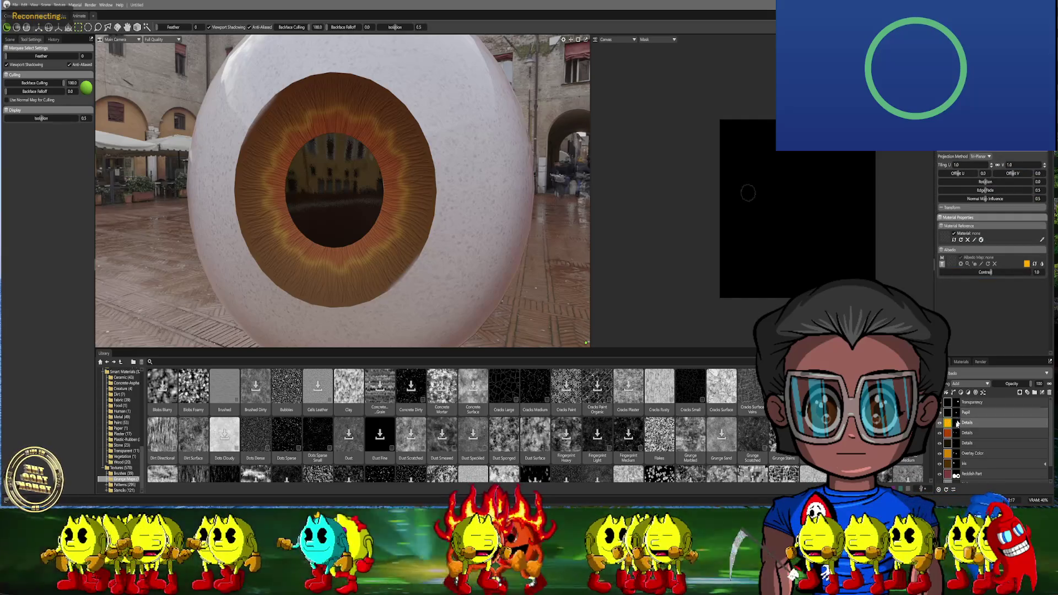
pyautogui.click(948, 445)
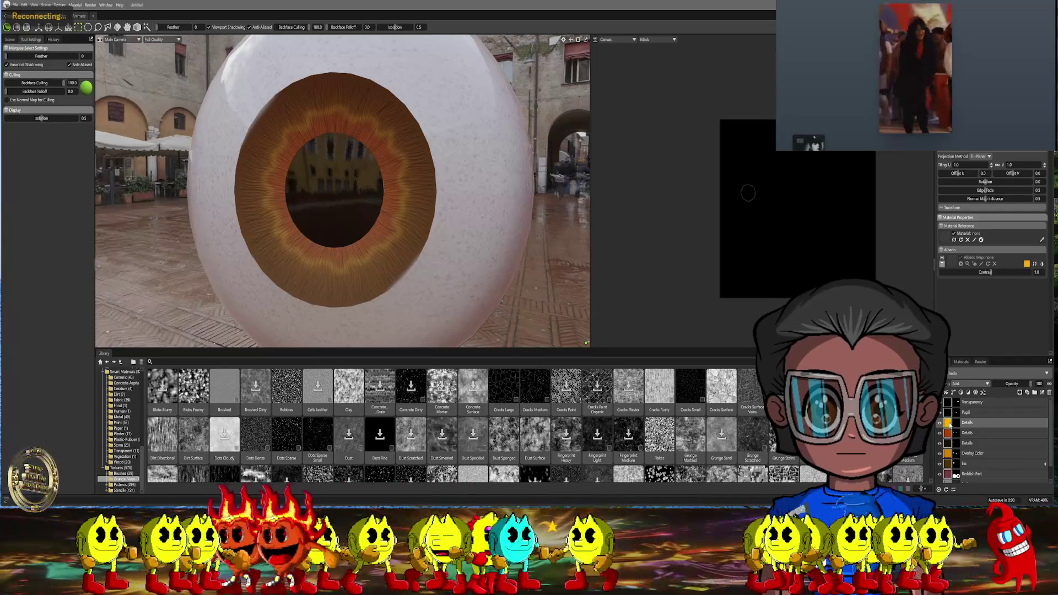
# Set that layer's colour to a pale yellow so the wavy ring glows
pyautogui.click(1027, 265)
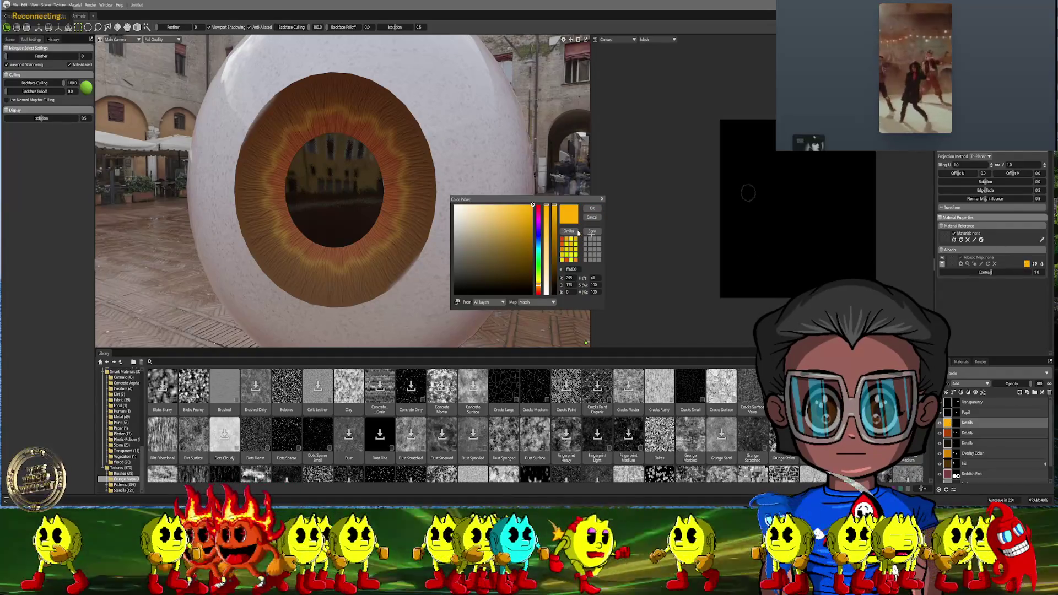
pyautogui.moveTo(531, 205); pyautogui.dragTo(497, 205)
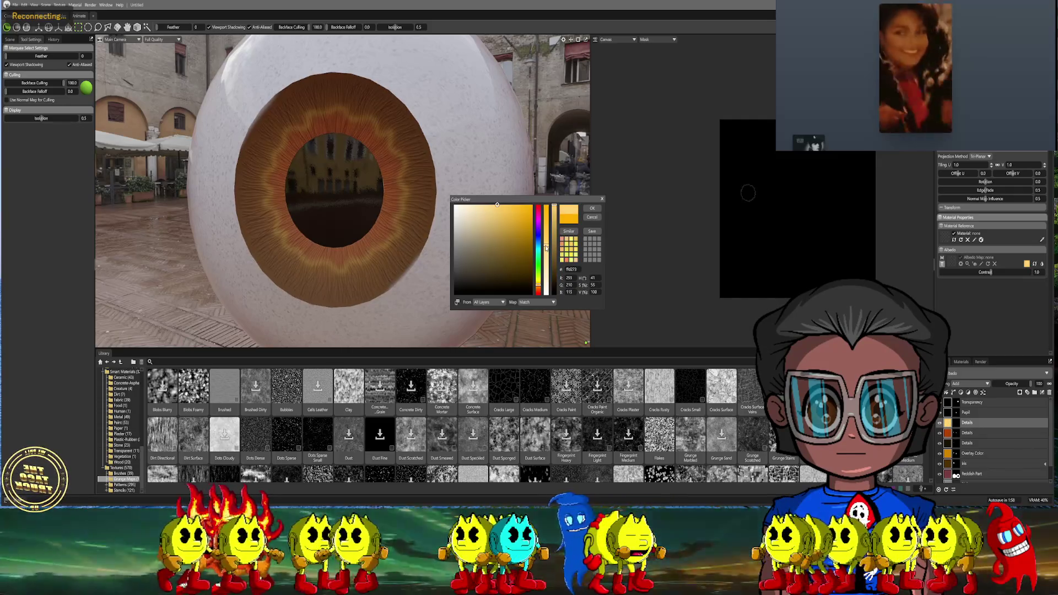
pyautogui.click(596, 211)
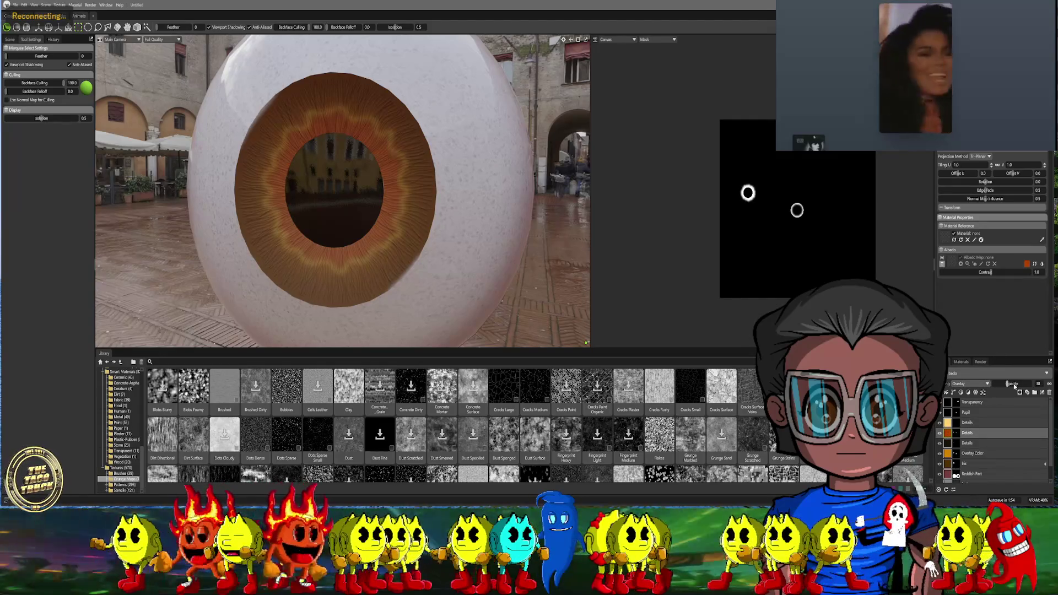
# Try Multiply then settle on Overlay blending for the iris layer, toning the red ring toward orange
pyautogui.click(976, 387)
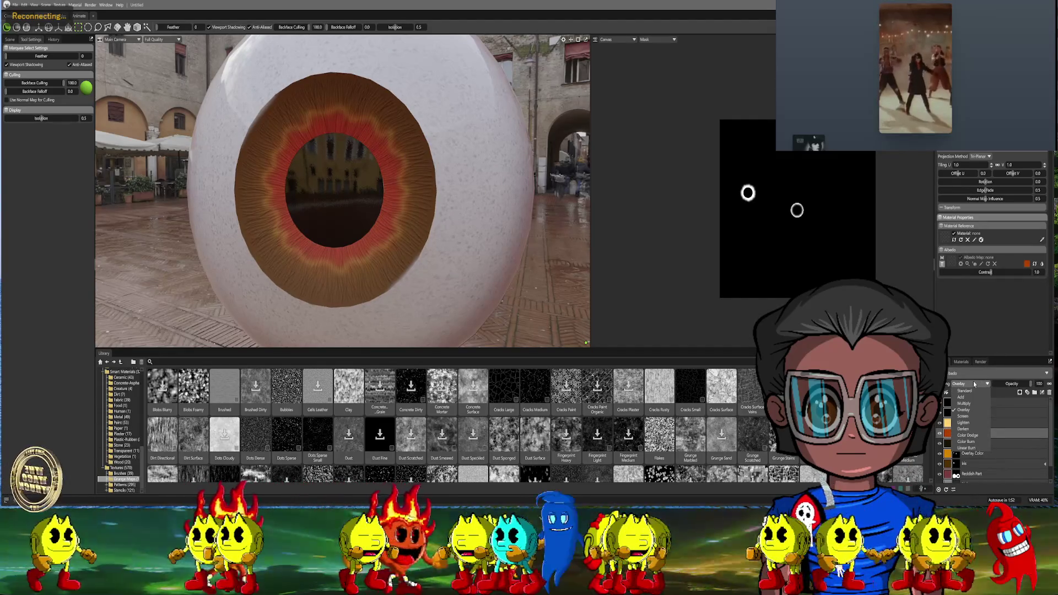
pyautogui.click(963, 399)
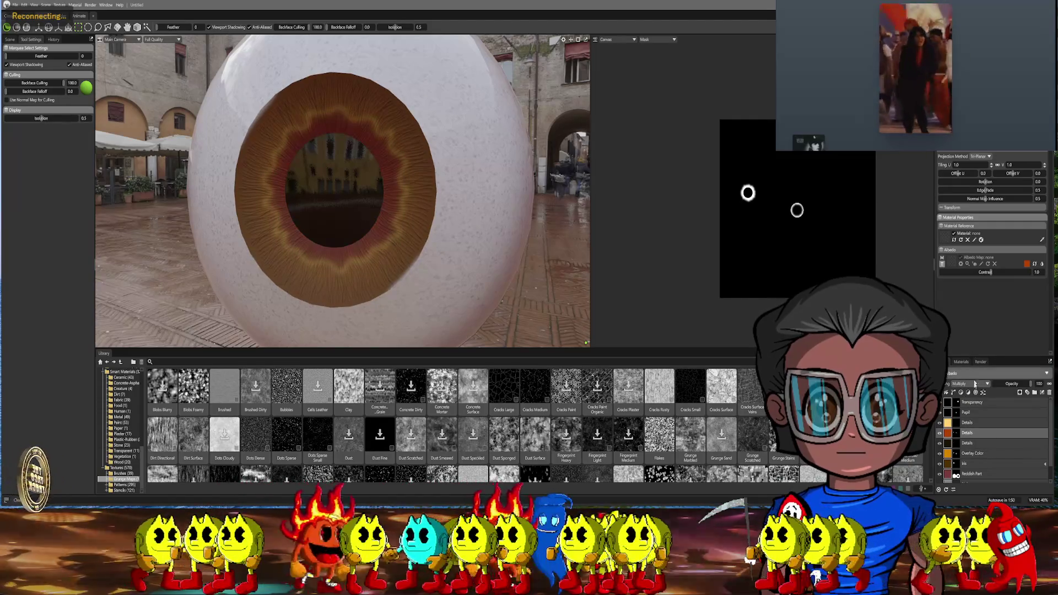
pyautogui.click(976, 384)
pyautogui.click(964, 413)
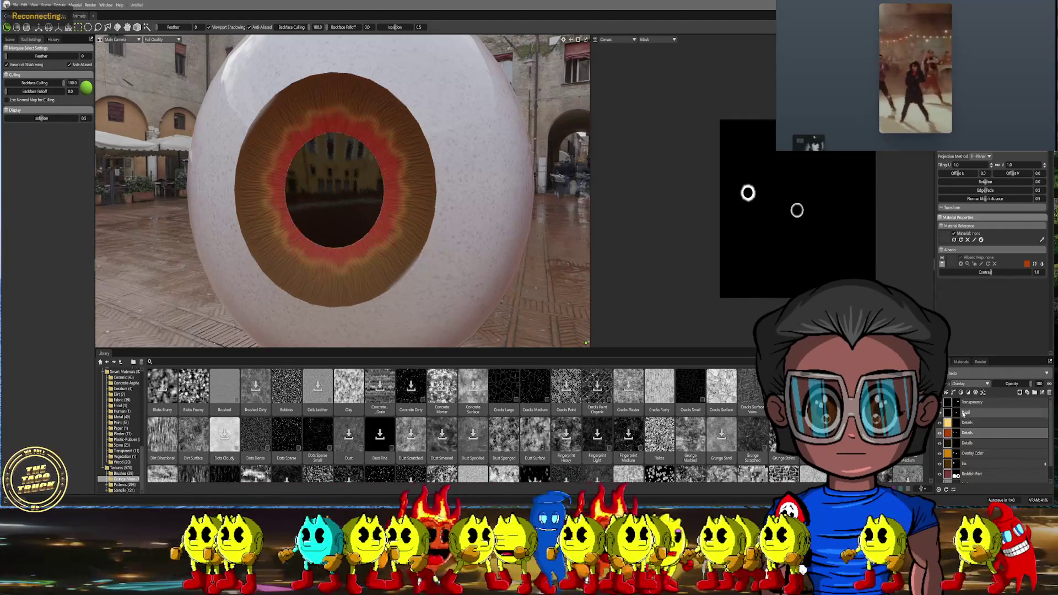
pyautogui.click(1029, 385)
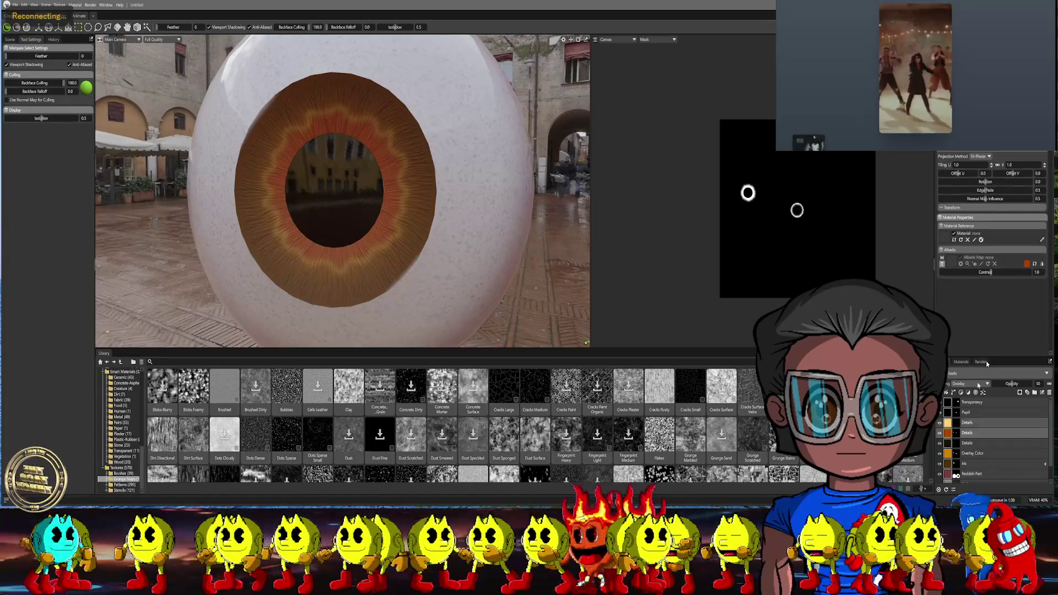
# Recolour the layer to a bright orange in the colour chooser and confirm it
pyautogui.click(949, 423)
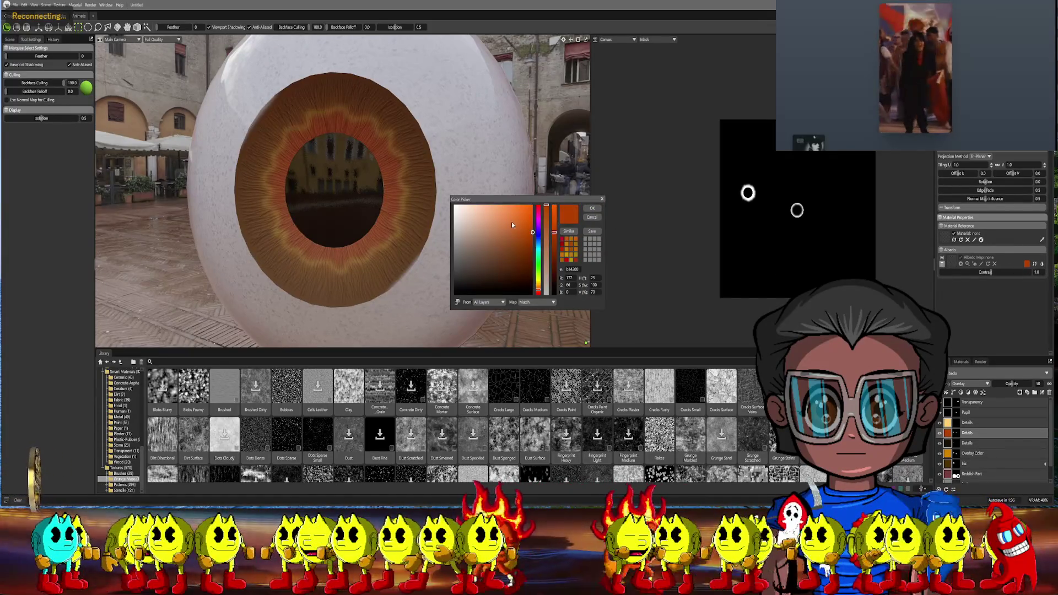
pyautogui.moveTo(510, 217); pyautogui.dragTo(512, 232)
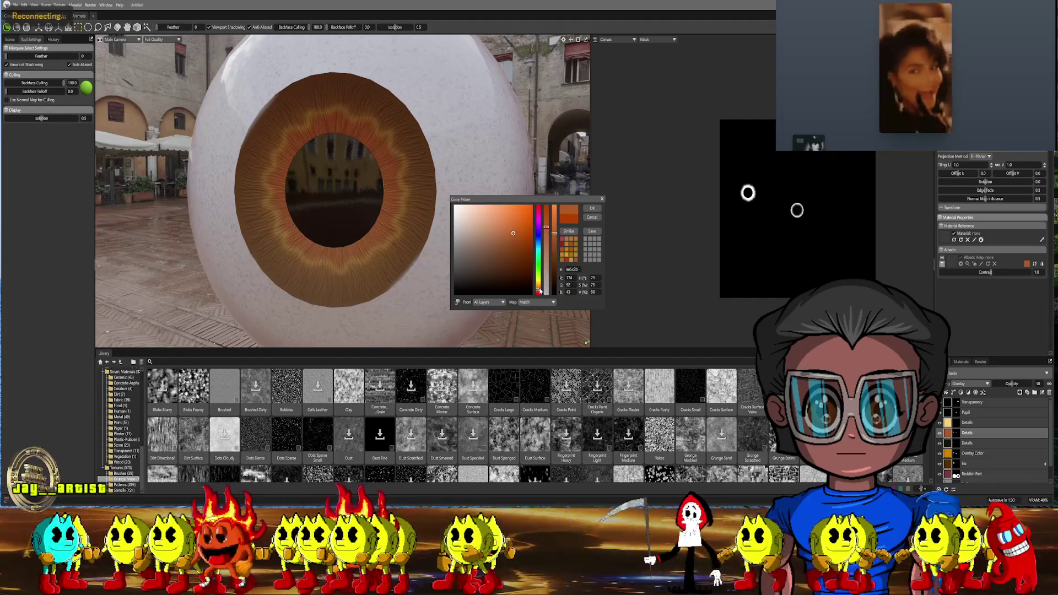
pyautogui.moveTo(513, 234)
pyautogui.mouseDown()
pyautogui.moveTo(527, 211)
pyautogui.moveTo(529, 235)
pyautogui.mouseUp()
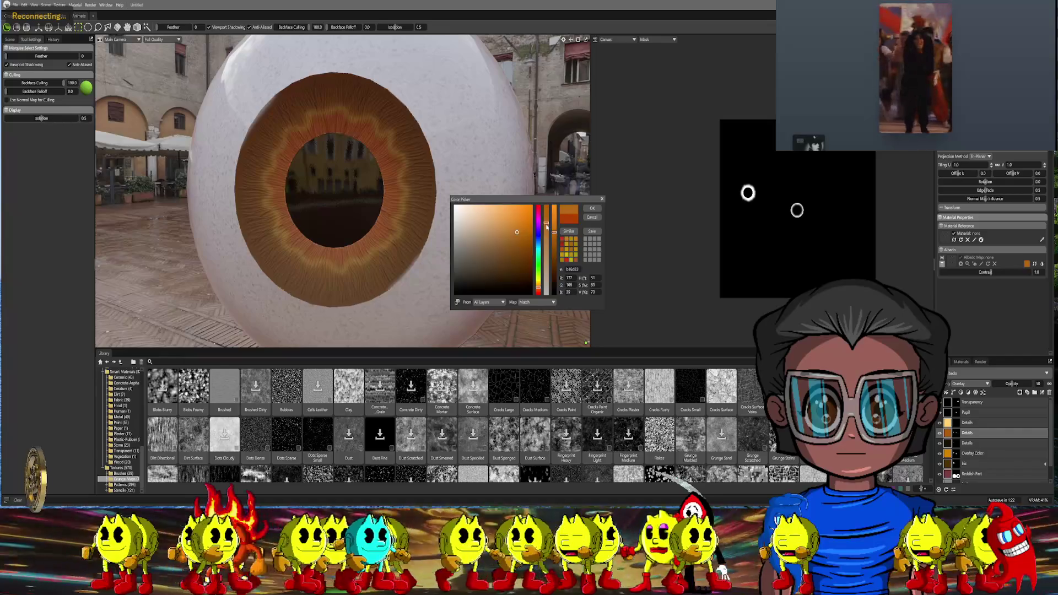
pyautogui.click(591, 208)
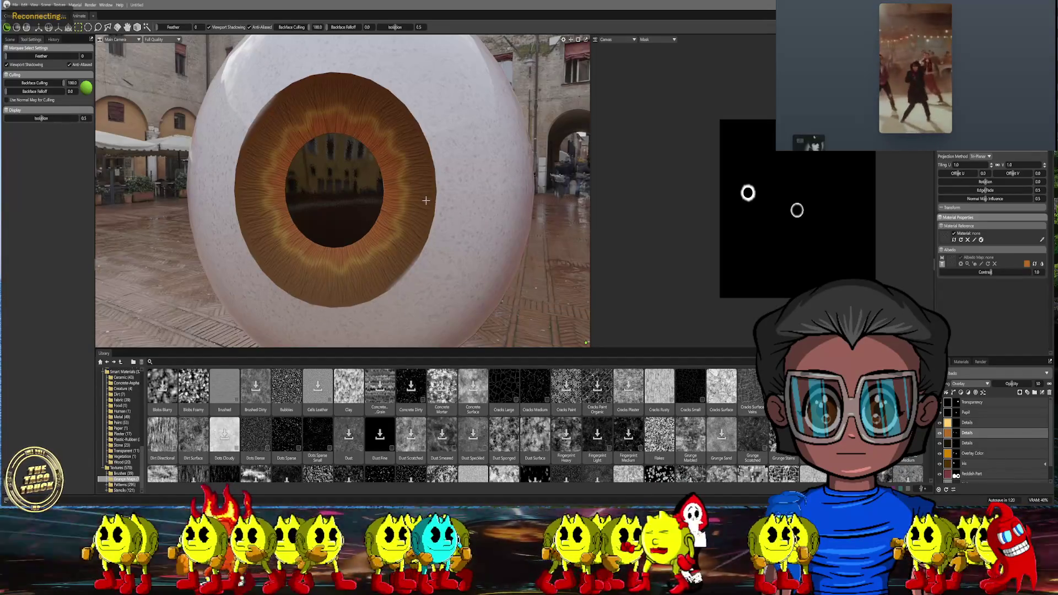
pyautogui.scroll(-5, 462, 224)
# Try Add blending with lowered opacity on the detail layer, then return it to Overlay
pyautogui.moveTo(465, 257); pyautogui.dragTo(355, 231, button='middle')
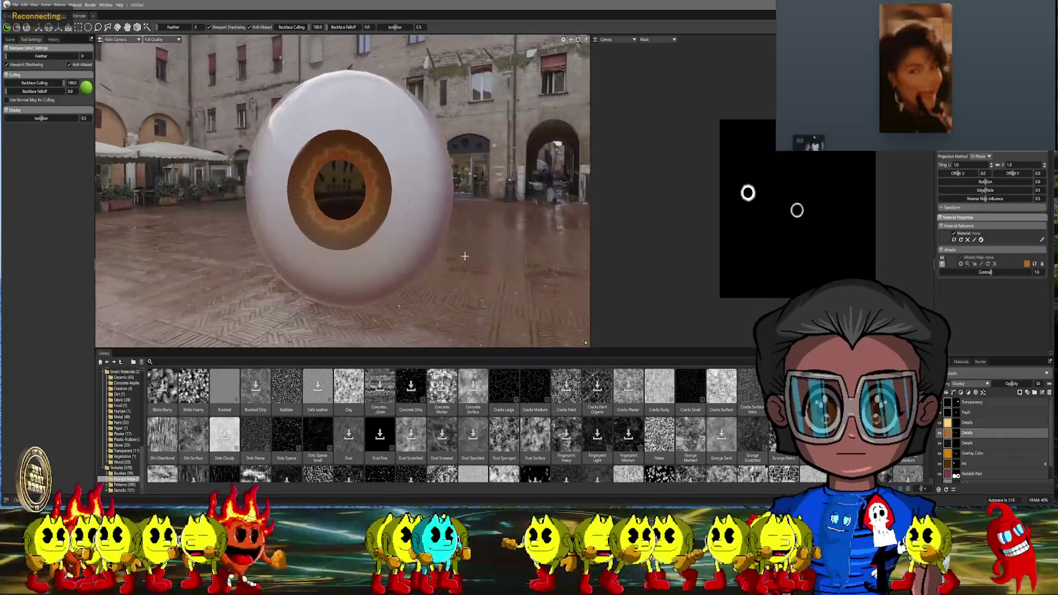
pyautogui.scroll(4, 356, 232)
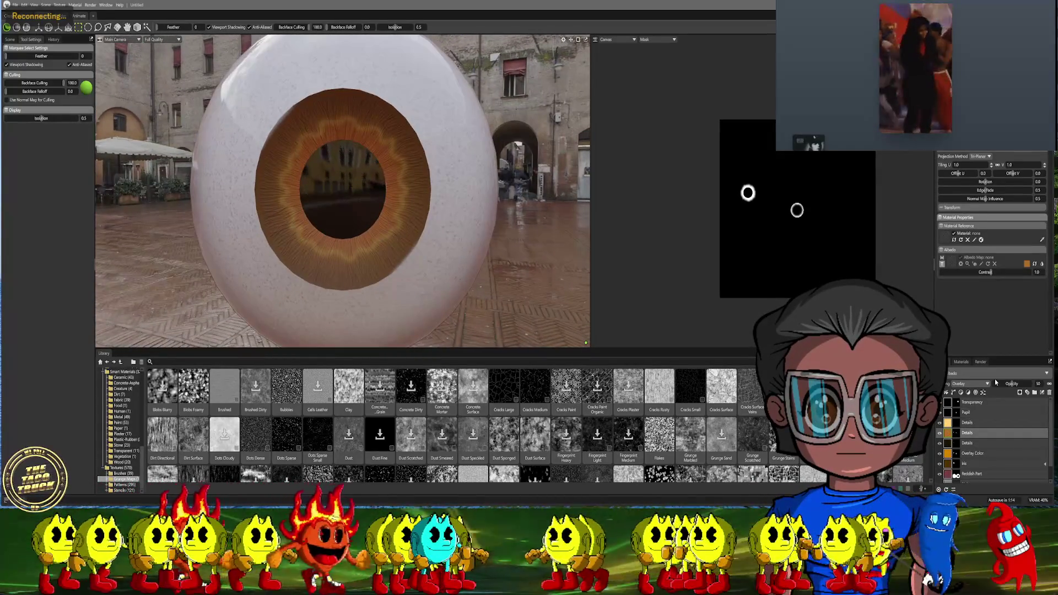
pyautogui.click(975, 385)
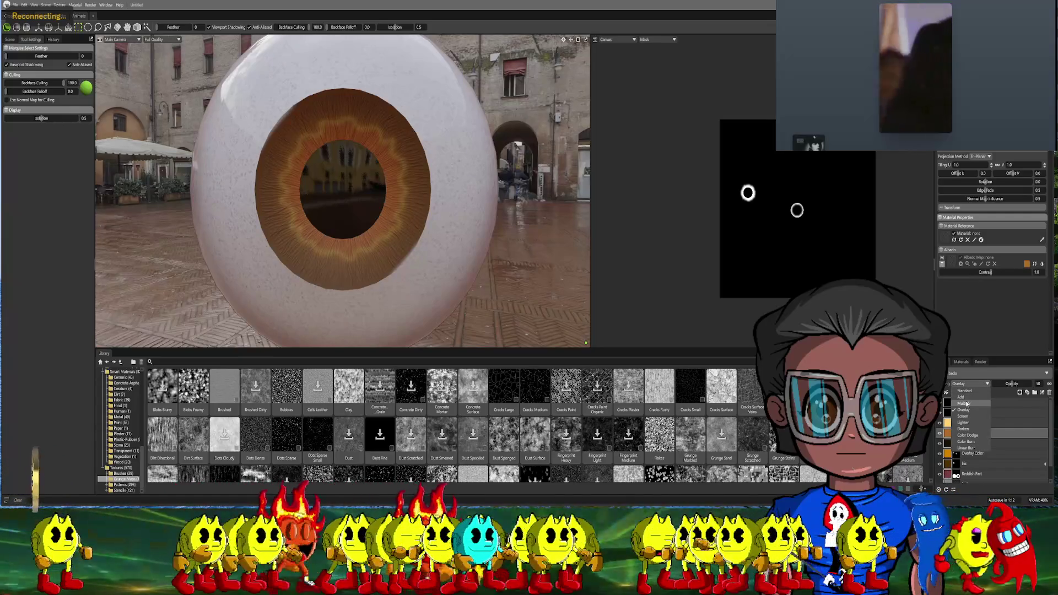
pyautogui.click(977, 402)
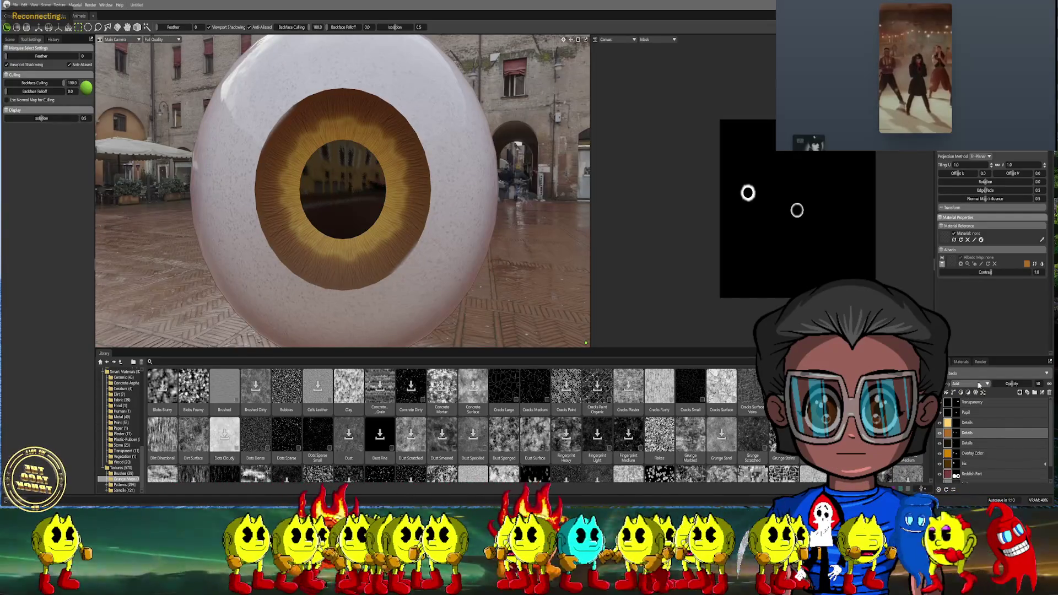
pyautogui.moveTo(1034, 384); pyautogui.dragTo(1010, 384)
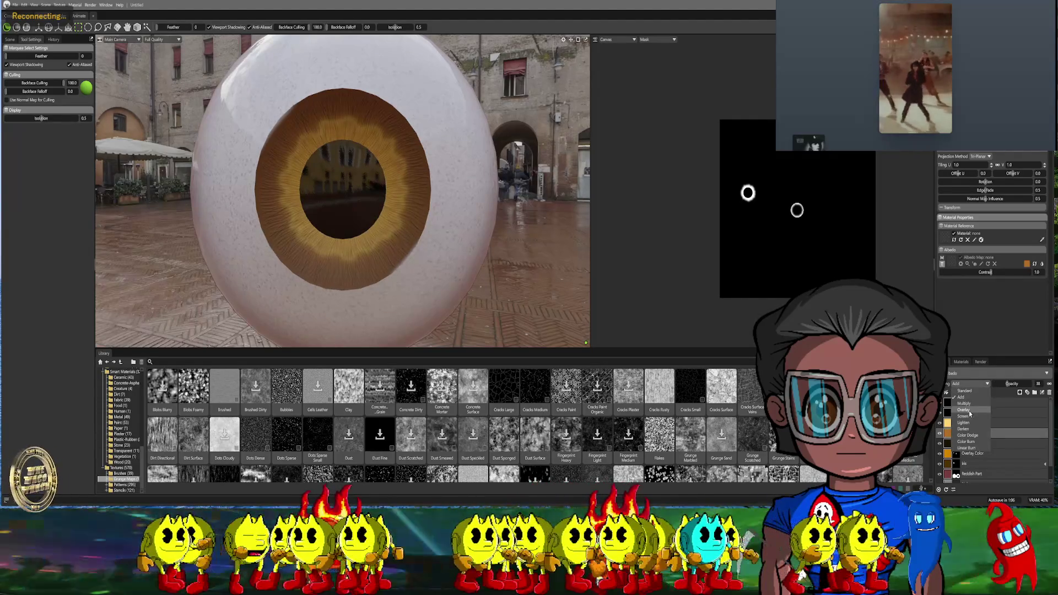
pyautogui.click(968, 410)
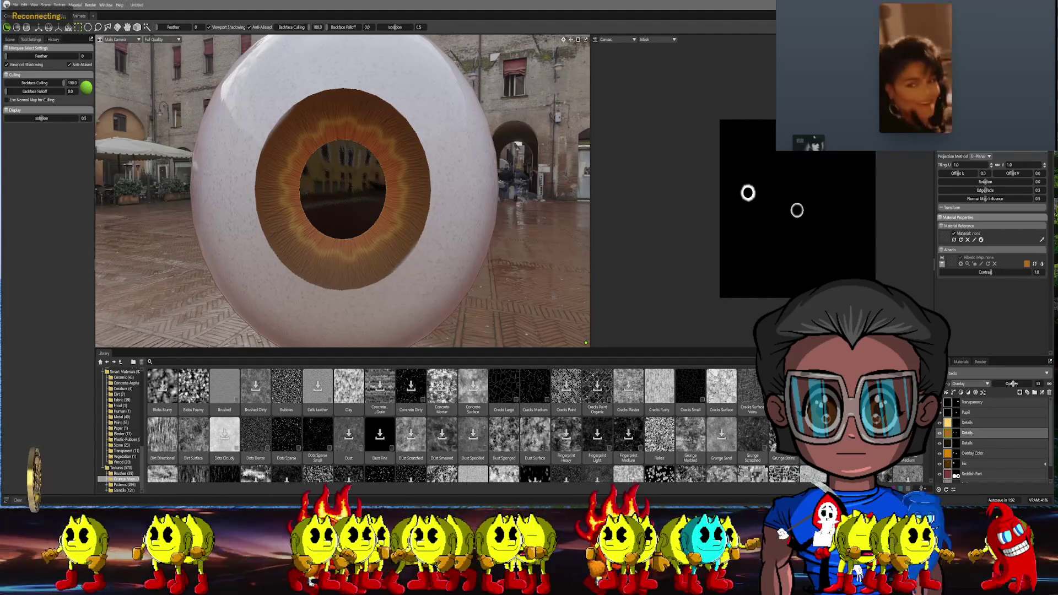
pyautogui.scroll(-3, 462, 209)
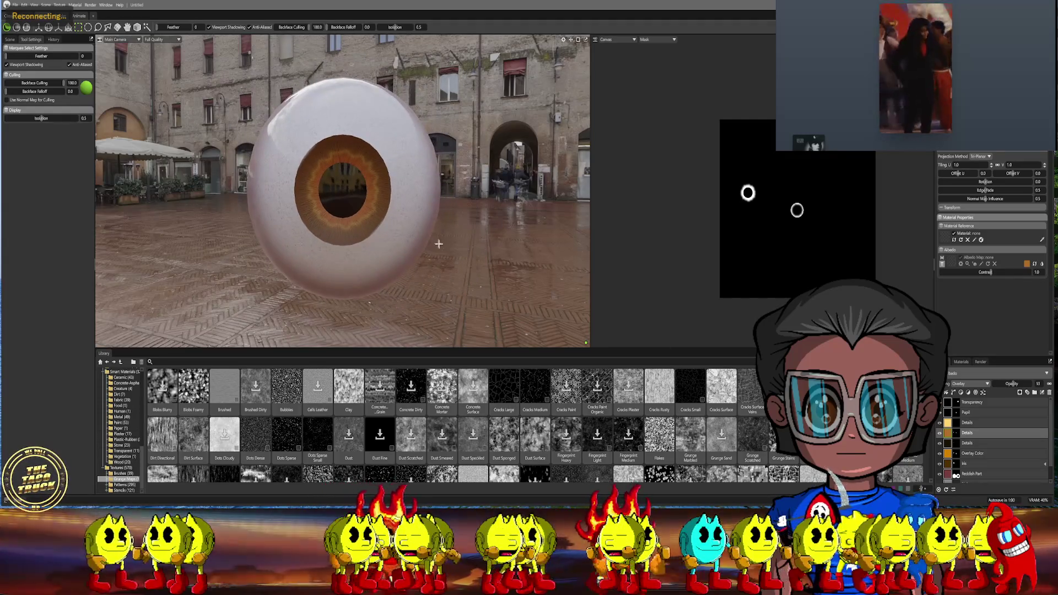
# Select the iris region of the eyeball with the UV island selection
pyautogui.moveTo(462, 208); pyautogui.dragTo(449, 259, button='right')
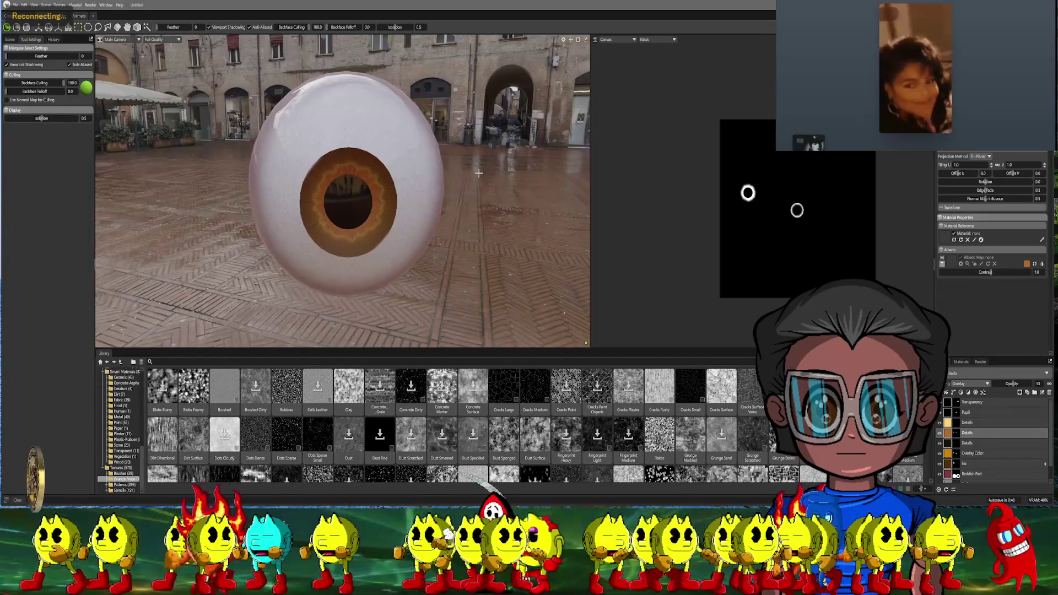
pyautogui.scroll(5, 478, 172)
pyautogui.scroll(5, 480, 198)
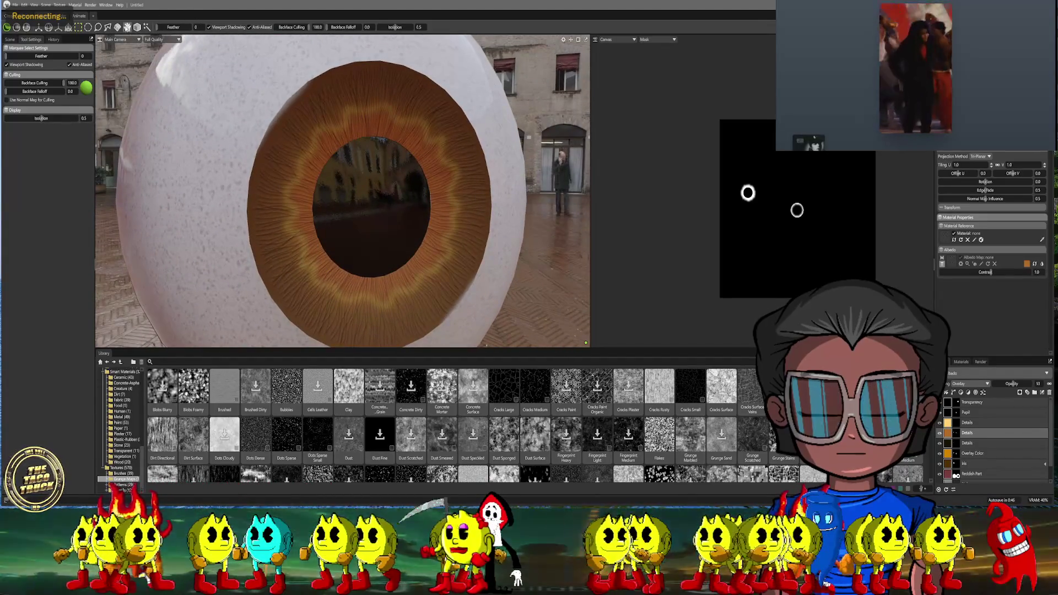
pyautogui.click(283, 120)
pyautogui.scroll(-3, 559, 199)
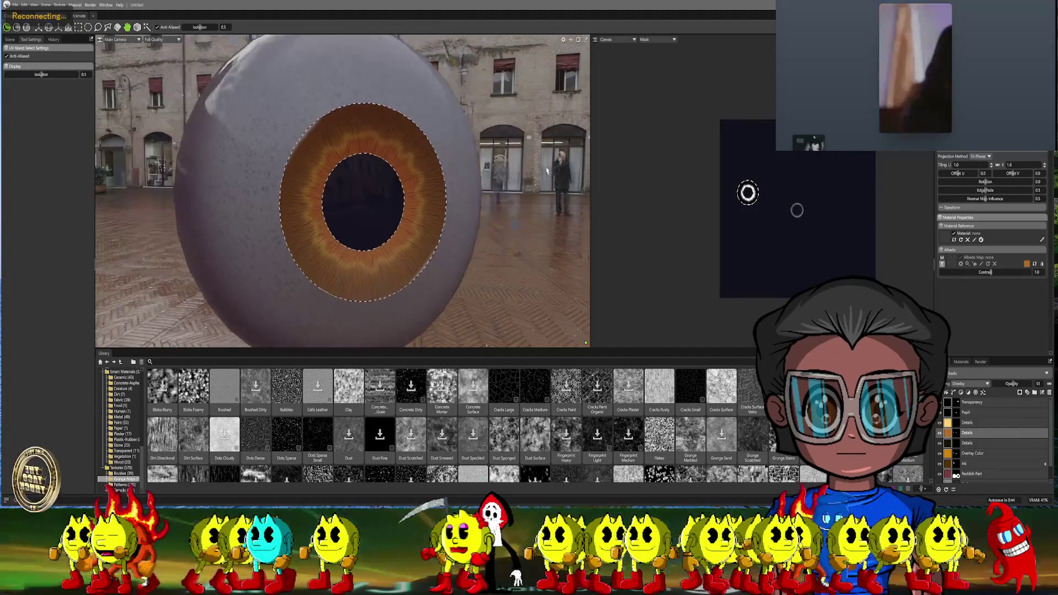
# Duplicate the Details layer, delete one sub-layer of the copy and select the remaining yellow layer
pyautogui.keyDown('alt'); pyautogui.moveTo(560, 199); pyautogui.dragTo(532, 186); pyautogui.keyUp('alt')
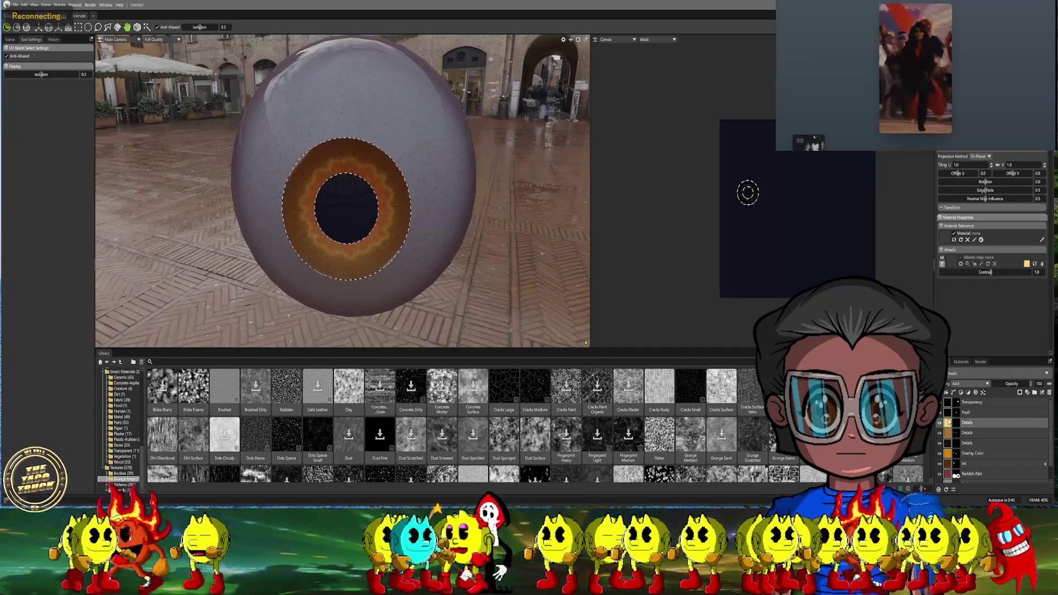
pyautogui.rightClick(951, 338)
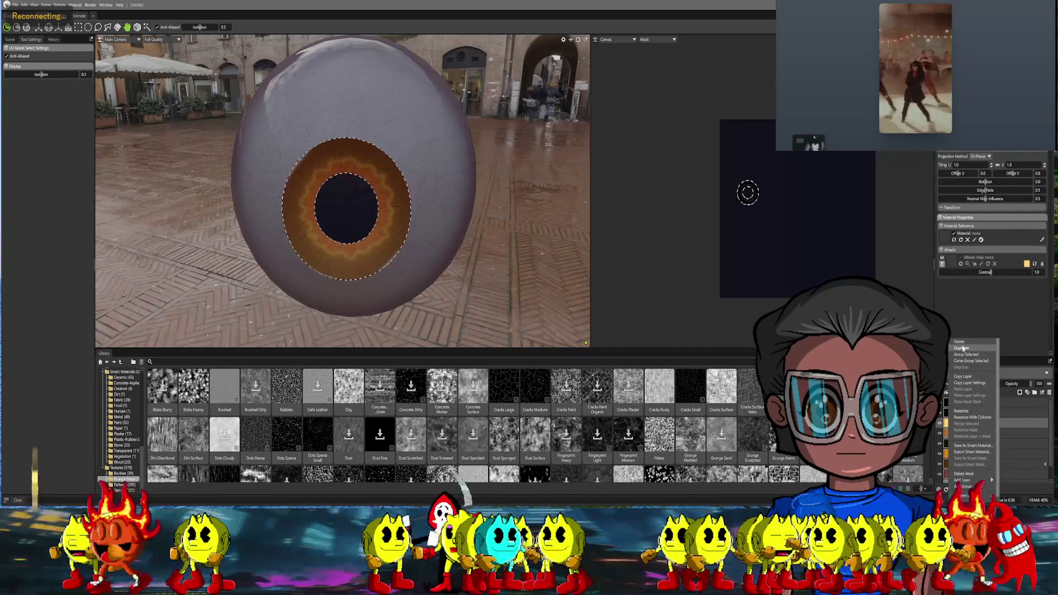
pyautogui.click(961, 343)
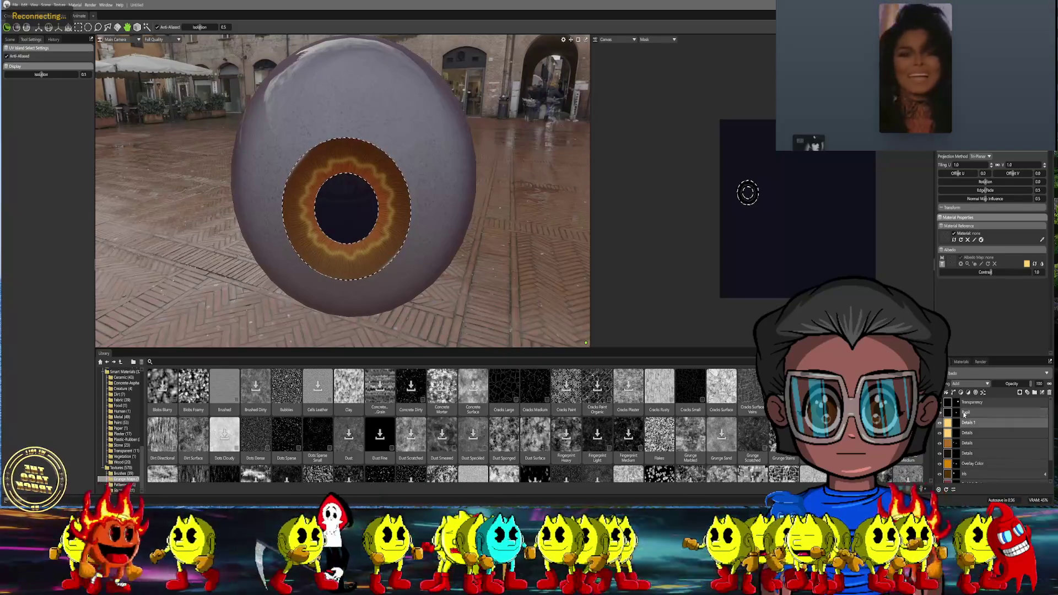
pyautogui.click(963, 423)
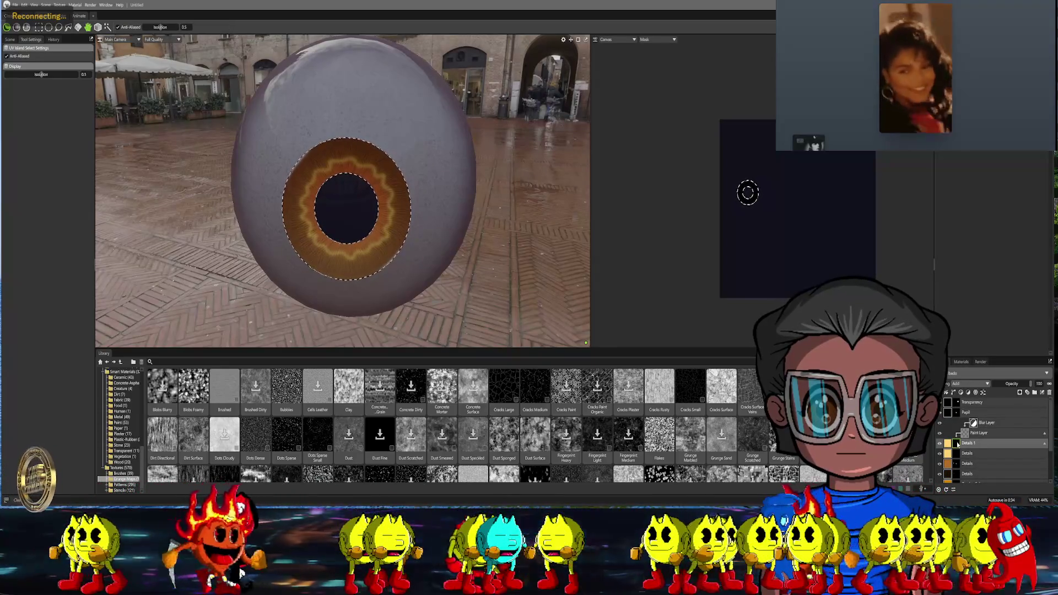
pyautogui.rightClick(957, 445)
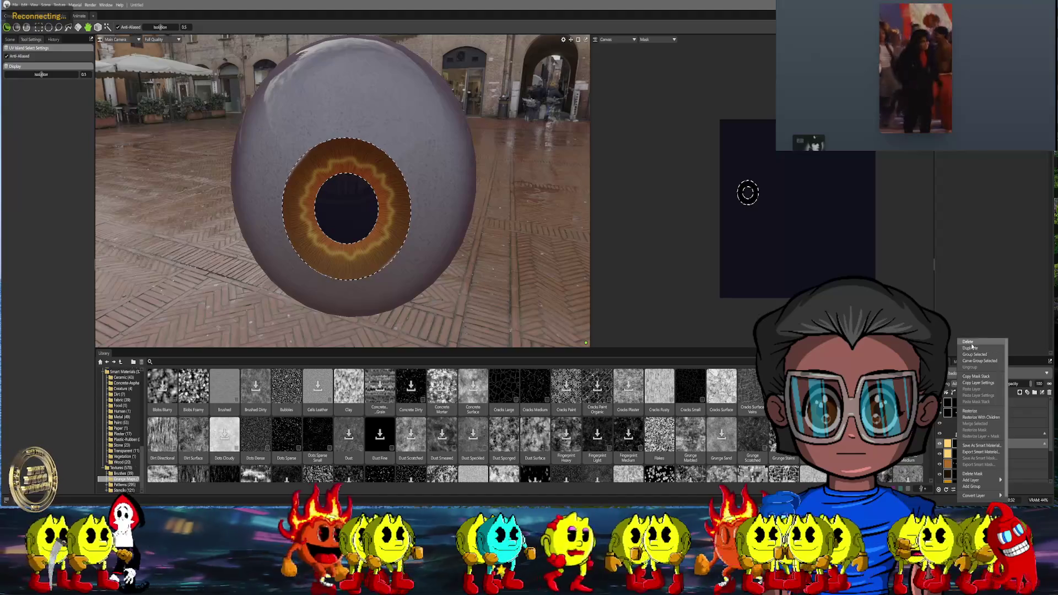
pyautogui.click(971, 343)
pyautogui.click(968, 423)
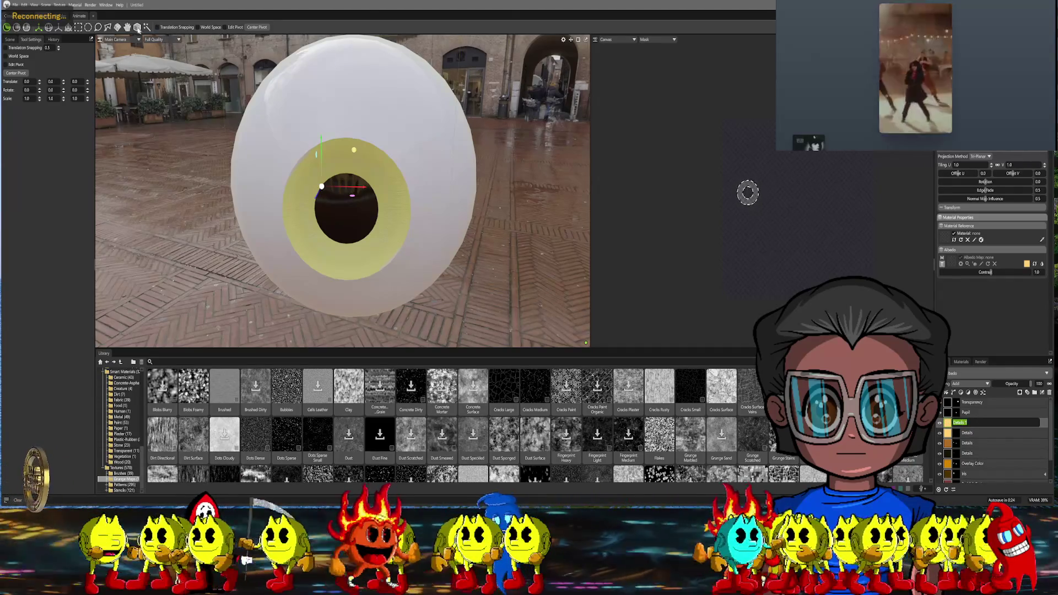
# Add a black paint mask to the yellow layer so the amber iris shows again
pyautogui.press('Escape')
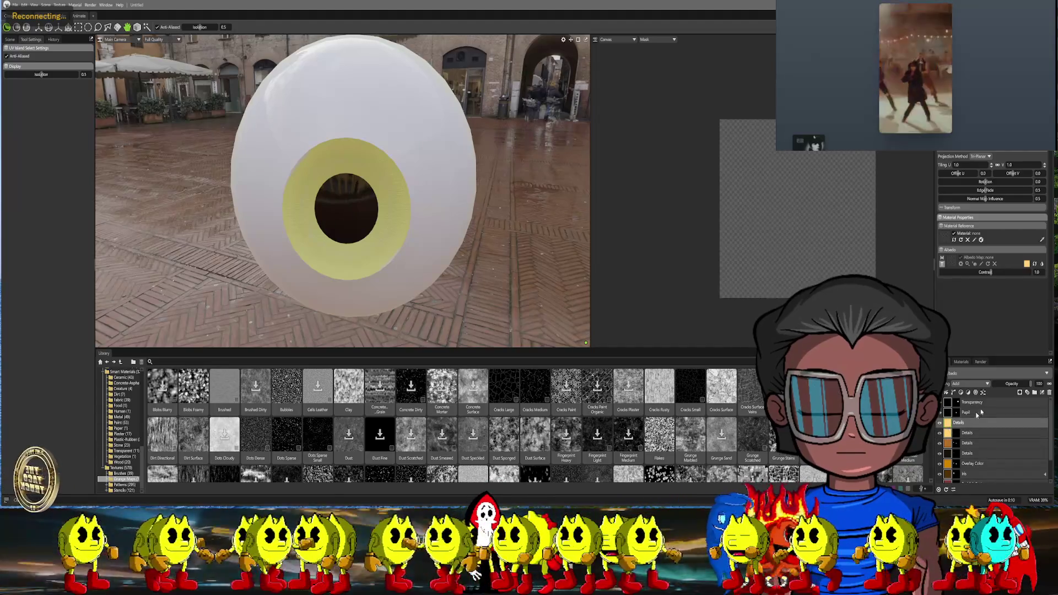
pyautogui.rightClick(979, 488)
pyautogui.moveTo(976, 480)
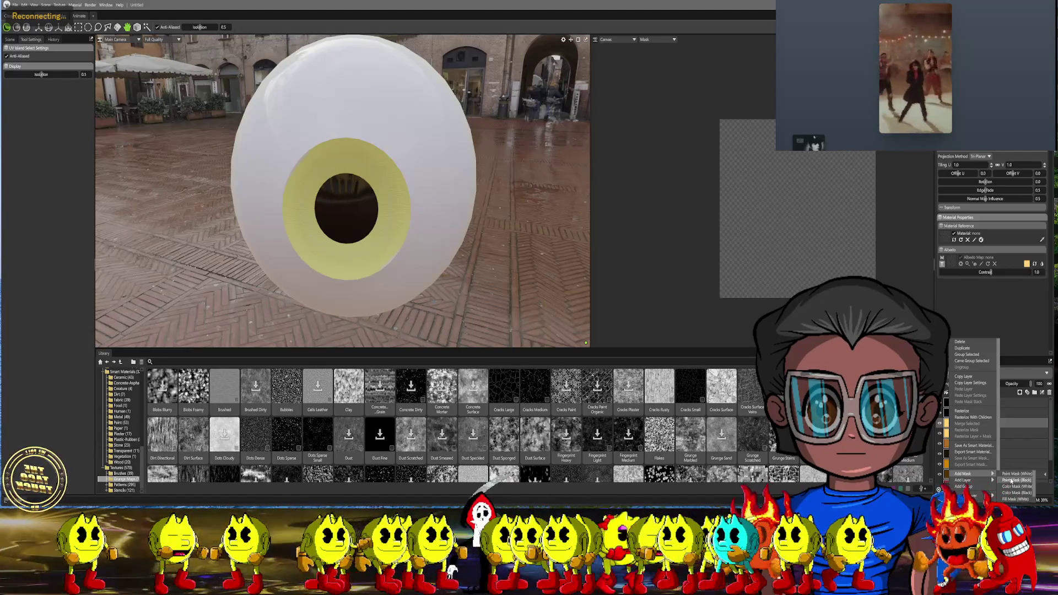
pyautogui.click(1010, 482)
pyautogui.scroll(3, 428, 225)
pyautogui.scroll(3, 429, 225)
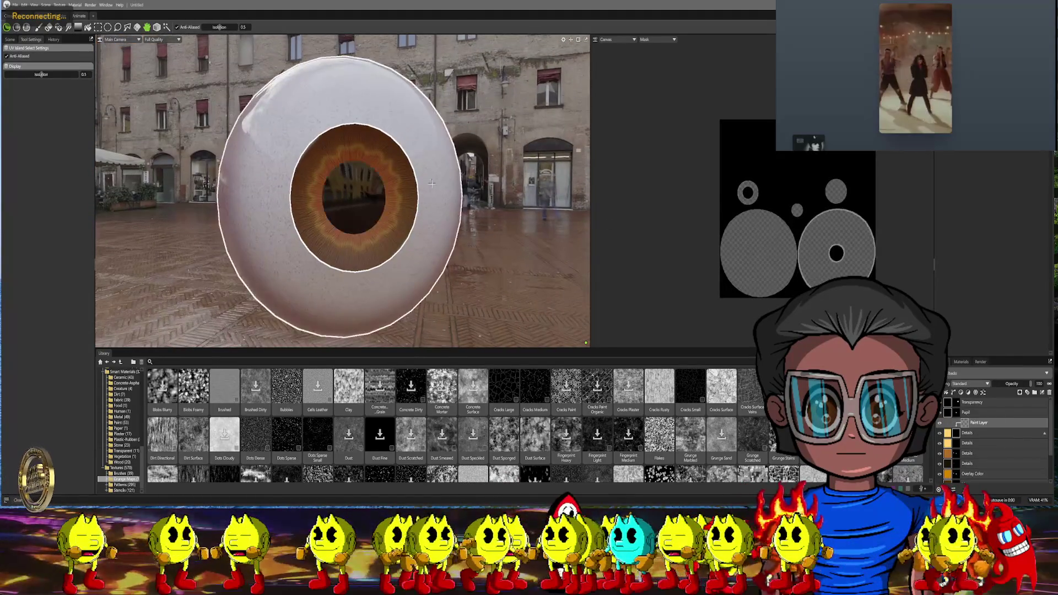
# Select the eye region, switch the camera to Front view and pick the paint brush
pyautogui.keyDown('alt'); pyautogui.moveTo(428, 225); pyautogui.dragTo(372, 225); pyautogui.keyUp('alt')
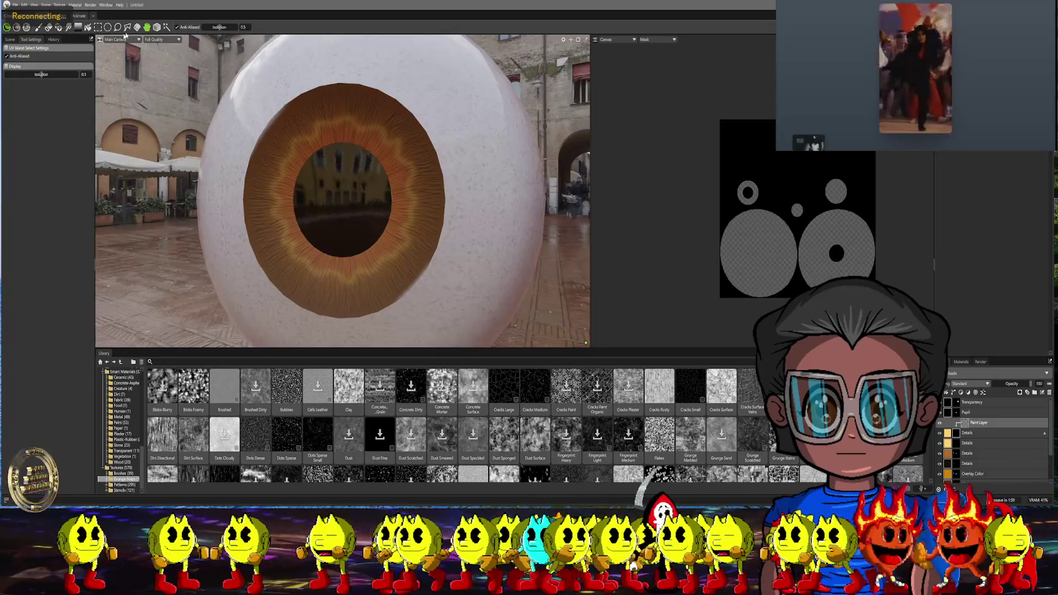
pyautogui.click(471, 181)
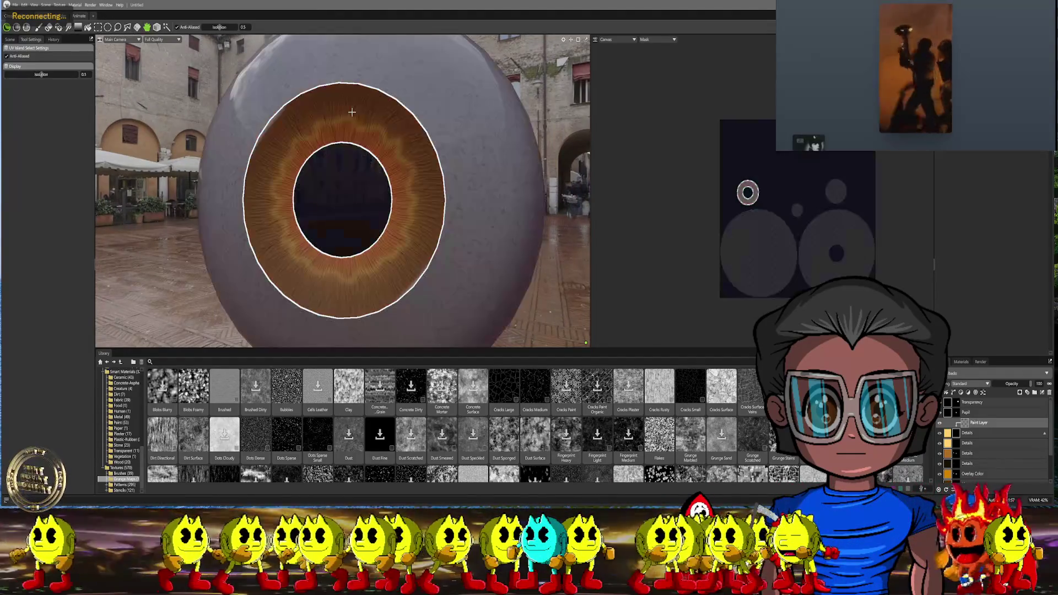
pyautogui.scroll(-5, 471, 181)
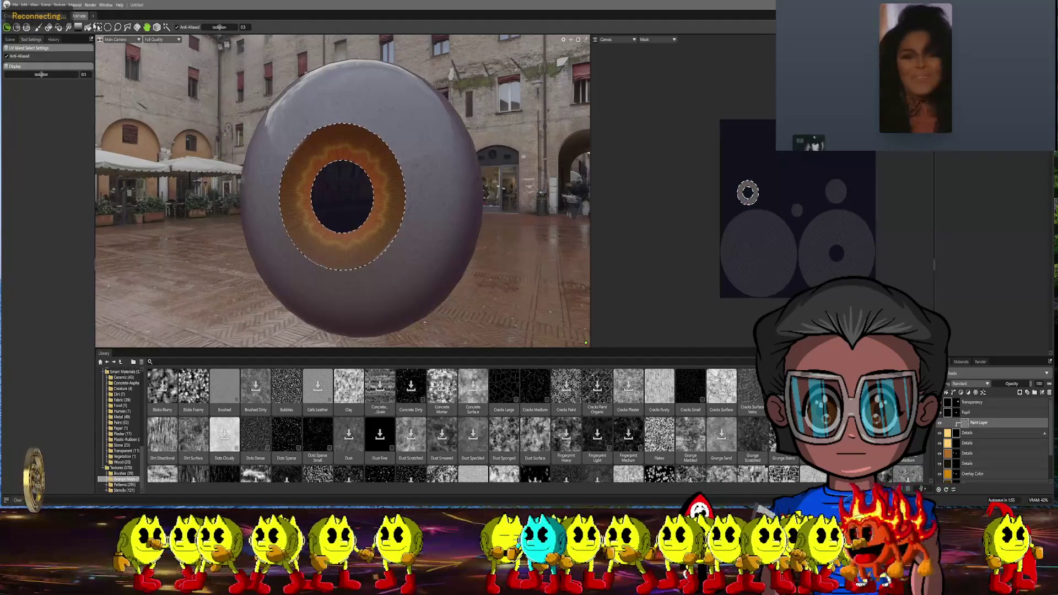
pyautogui.click(115, 39)
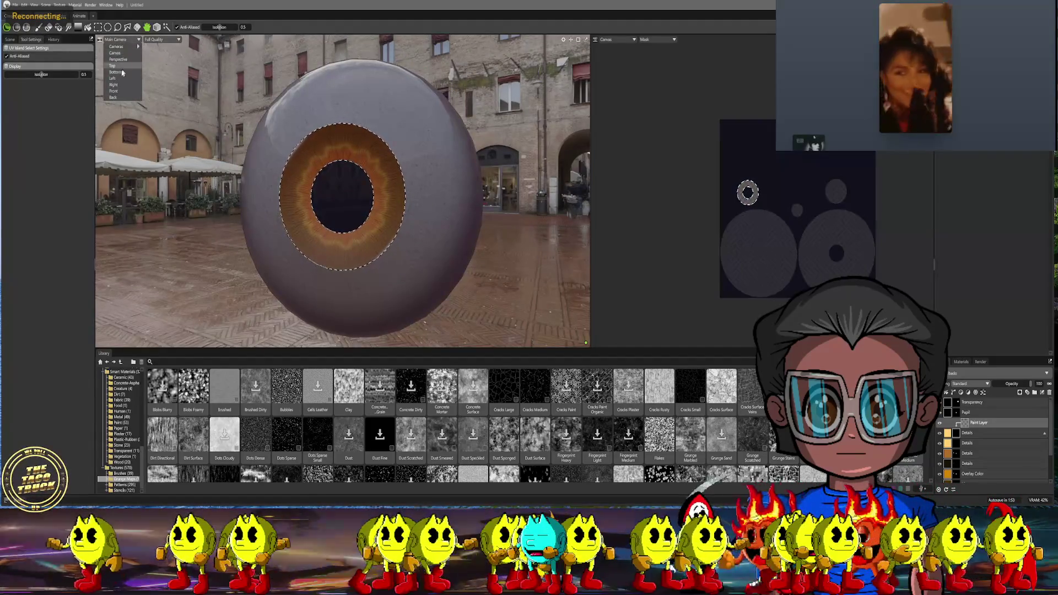
pyautogui.click(116, 90)
pyautogui.scroll(-5, 365, 157)
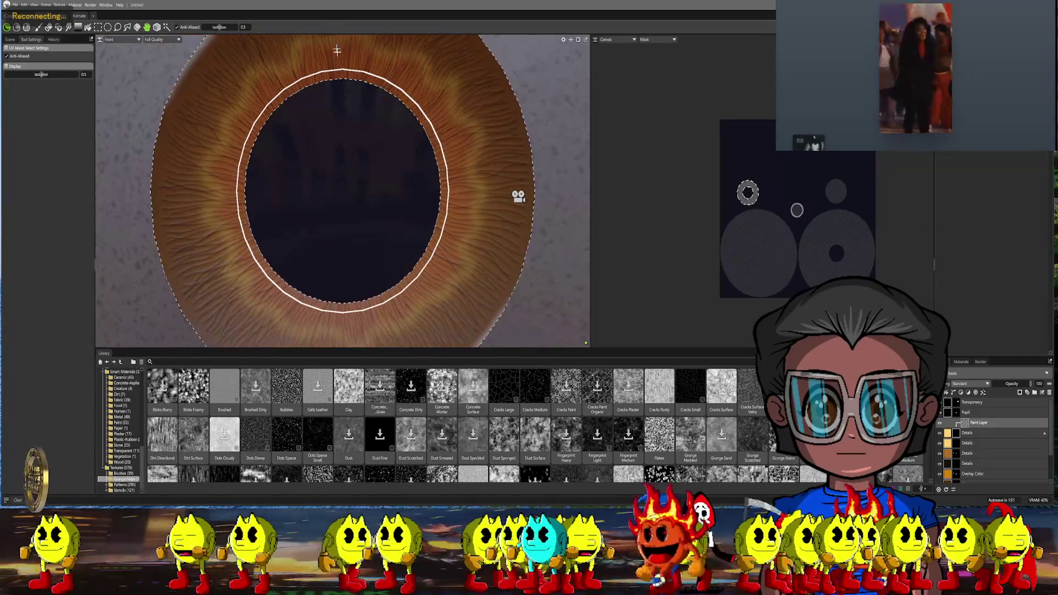
pyautogui.scroll(-3, 365, 156)
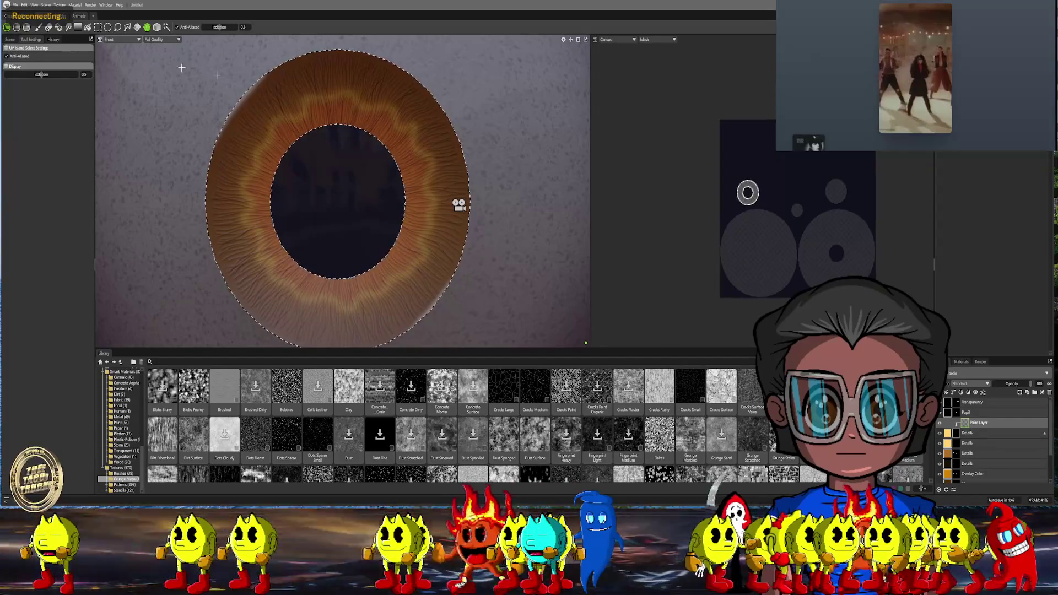
pyautogui.click(40, 26)
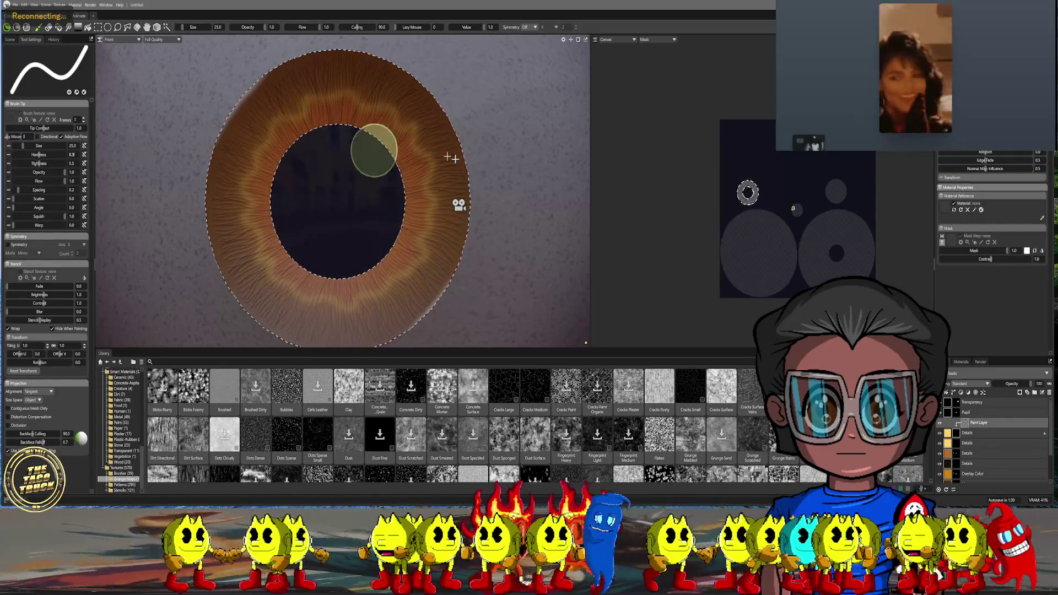
pyautogui.scroll(2, 427, 116)
pyautogui.scroll(2, 428, 141)
pyautogui.scroll(2, 428, 149)
pyautogui.scroll(1, 425, 136)
pyautogui.scroll(-1, 425, 135)
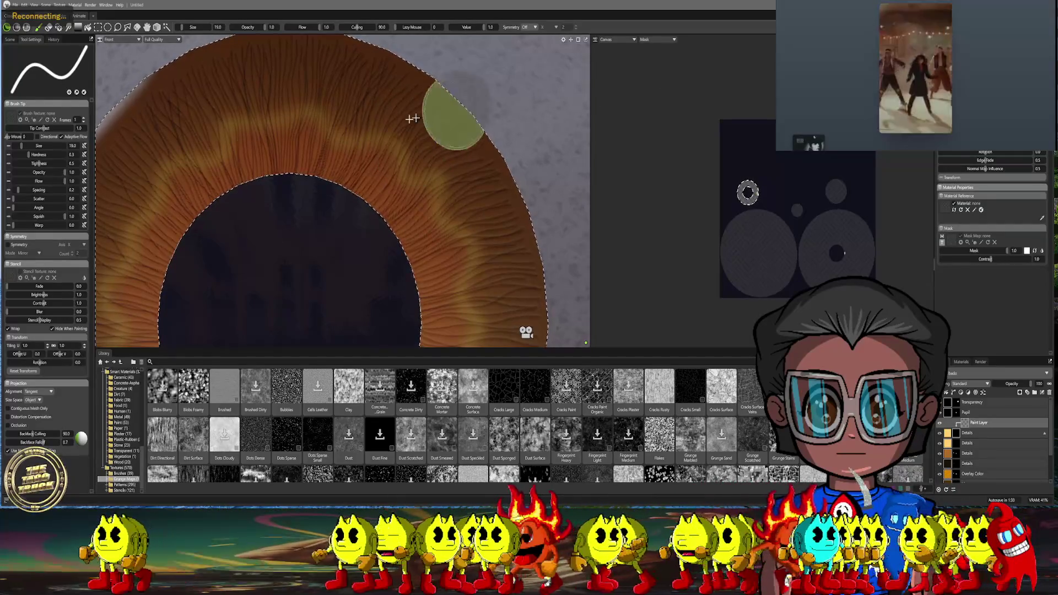
# Paint a small yellow streak on the upper iris mask, undo a stray blob and clear the selection
pyautogui.press('[')
pyautogui.press('[')
pyautogui.press('[')
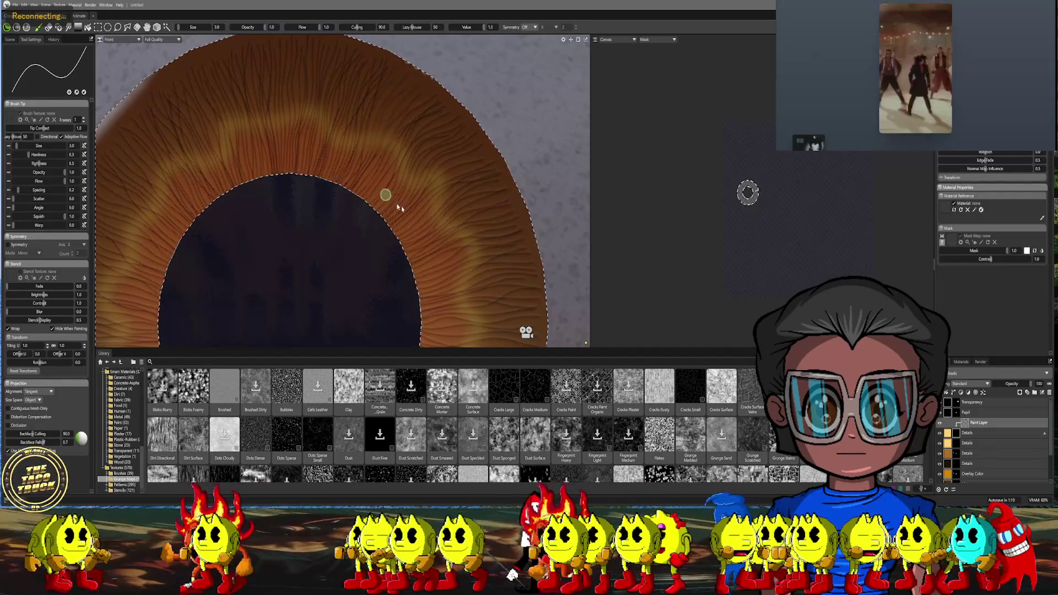
pyautogui.moveTo(418, 77); pyautogui.dragTo(377, 136)
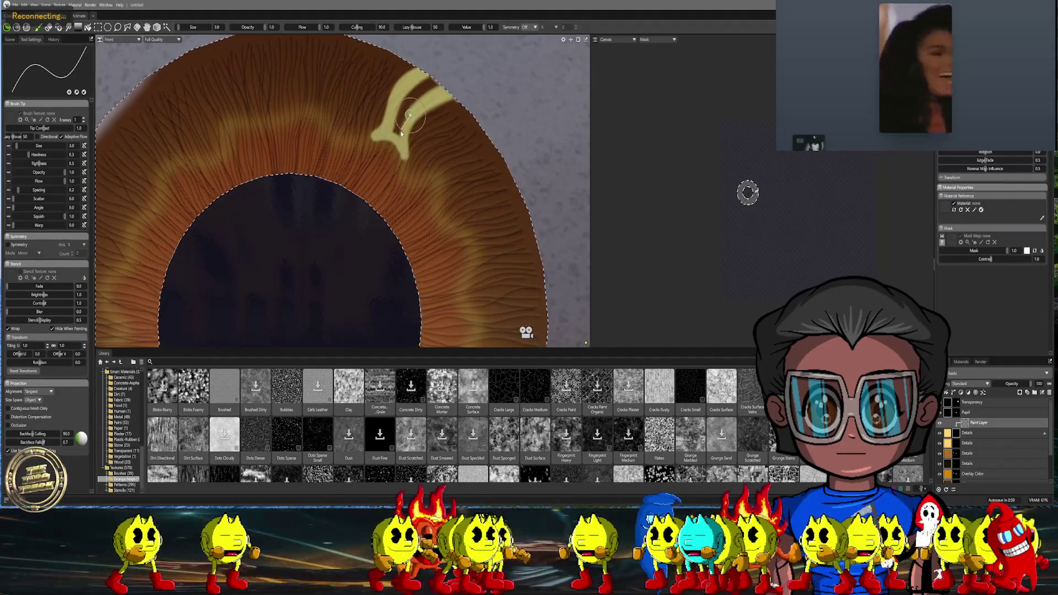
pyautogui.hotkey('ctrl', 'z')
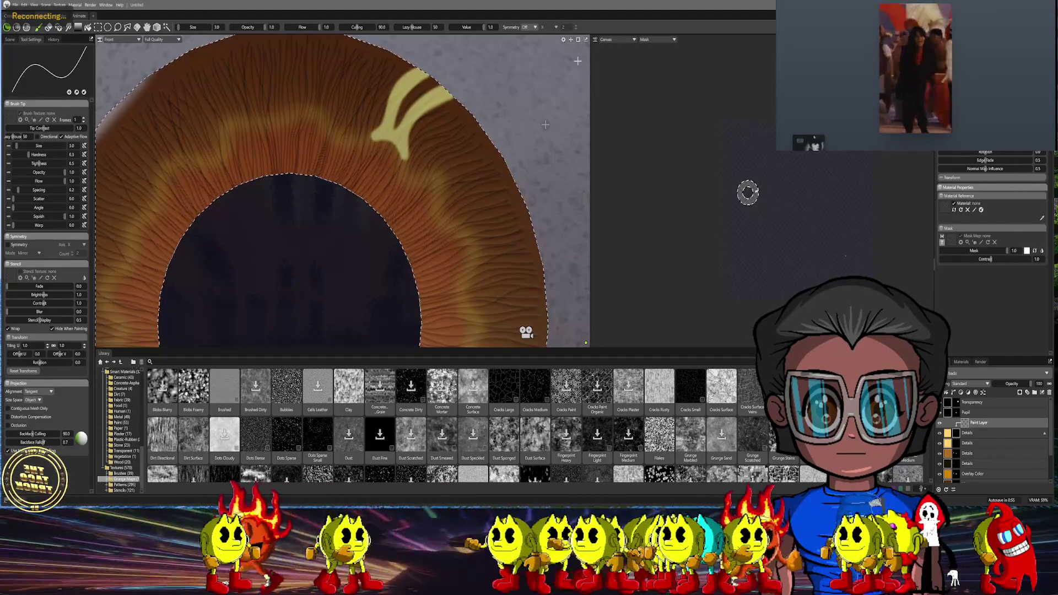
pyautogui.press('Escape')
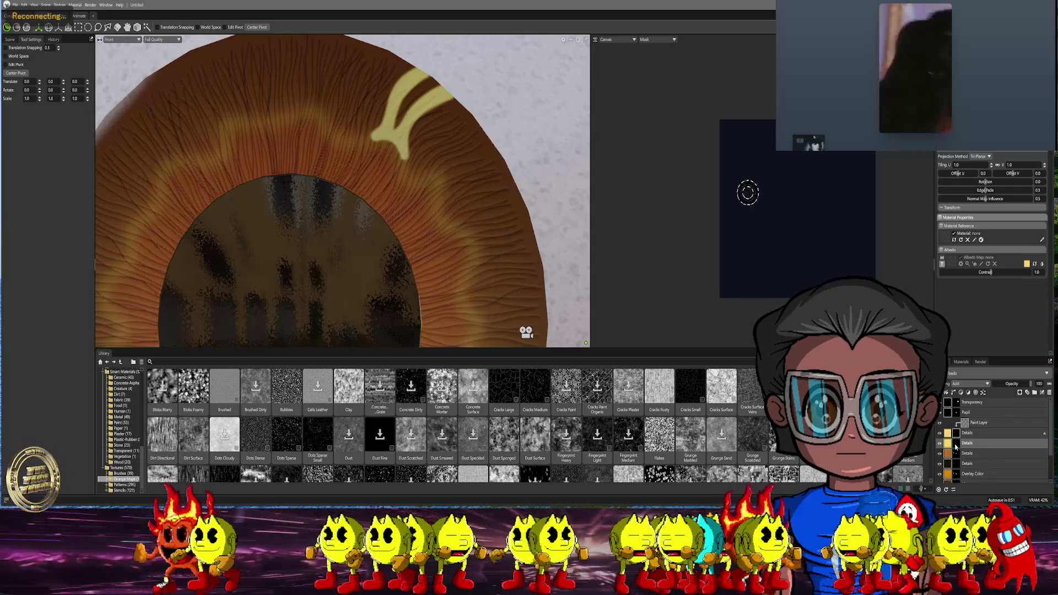
# Delete the yellow stroke layer, then undo the deletion to restore it
pyautogui.hotkey('ctrl', 'shift', 'z')
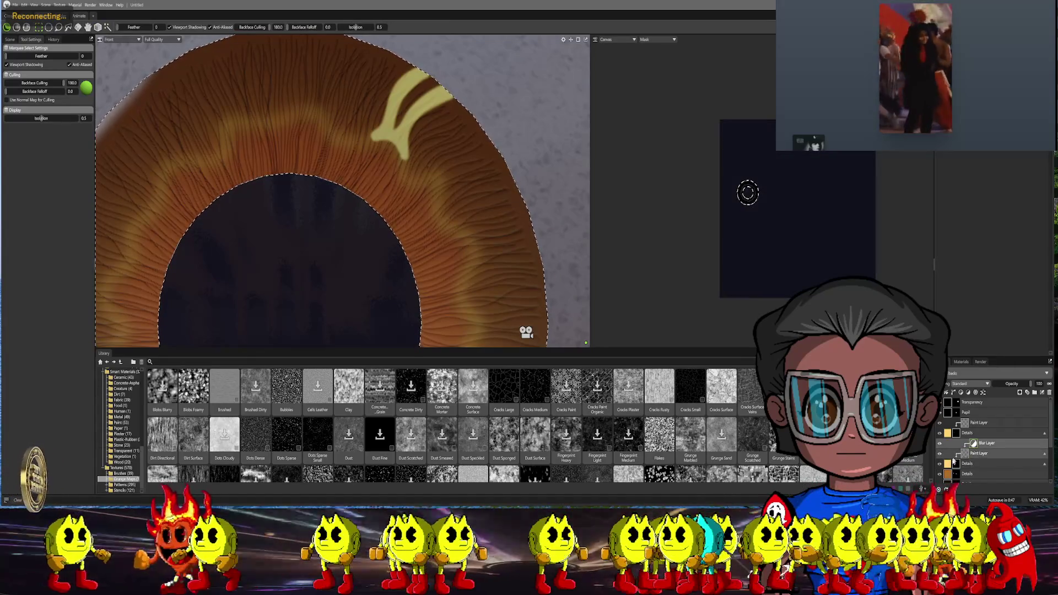
pyautogui.click(983, 443)
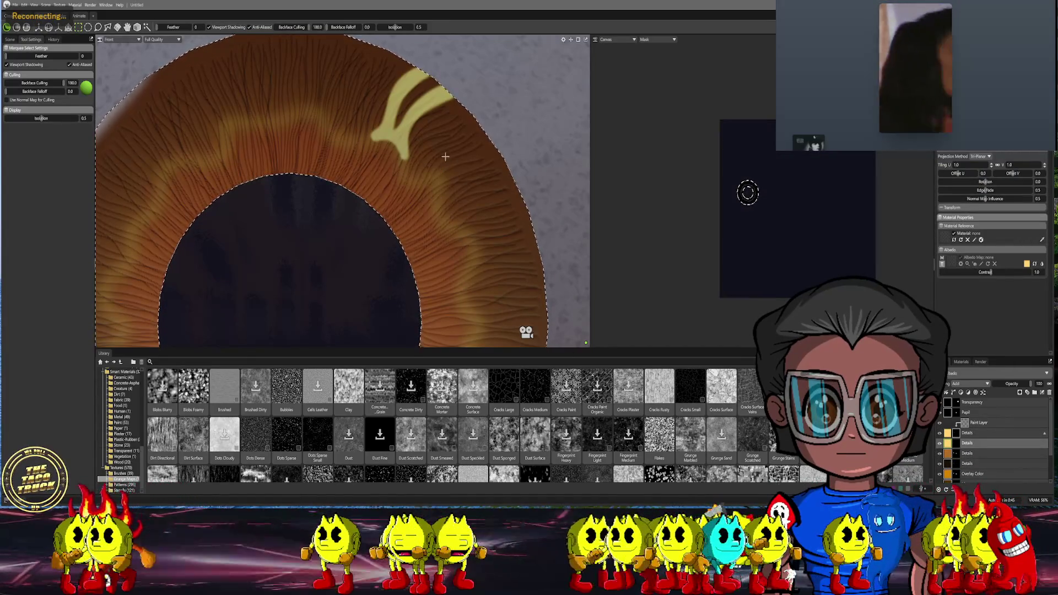
pyautogui.moveTo(445, 157); pyautogui.dragTo(424, 171, button='middle')
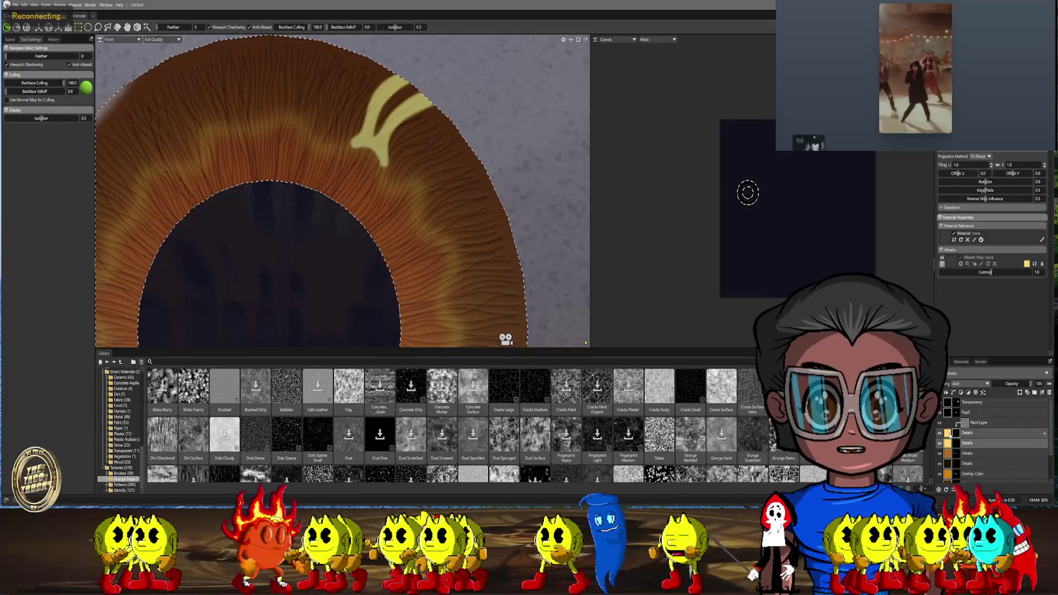
pyautogui.rightClick(971, 418)
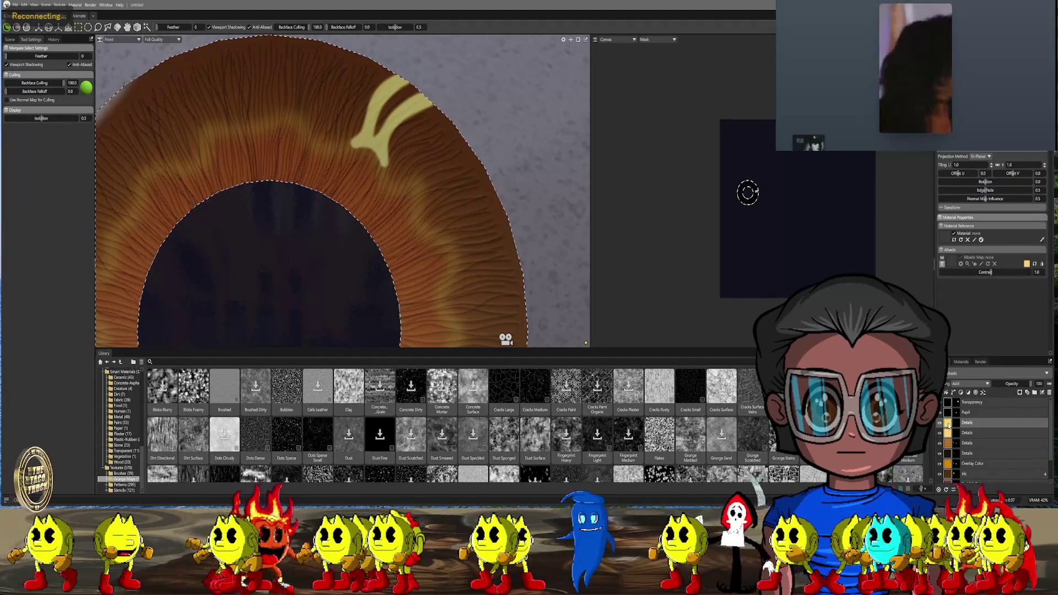
pyautogui.click(975, 353)
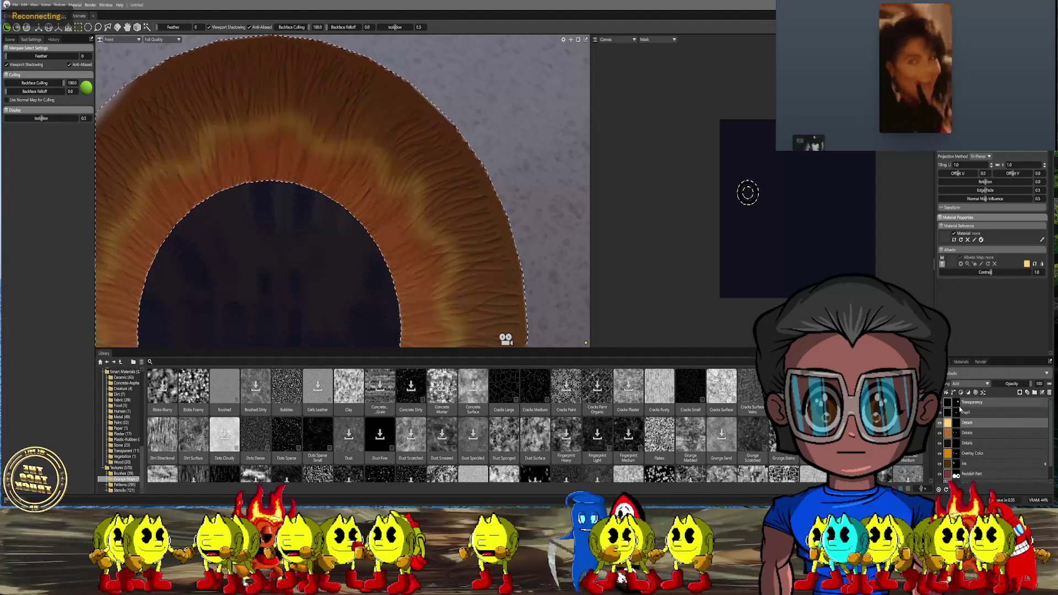
pyautogui.click(967, 423)
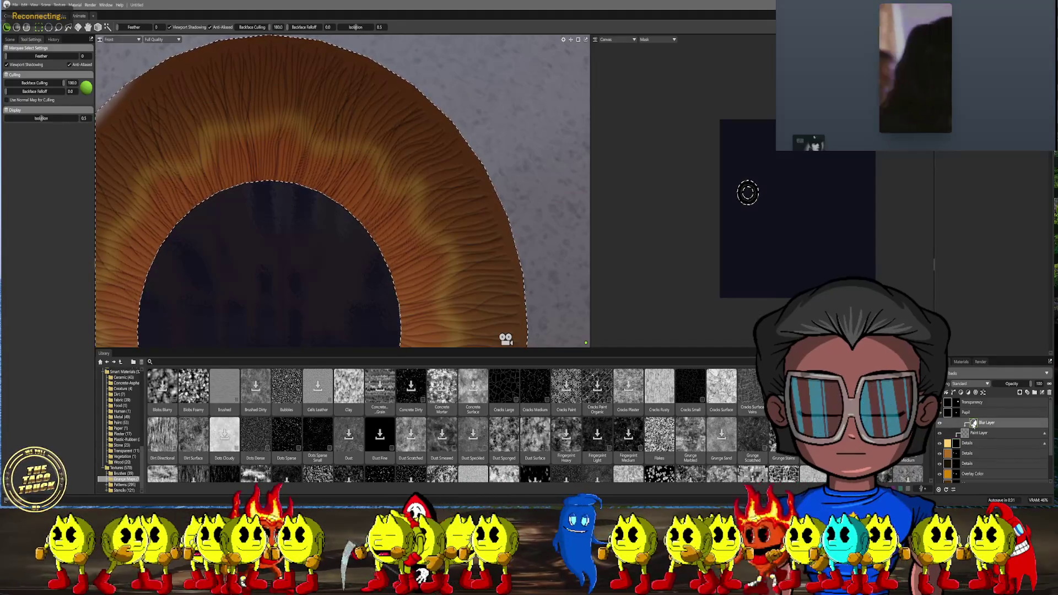
pyautogui.hotkey('ctrl', 'z')
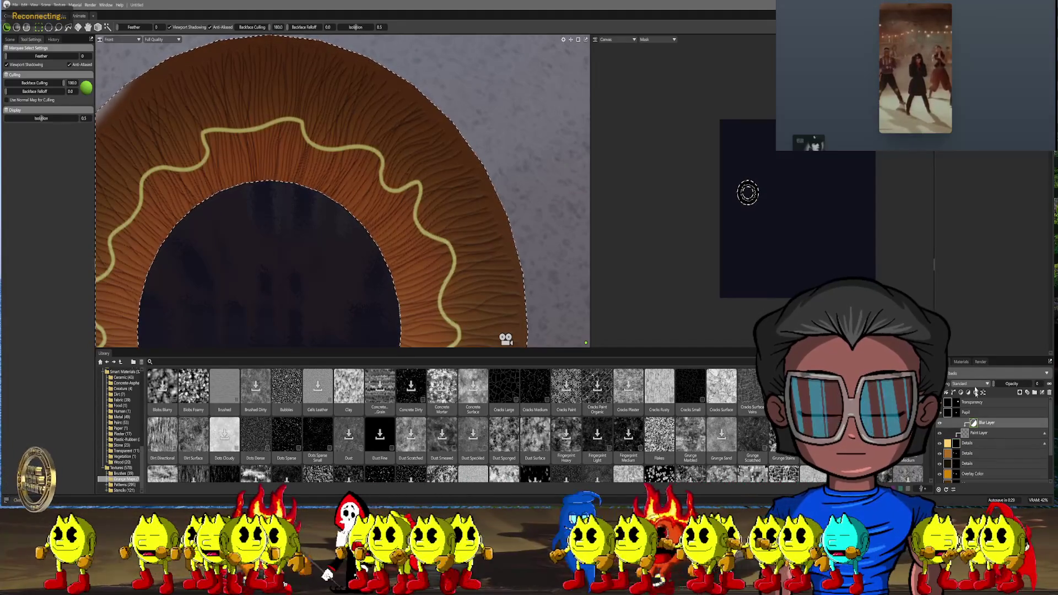
# Add a new paint layer above it and switch to the brush
pyautogui.click(976, 430)
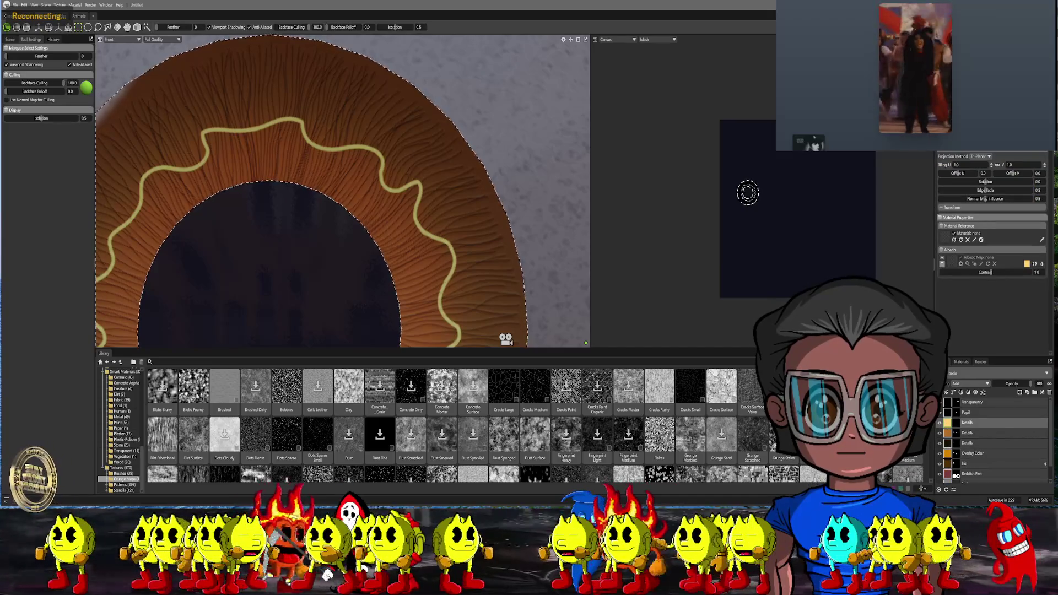
pyautogui.click(978, 427)
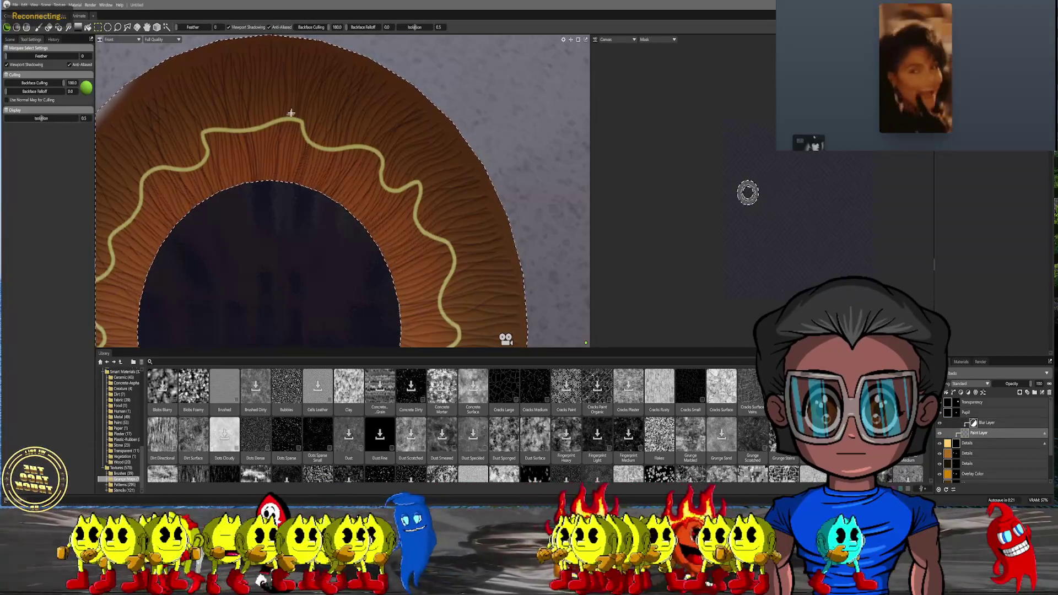
pyautogui.press('1')
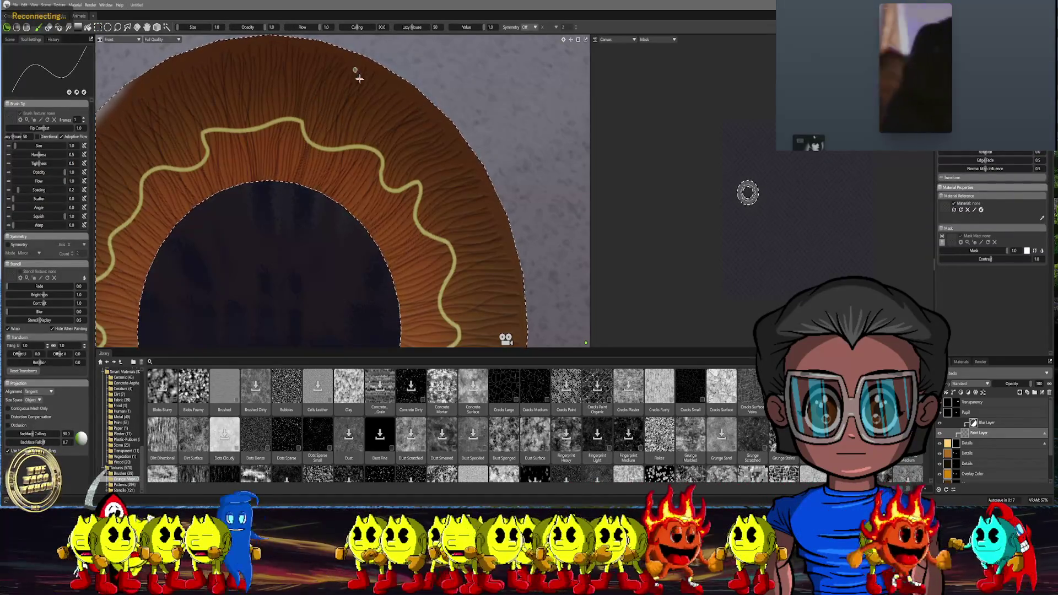
pyautogui.scroll(4, 422, 108)
# Paint yellow branch strokes from the wavy line toward the iris edge, undoing the last one
pyautogui.moveTo(381, 144); pyautogui.dragTo(333, 153, button='middle')
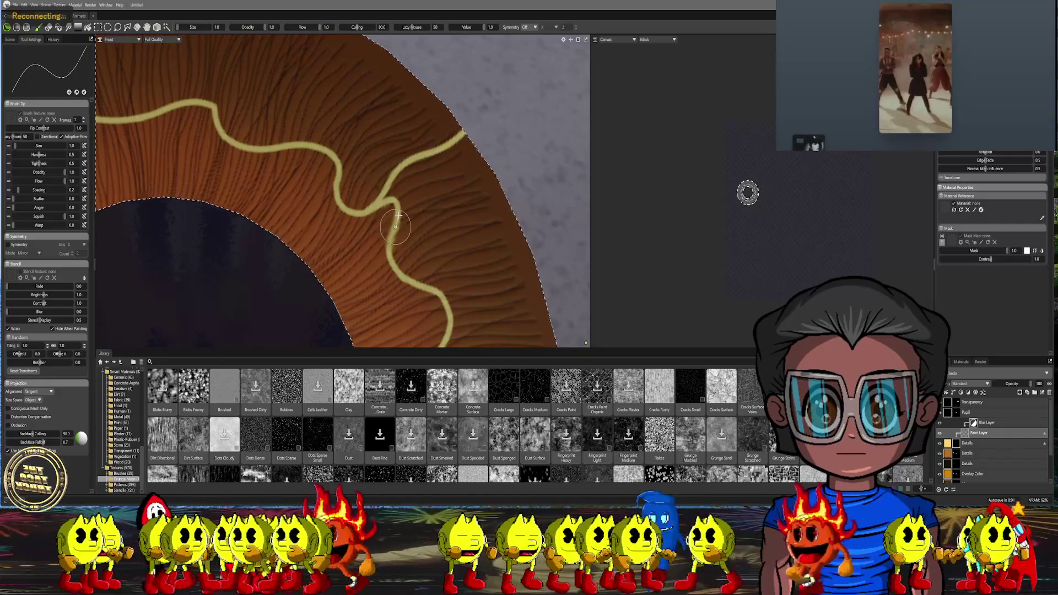
pyautogui.moveTo(408, 202); pyautogui.dragTo(501, 169)
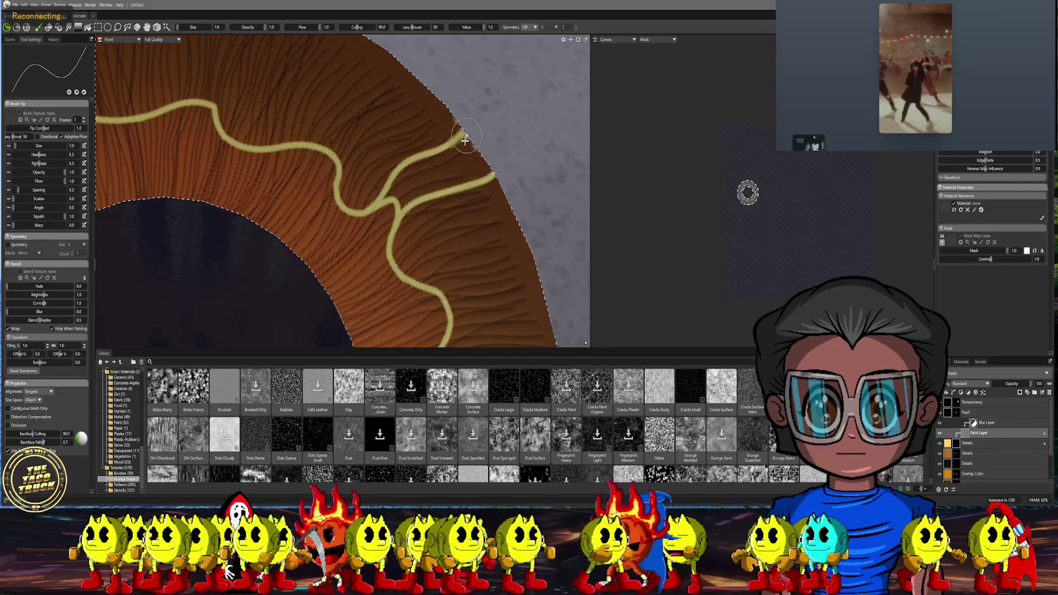
pyautogui.moveTo(450, 149); pyautogui.dragTo(405, 184)
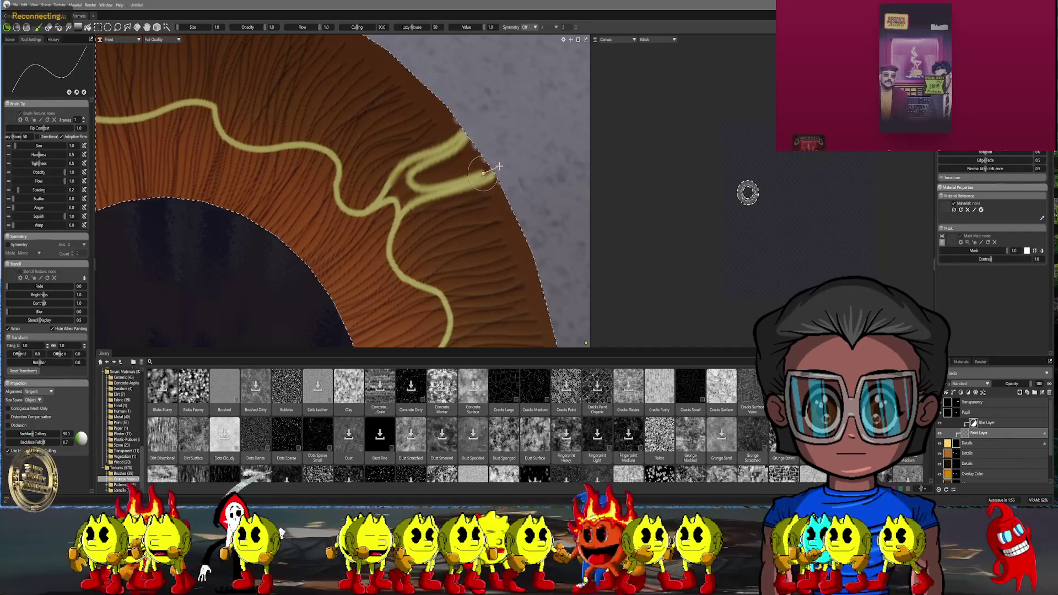
pyautogui.hotkey('ctrl', 'z')
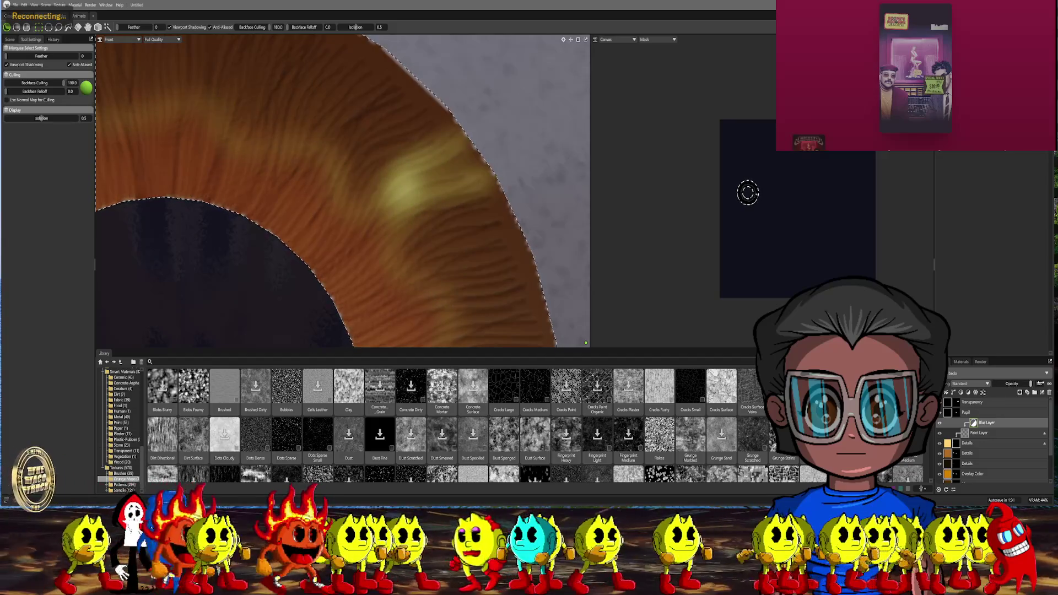
pyautogui.scroll(-5, 523, 226)
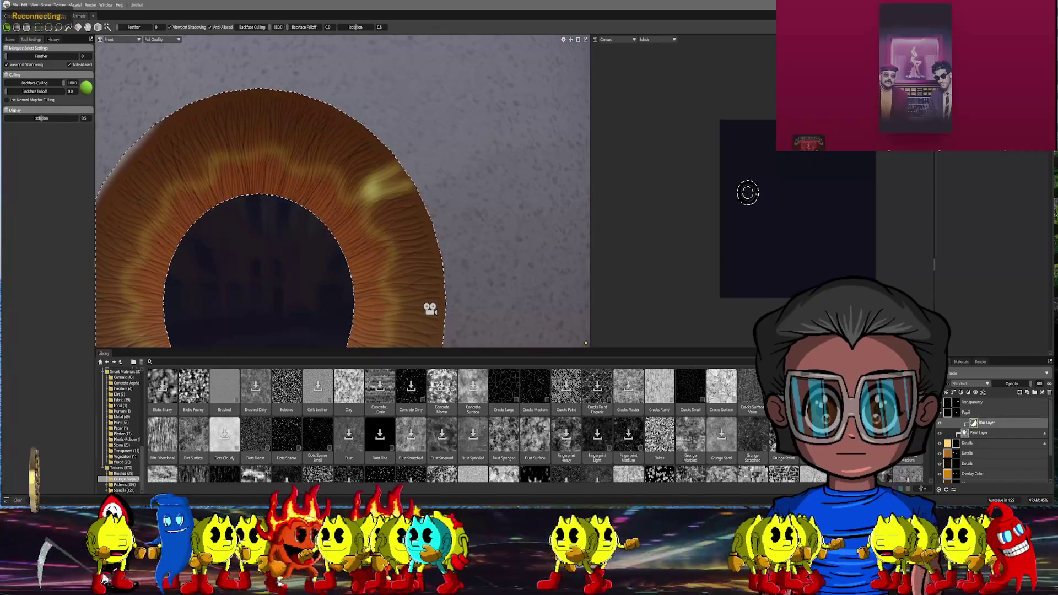
# Try Overlay then apply Screen blending so the streak glows, and add a new layer with Ctrl+Shift+N
pyautogui.click(984, 429)
pyautogui.click(965, 385)
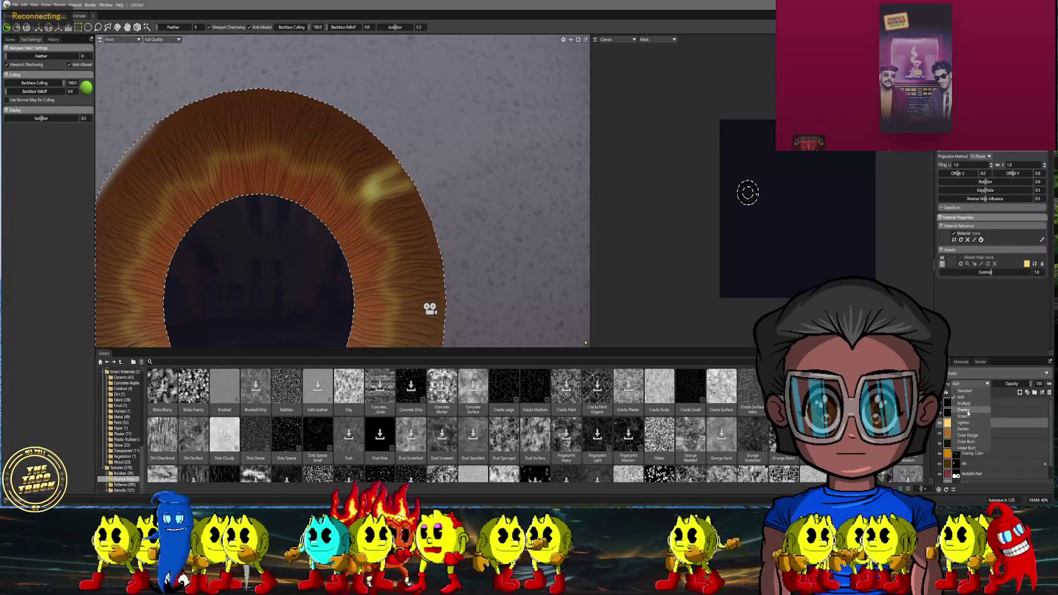
pyautogui.click(966, 417)
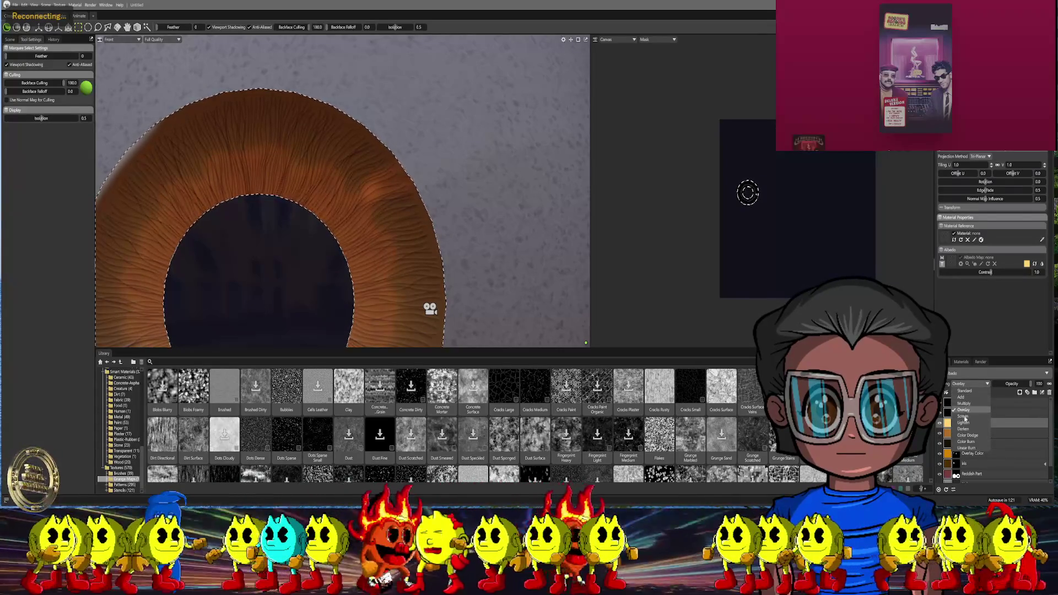
pyautogui.click(966, 407)
pyautogui.scroll(3, 464, 199)
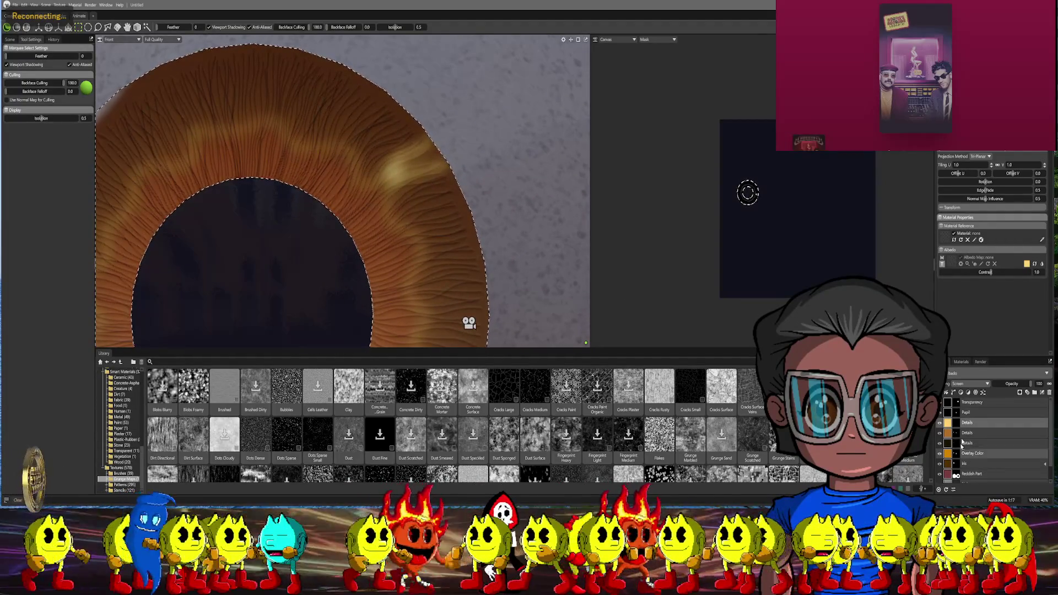
pyautogui.hotkey('ctrl', 'shift', 'n')
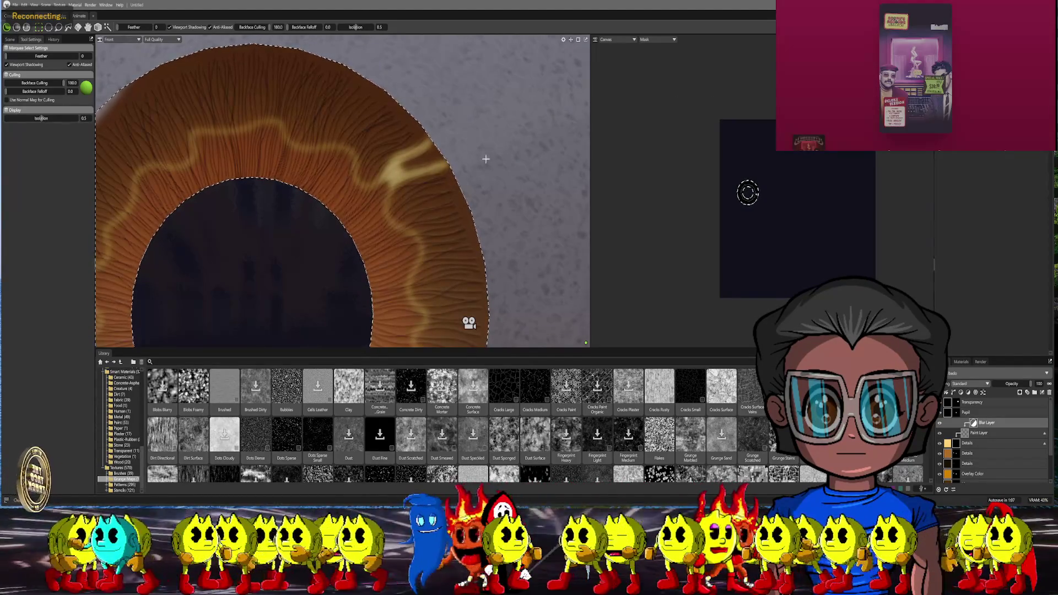
pyautogui.scroll(-5, 463, 99)
pyautogui.scroll(3, 462, 100)
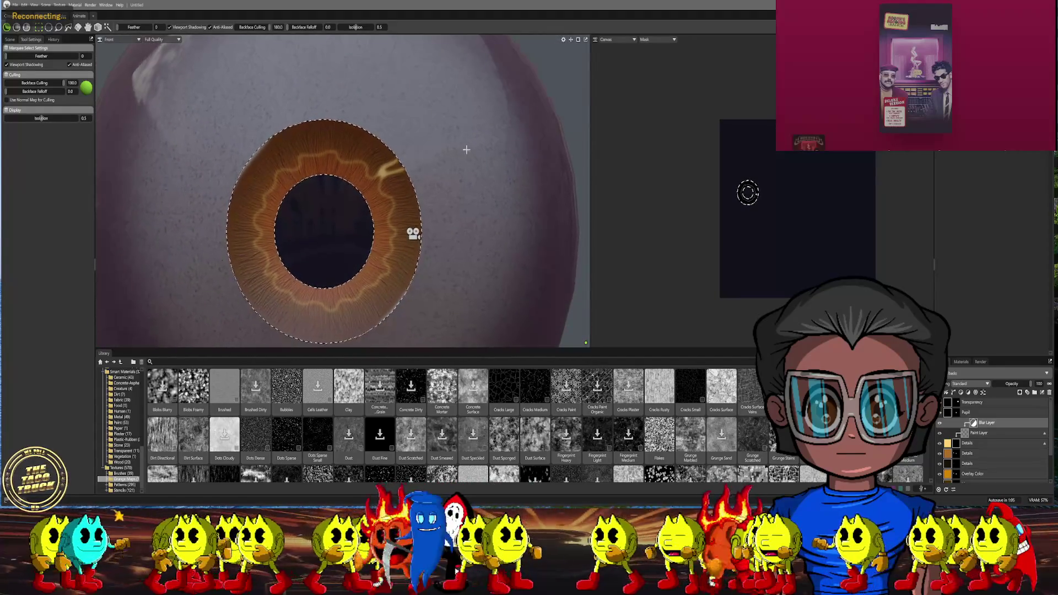
pyautogui.scroll(4, 484, 197)
pyautogui.scroll(1, 484, 197)
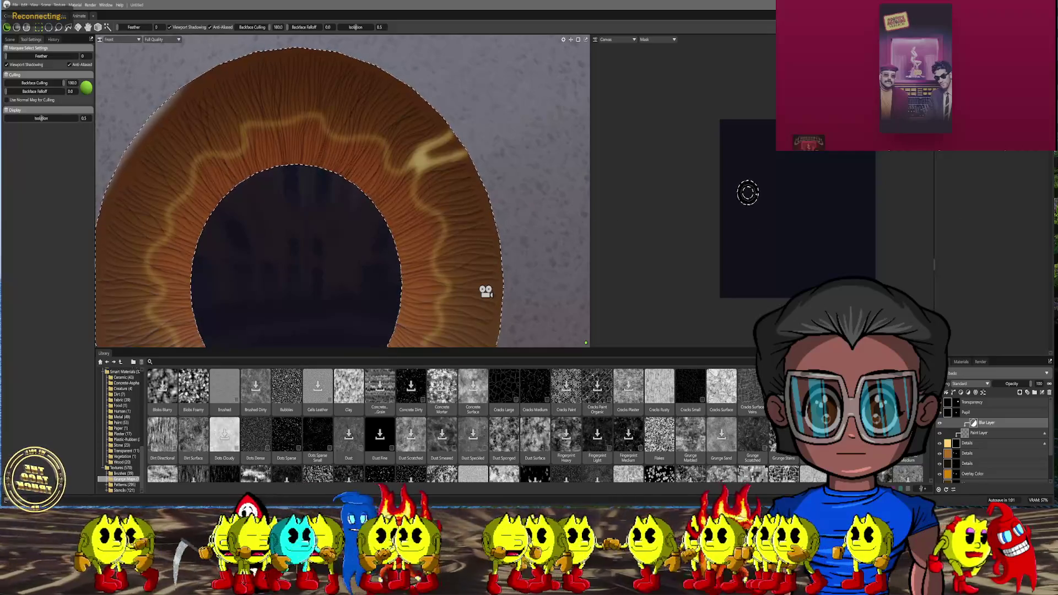
# Undo and redo to compare the strokes, then pick the brush to paint more streaks
pyautogui.hotkey('ctrl', 'z')
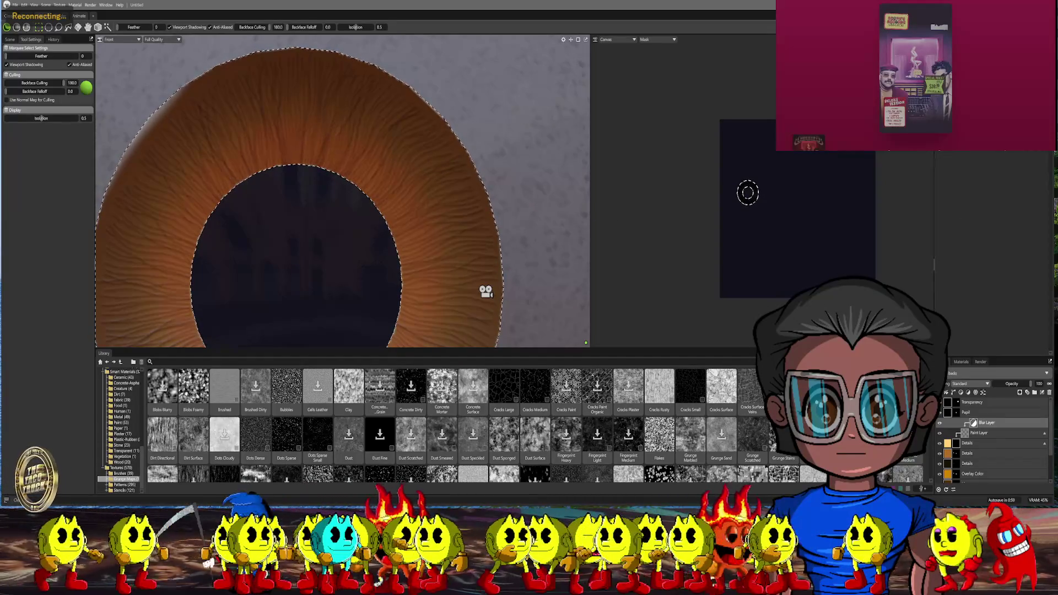
pyautogui.hotkey('ctrl', 'shift', 'z')
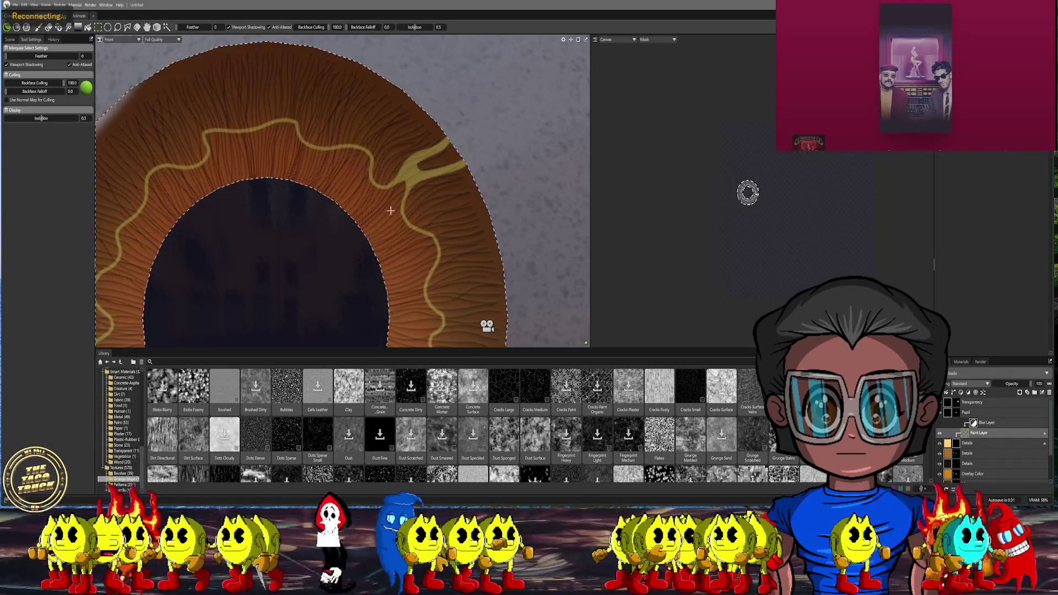
pyautogui.scroll(3, 450, 195)
pyautogui.moveTo(451, 196); pyautogui.dragTo(425, 205, button='middle')
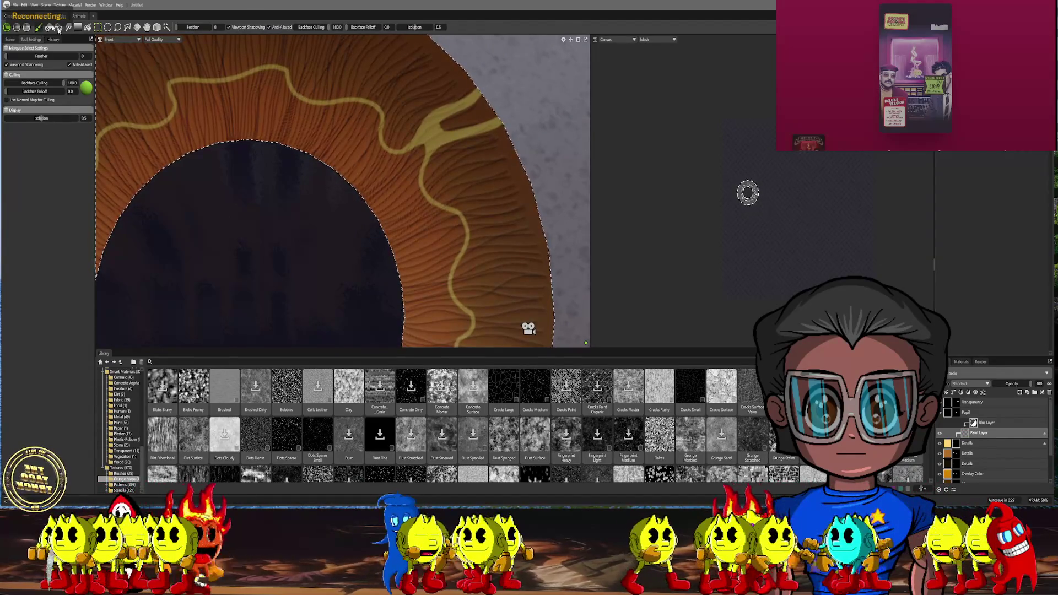
pyautogui.press('b')
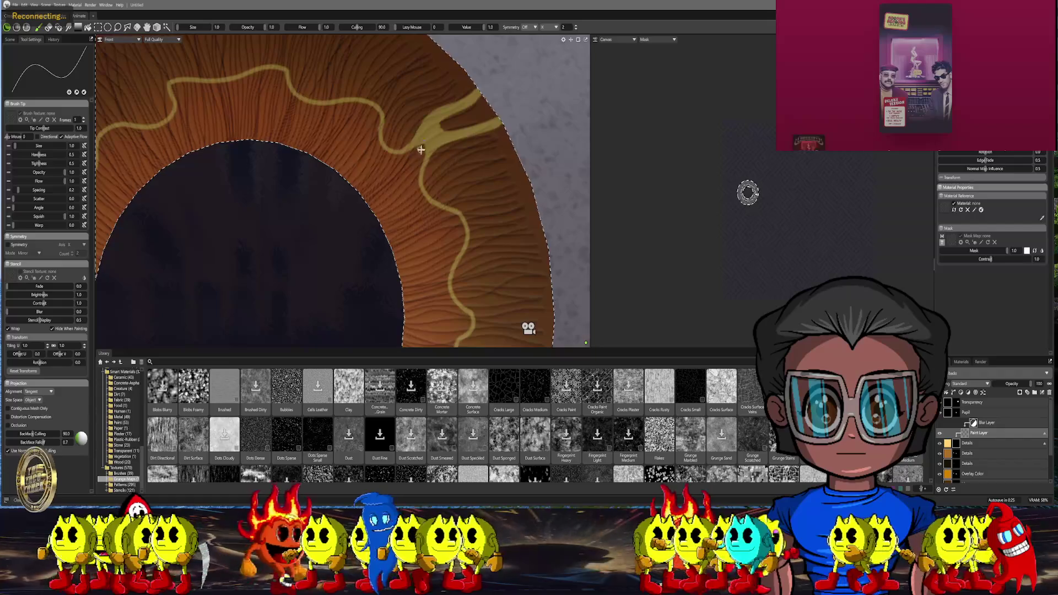
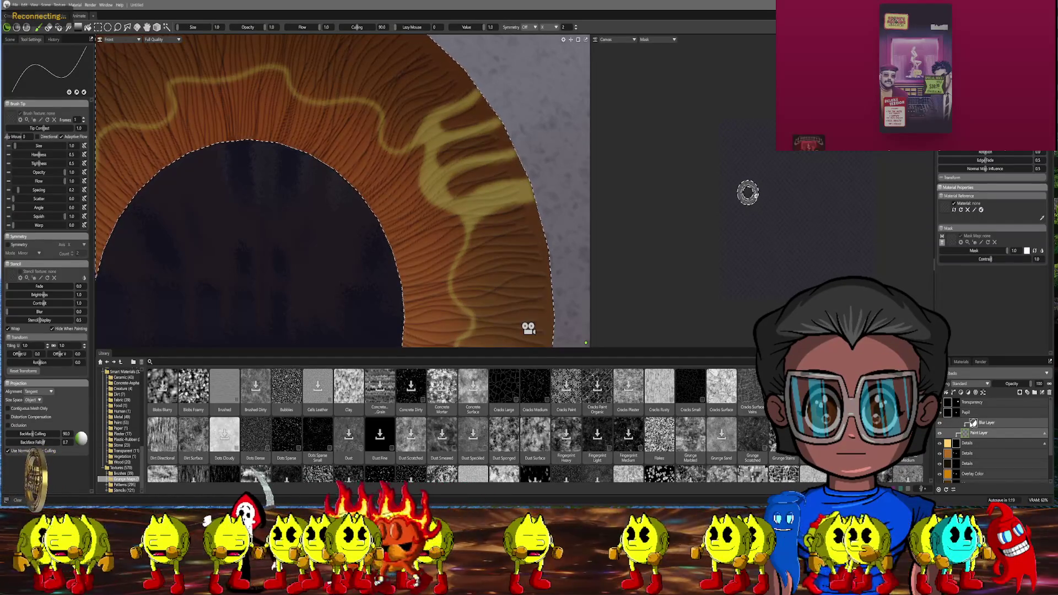
# Paint three yellow streaks fanning toward the outer upper-right iris, then hide the paint layer to compare
pyautogui.hotkey('ctrl', 'z')
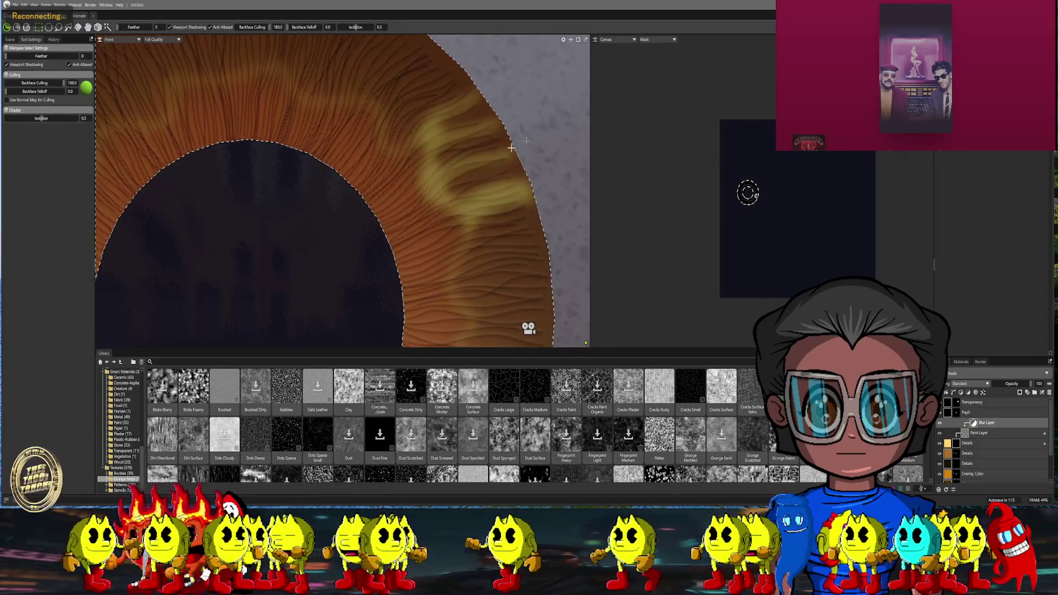
pyautogui.scroll(-5, 526, 143)
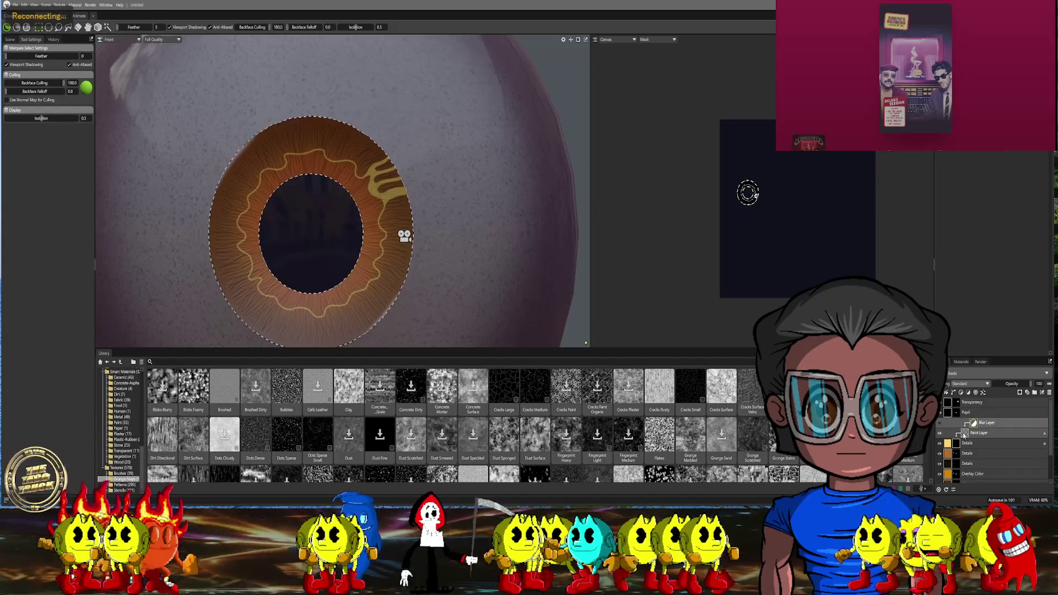
pyautogui.scroll(3, 405, 236)
pyautogui.scroll(3, 431, 207)
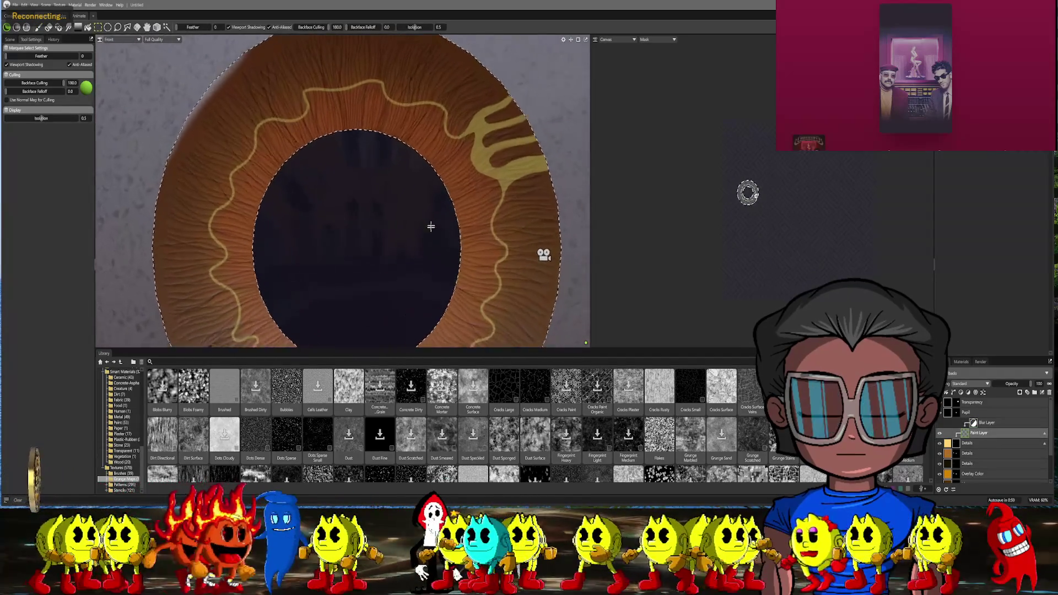
pyautogui.scroll(2, 463, 173)
pyautogui.scroll(3, 478, 155)
pyautogui.scroll(3, 455, 198)
pyautogui.scroll(2, 422, 253)
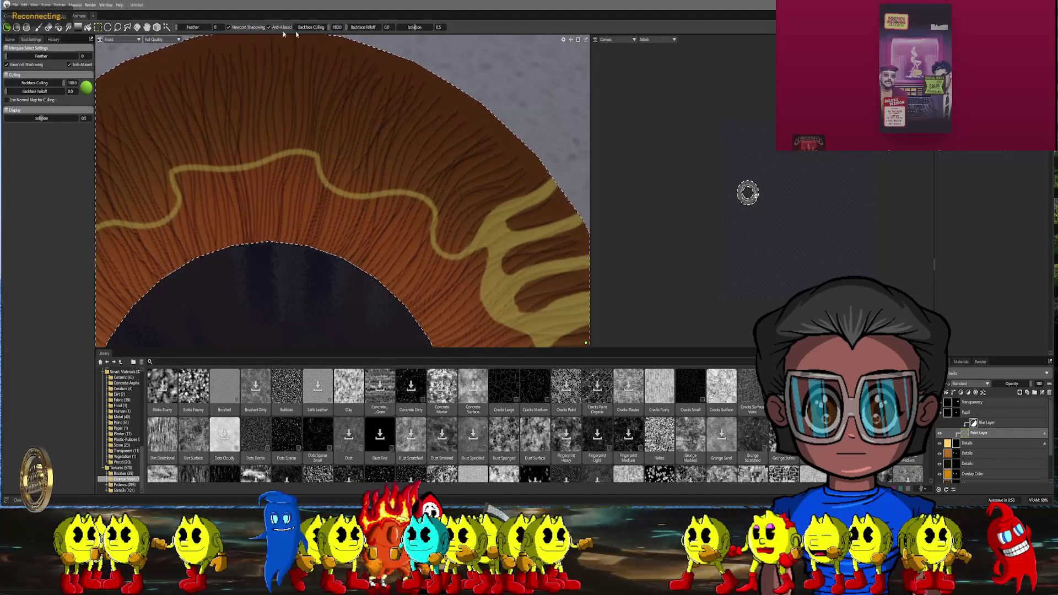
pyautogui.press('b')
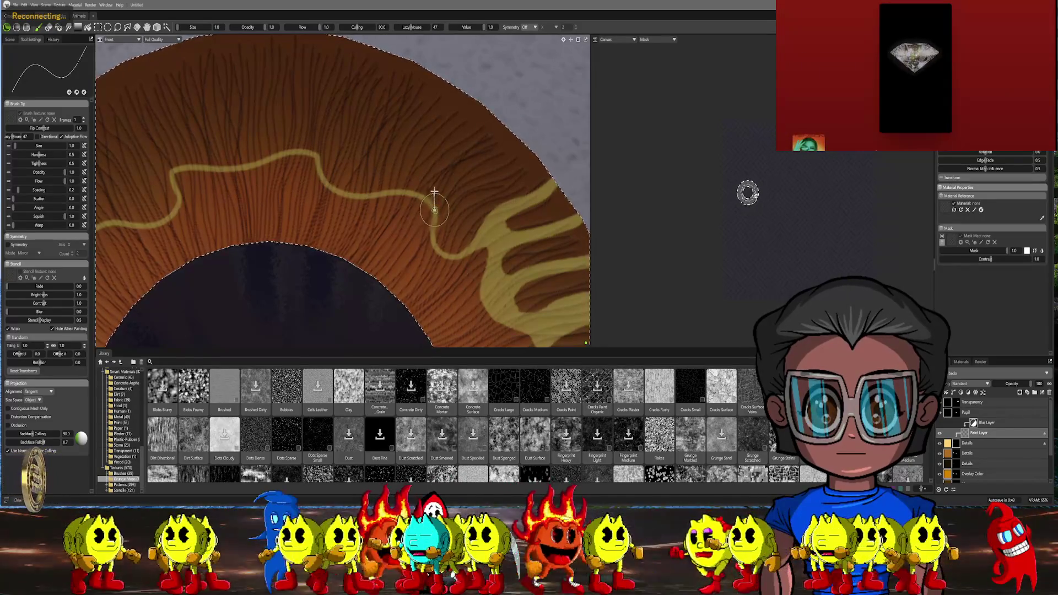
pyautogui.moveTo(482, 159); pyautogui.dragTo(500, 149)
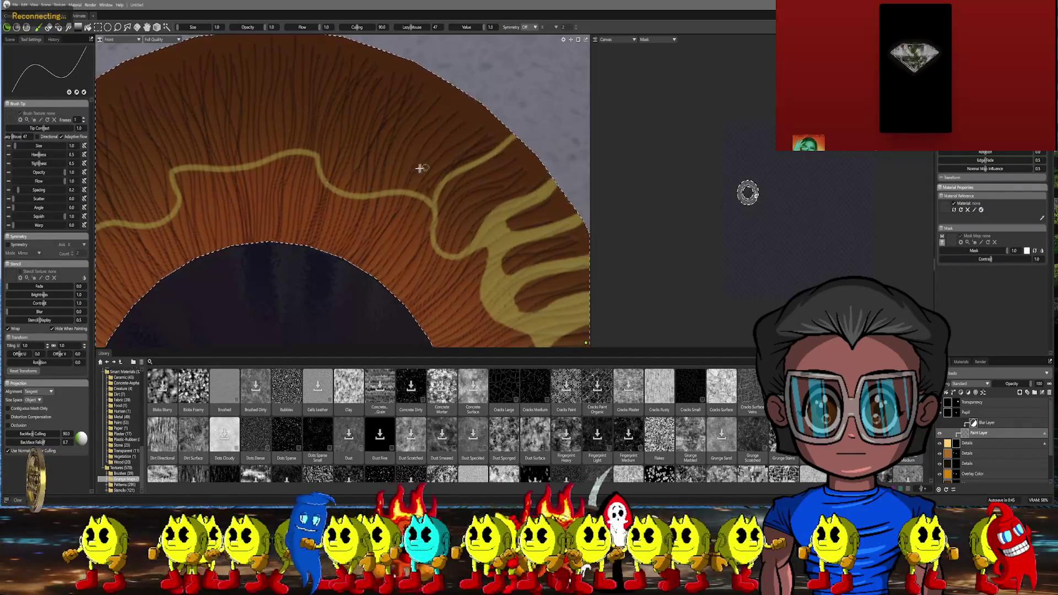
pyautogui.moveTo(409, 187); pyautogui.dragTo(471, 122)
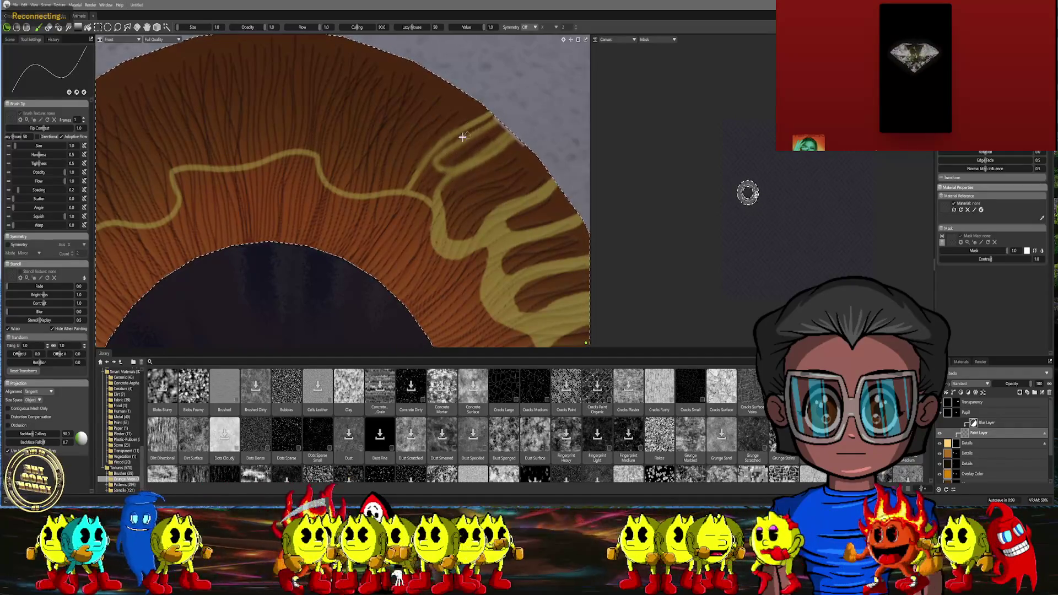
pyautogui.moveTo(491, 131); pyautogui.dragTo(424, 176)
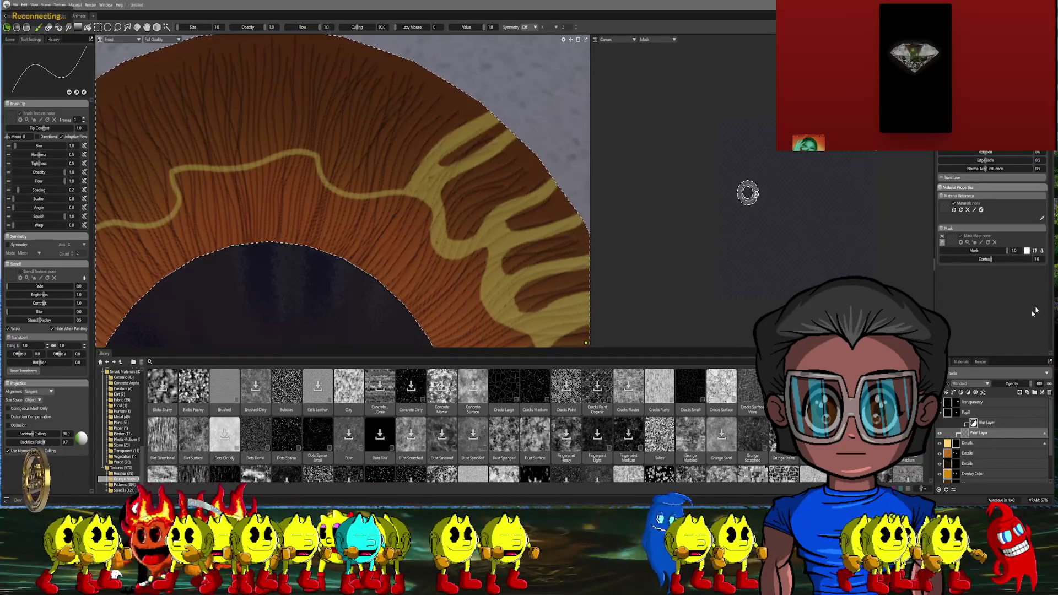
pyautogui.click(948, 424)
pyautogui.scroll(-5, 517, 166)
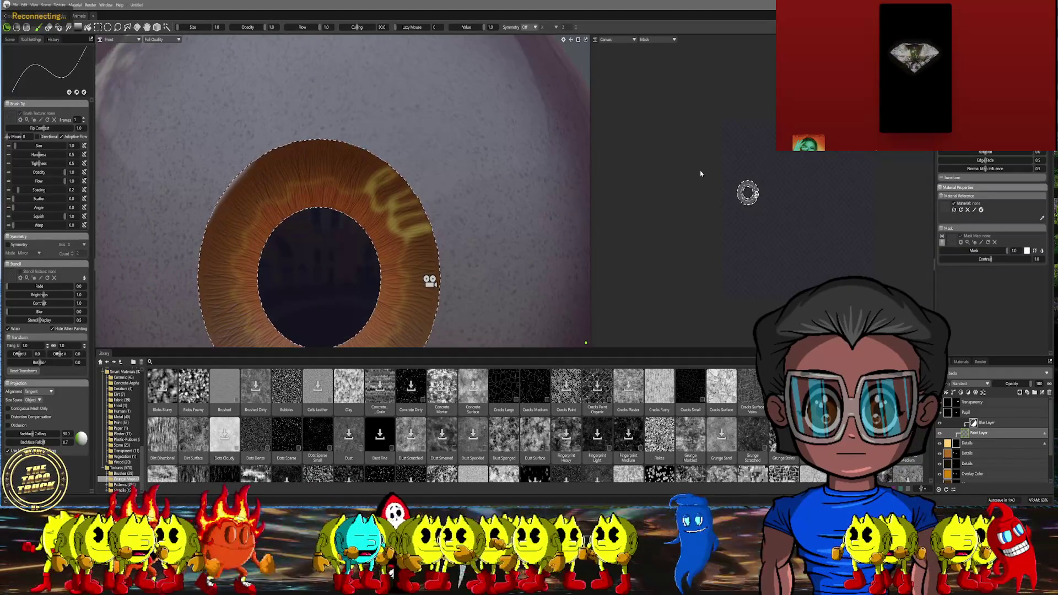
pyautogui.scroll(5, 412, 238)
pyautogui.scroll(3, 413, 238)
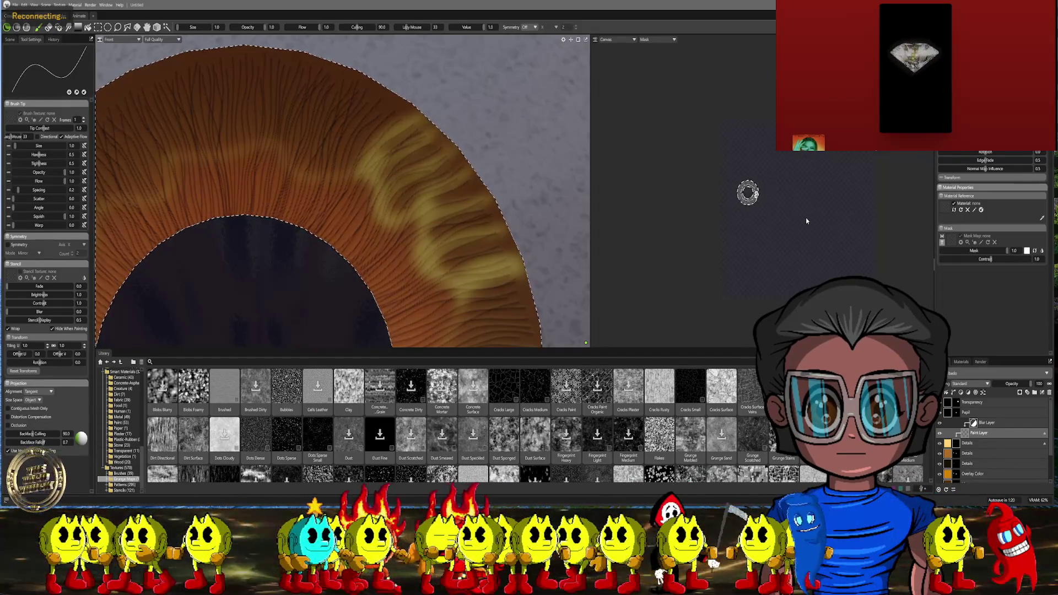
pyautogui.scroll(-5, 578, 167)
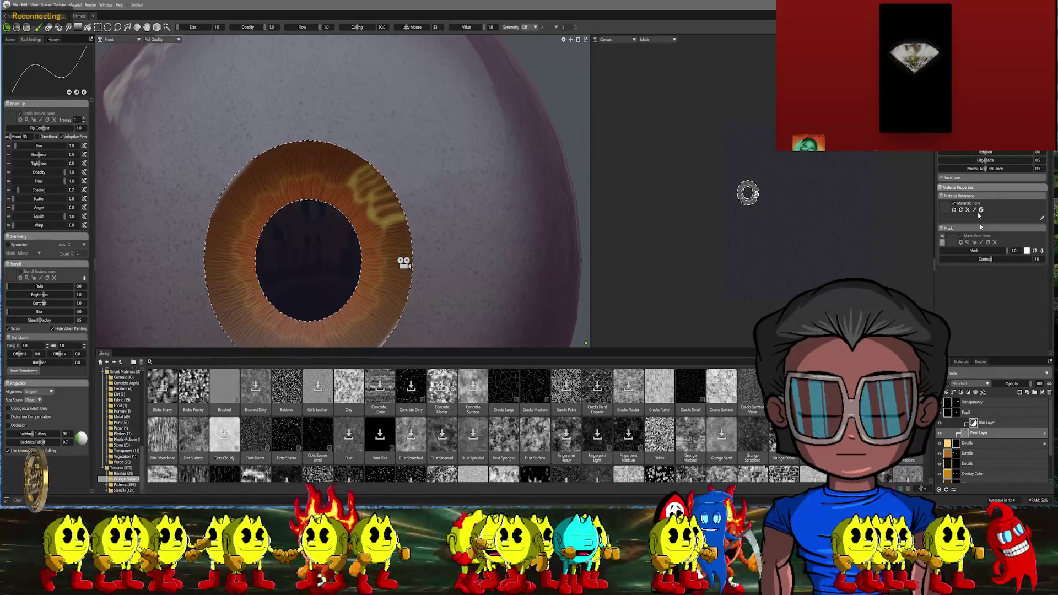
# Turn the paint layer's visibility back on so the yellow ring and streaks reappear
pyautogui.click(993, 412)
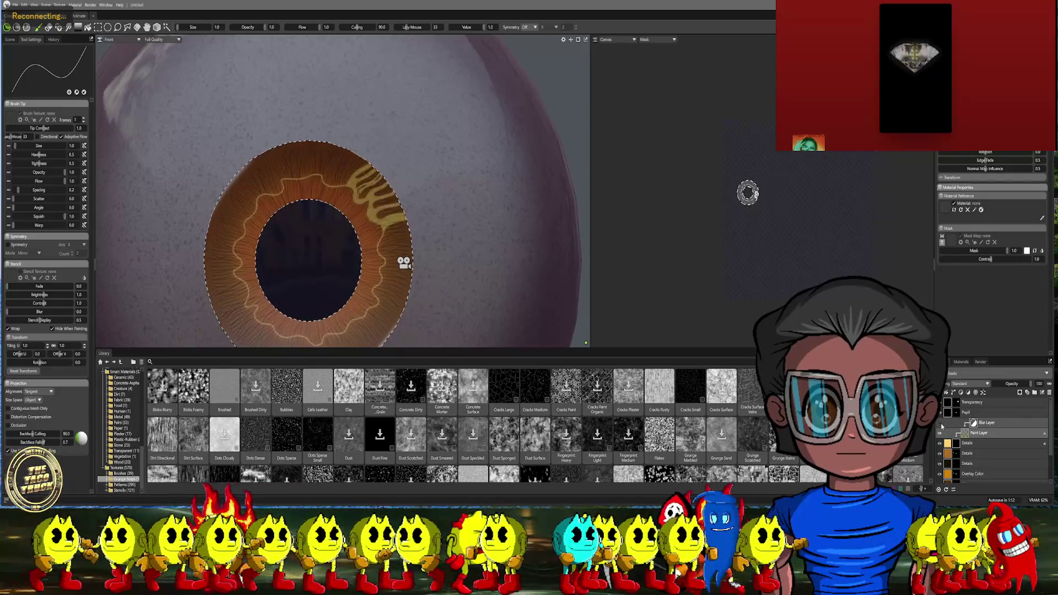
pyautogui.scroll(5, 450, 165)
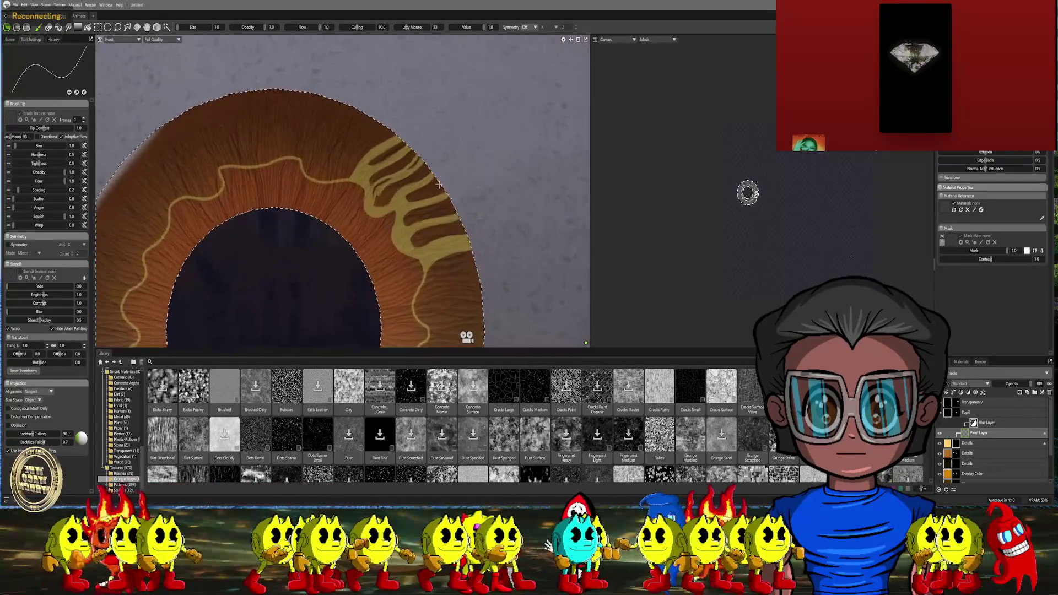
pyautogui.scroll(3, 439, 198)
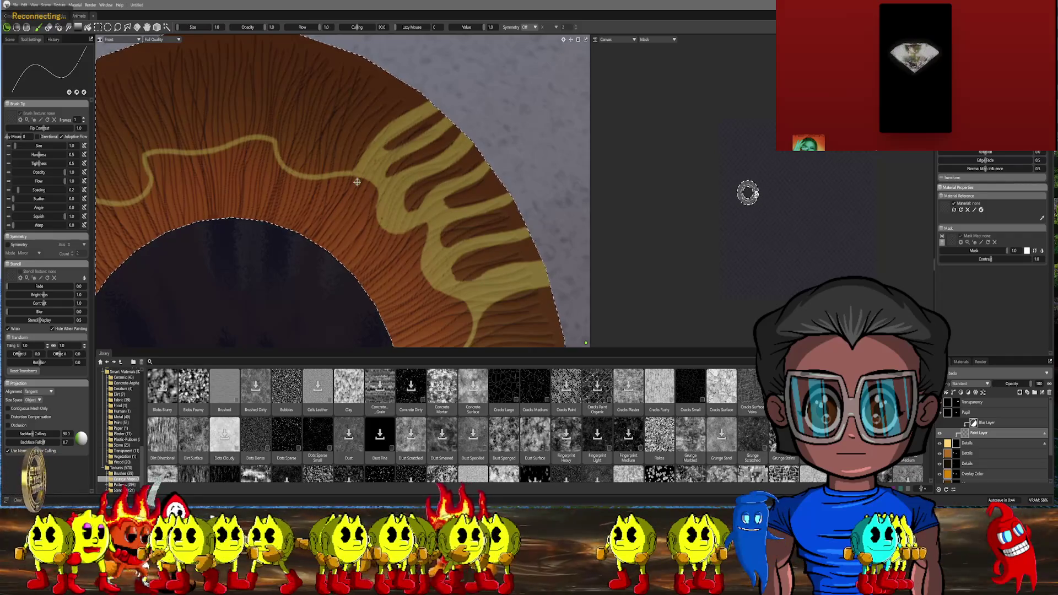
pyautogui.scroll(-5, 355, 182)
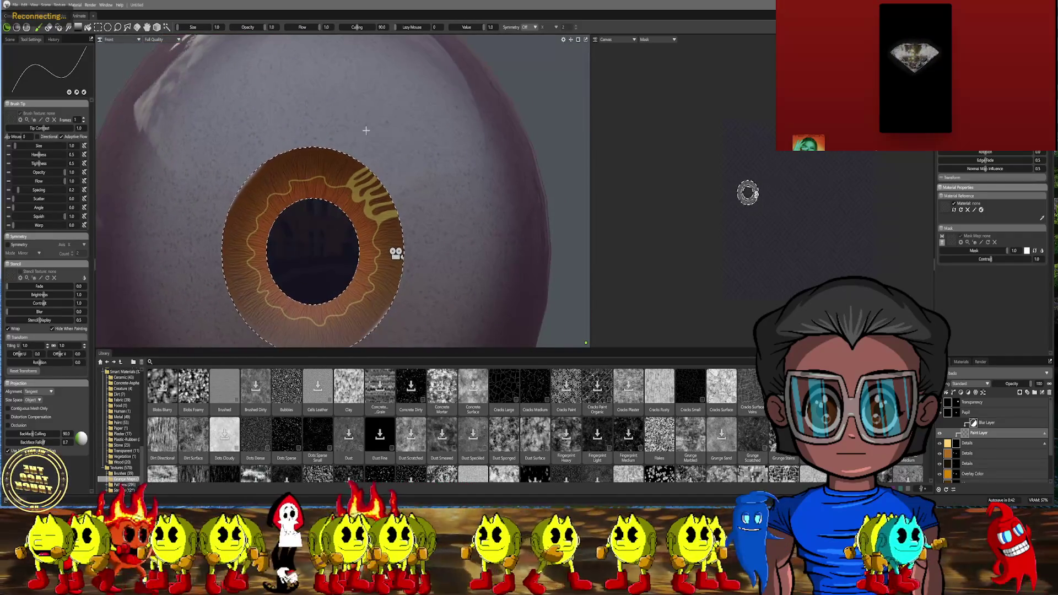
pyautogui.scroll(3, 367, 124)
pyautogui.scroll(4, 380, 166)
pyautogui.scroll(2, 398, 218)
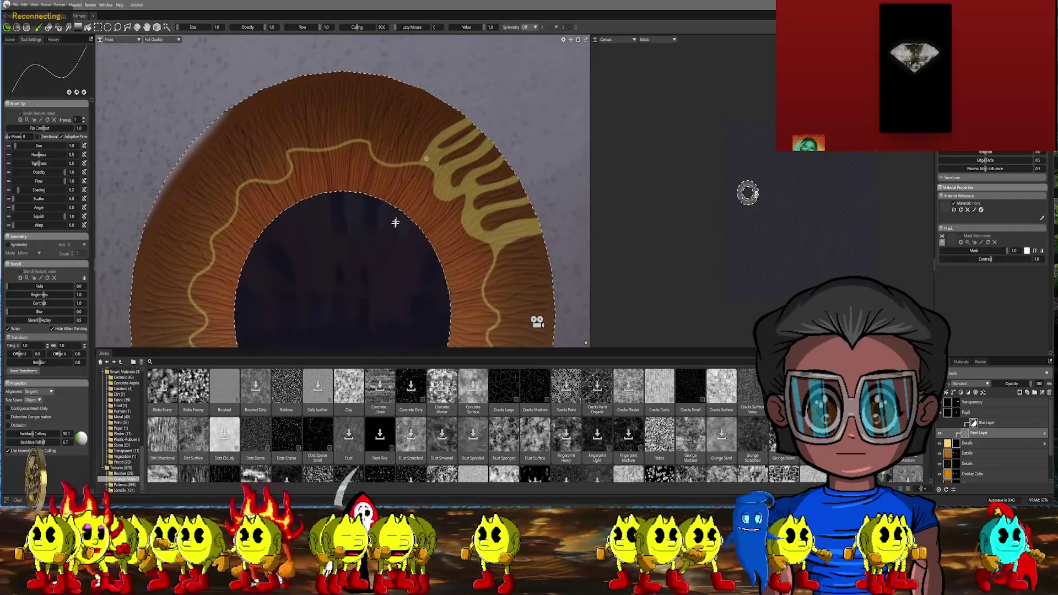
pyautogui.scroll(2, 397, 219)
pyautogui.scroll(3, 388, 211)
pyautogui.scroll(2, 380, 202)
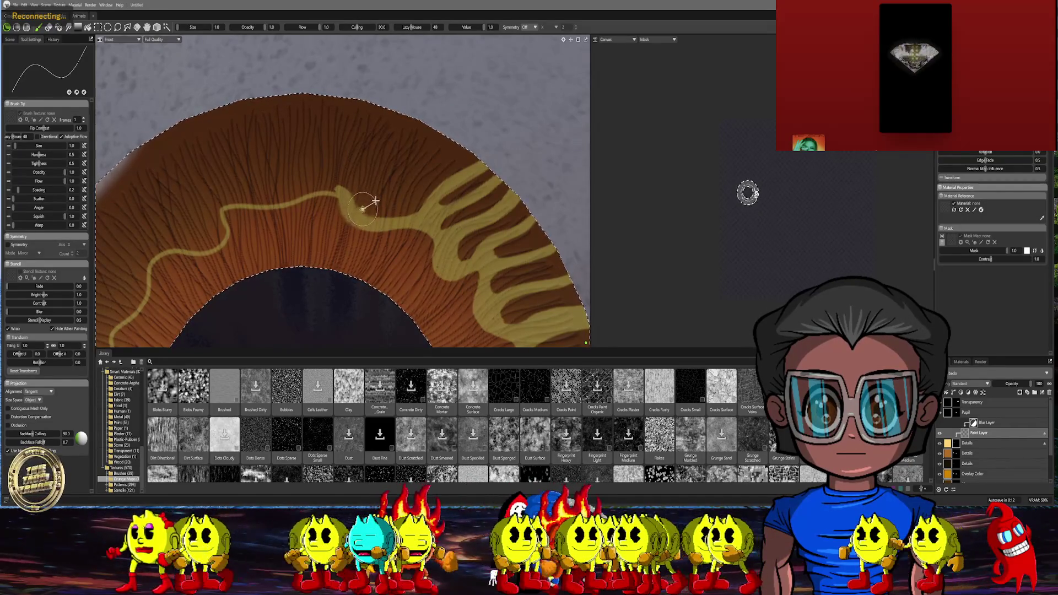
# Paint yellow streaks up from the ring's end and along the top of the iris
pyautogui.moveTo(376, 174); pyautogui.dragTo(405, 100)
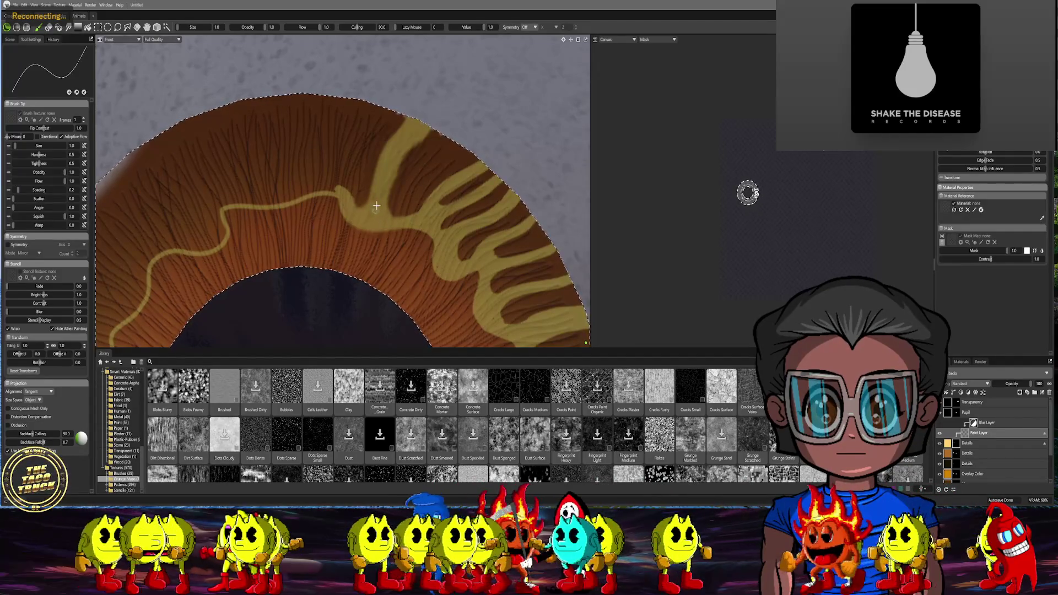
pyautogui.moveTo(419, 125); pyautogui.dragTo(453, 86)
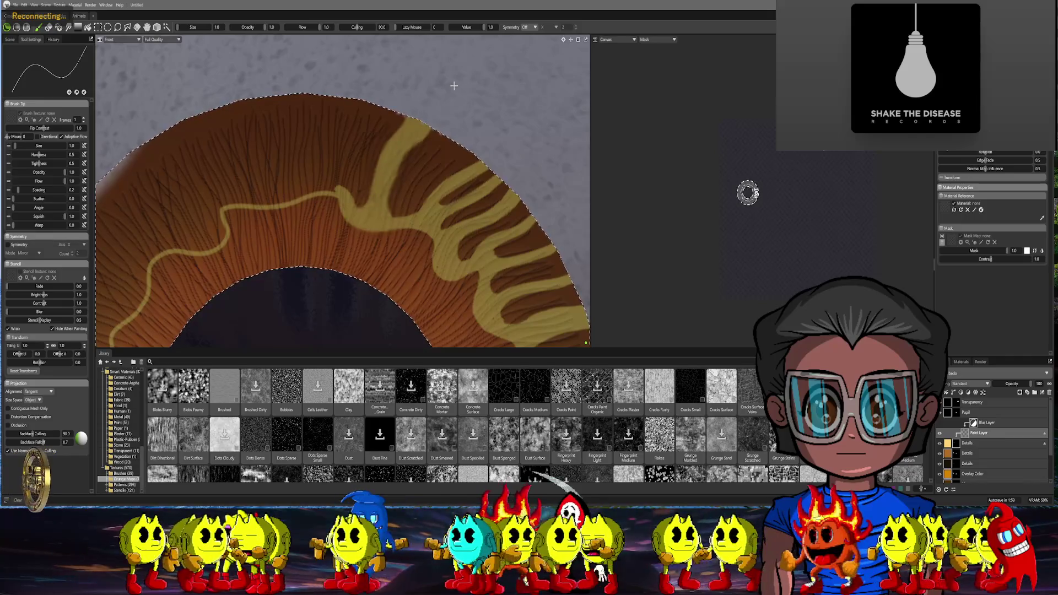
pyautogui.scroll(-5, 453, 85)
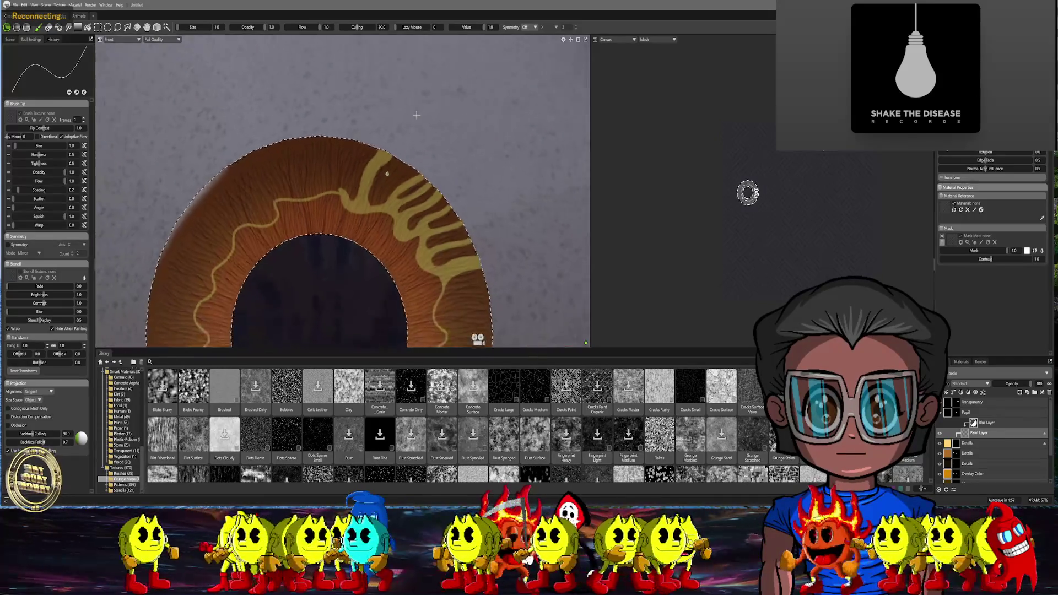
pyautogui.scroll(-5, 430, 75)
pyautogui.moveTo(412, 68); pyautogui.dragTo(430, 55)
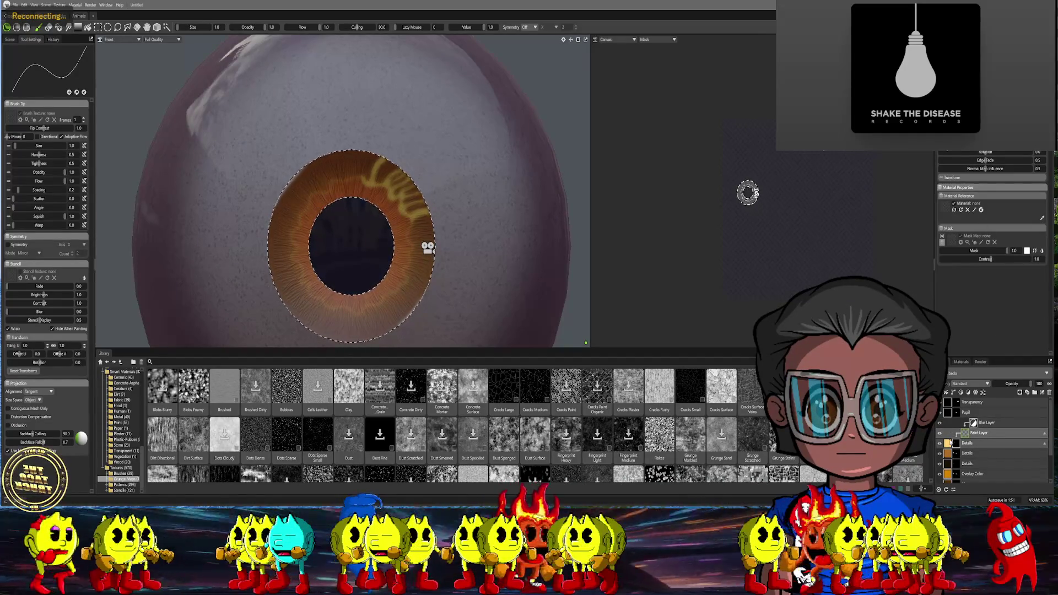
# Leave painting mode and switch the layer to a different blend mode from its dropdown
pyautogui.press('Escape')
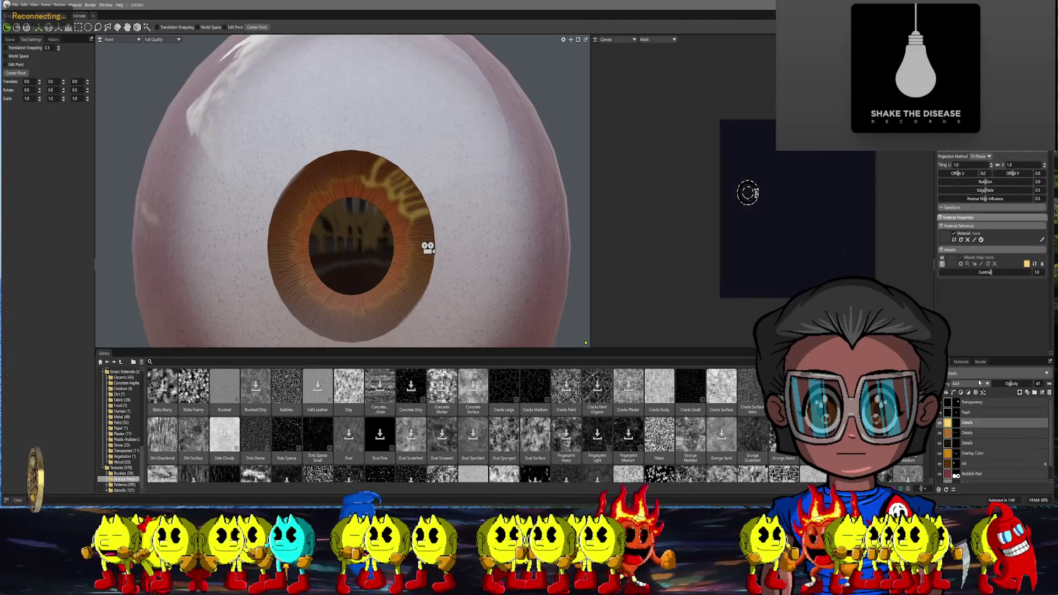
pyautogui.click(978, 384)
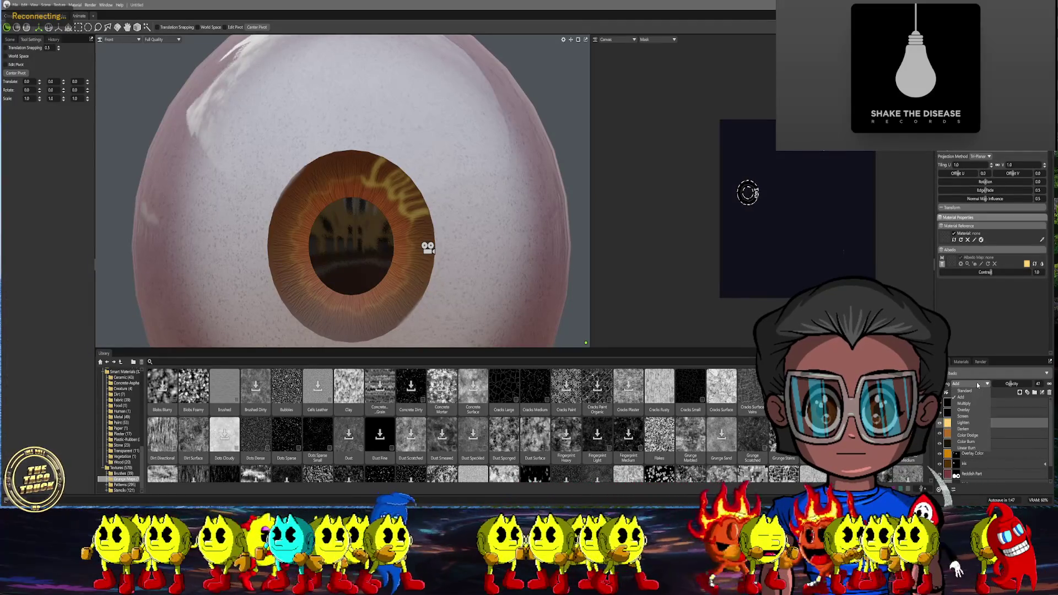
pyautogui.click(975, 434)
pyautogui.scroll(3, 467, 145)
pyautogui.scroll(2, 464, 160)
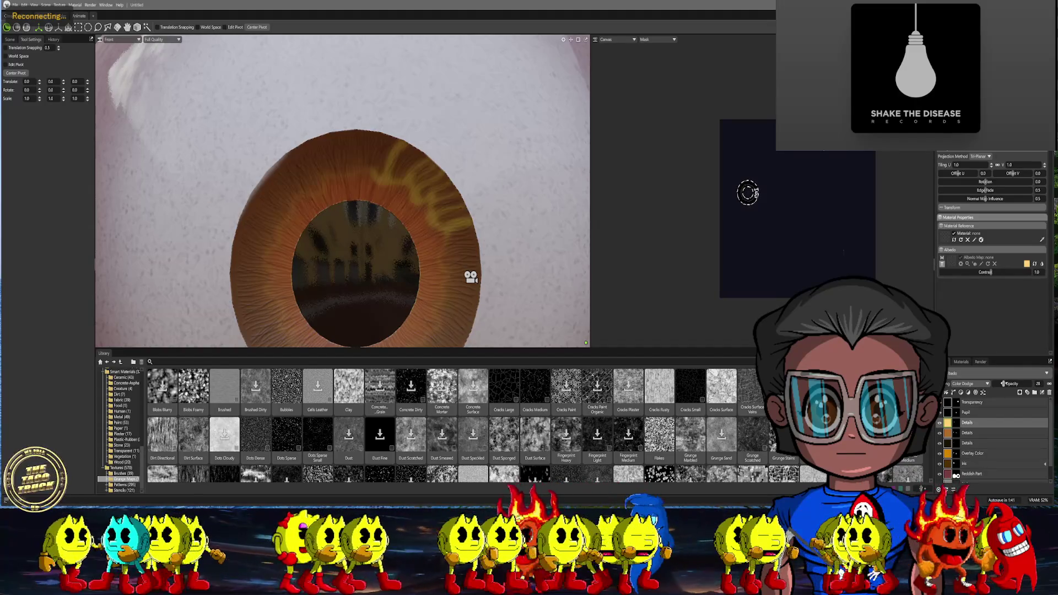
pyautogui.scroll(-5, 525, 122)
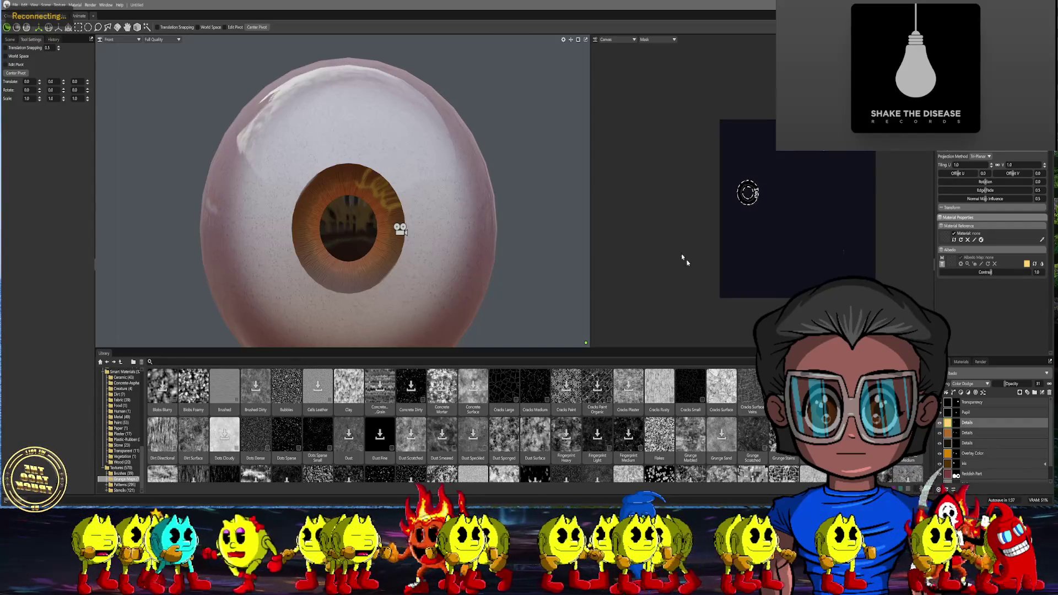
# Raise the layer opacity to brighten the streaks and select the paint layer holding the iris selection
pyautogui.moveTo(965, 383); pyautogui.dragTo(1013, 383)
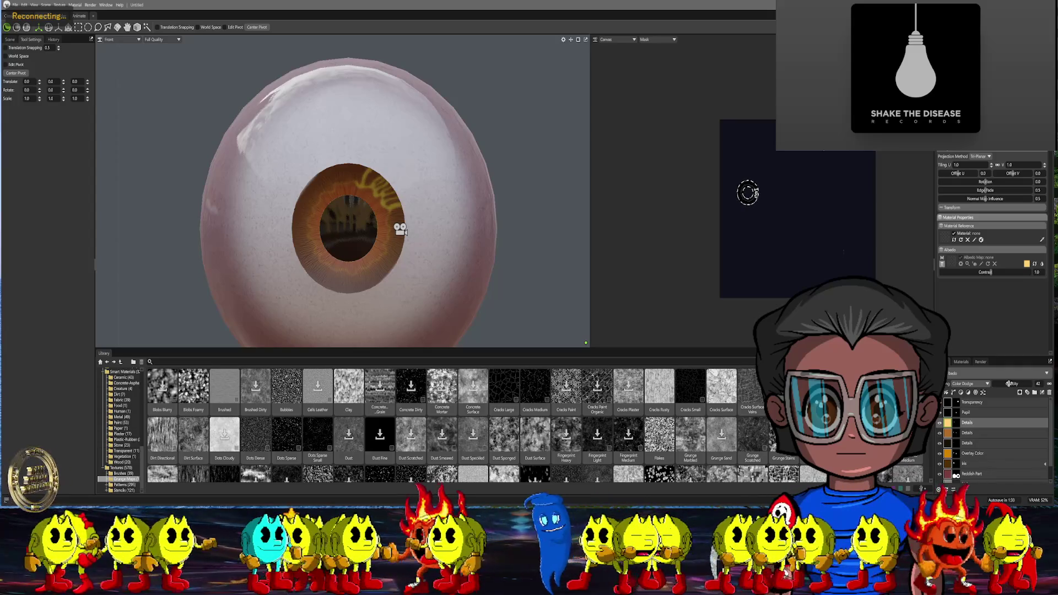
pyautogui.scroll(5, 315, 89)
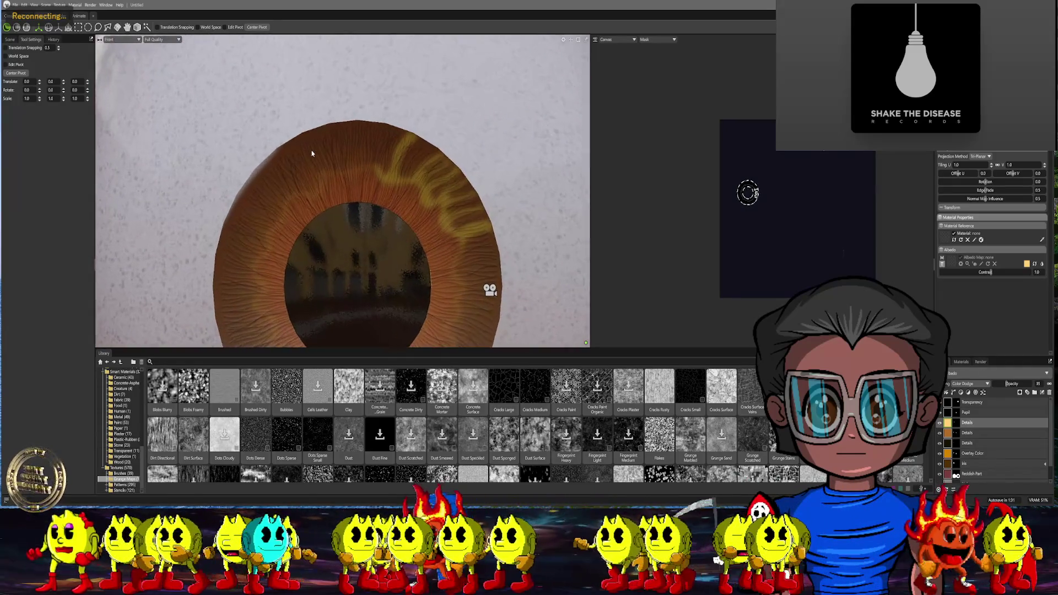
pyautogui.moveTo(328, 165); pyautogui.dragTo(313, 126, button='middle')
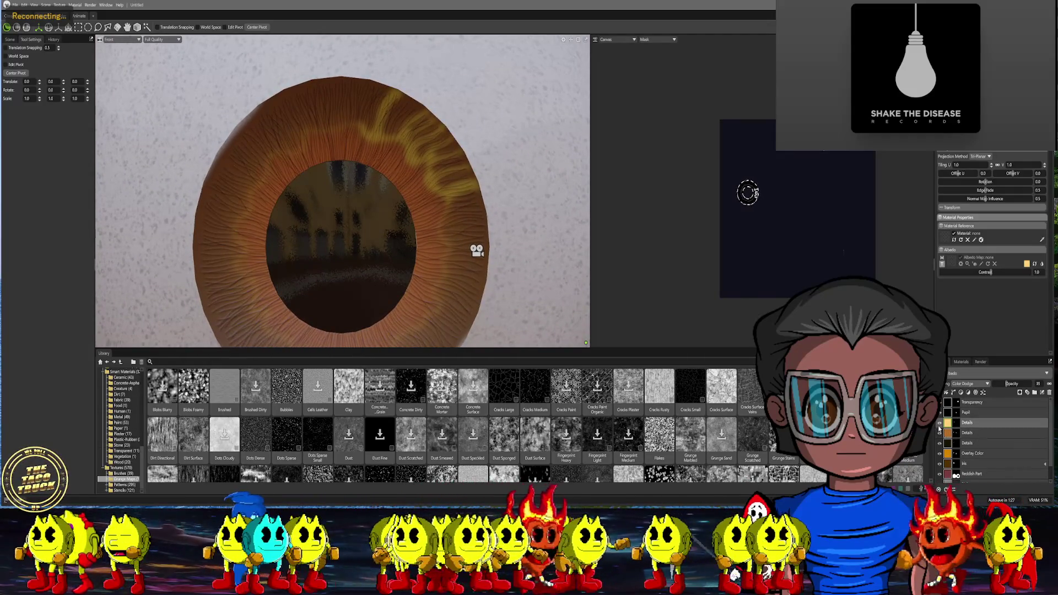
pyautogui.click(955, 413)
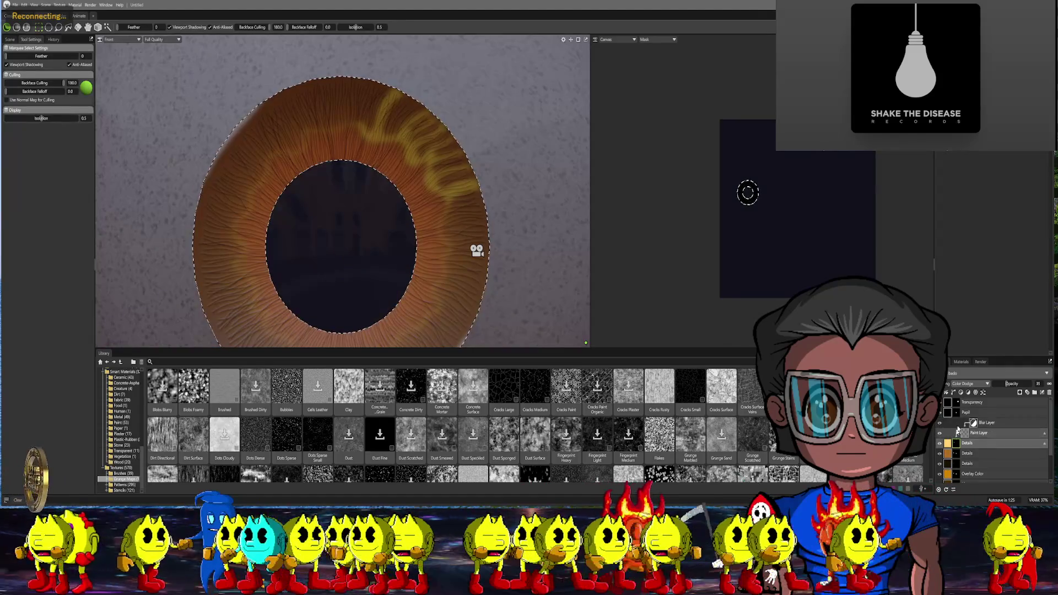
# Frame the upper iris and activate the paint brush on the selected iris ring
pyautogui.moveTo(476, 250)
pyautogui.mouseDown(button='middle')
pyautogui.moveTo(524, 297)
pyautogui.moveTo(554, 307)
pyautogui.mouseUp(button='middle')
pyautogui.scroll(3, 445, 165)
pyautogui.scroll(2, 414, 206)
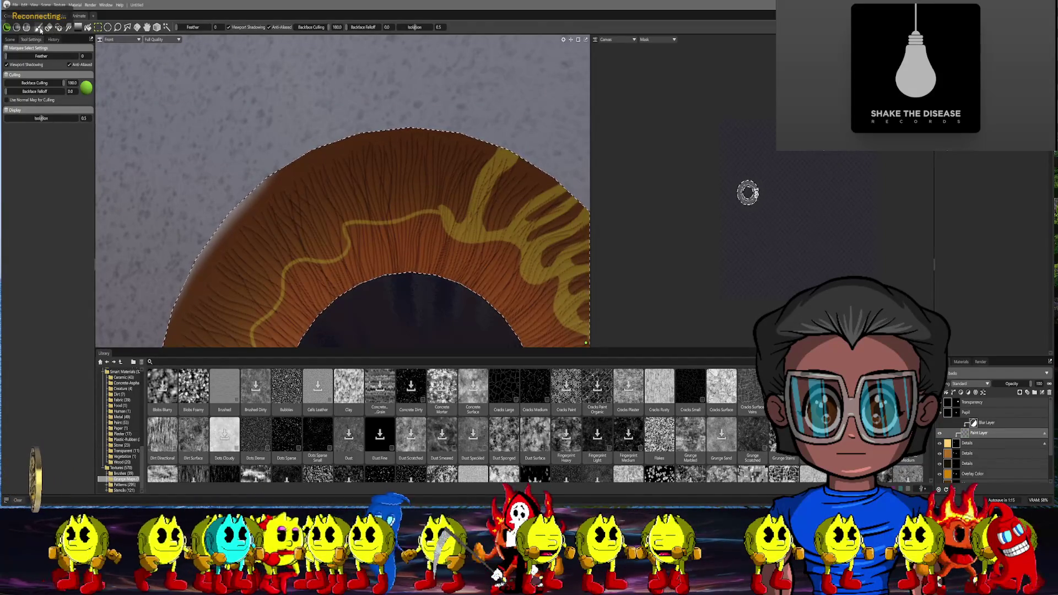
pyautogui.press('p')
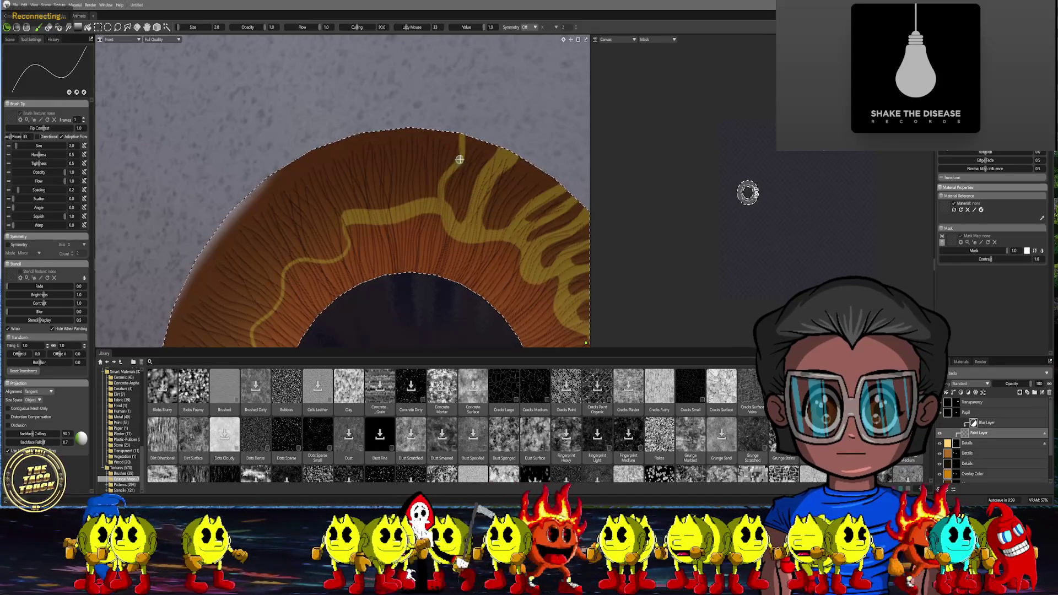
# Paint thin yellow strokes branching up from the wavy line, then toggle the layer's visibility to compare
pyautogui.moveTo(458, 159); pyautogui.dragTo(450, 171)
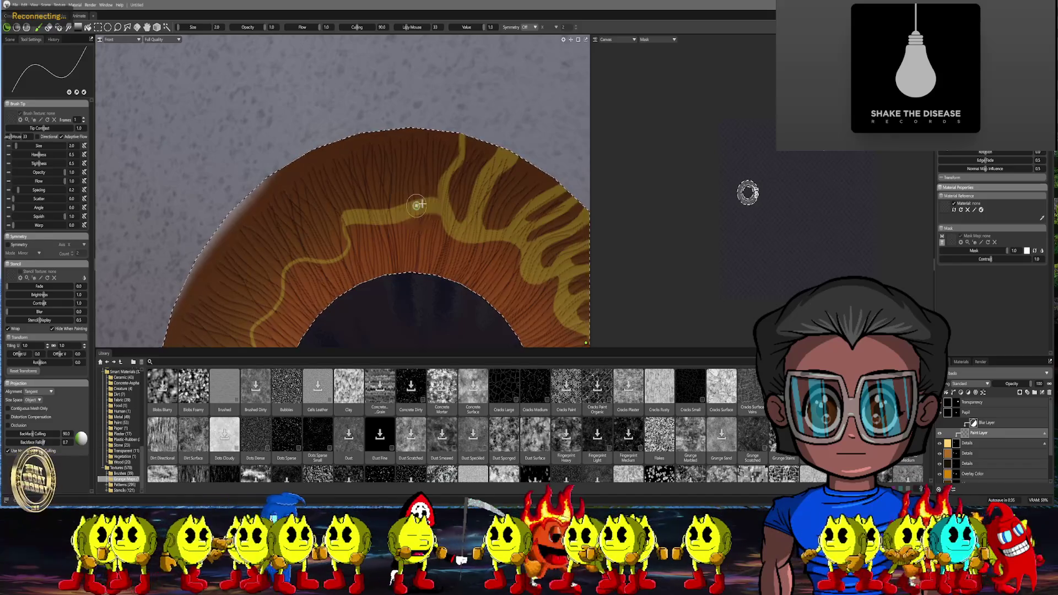
pyautogui.moveTo(418, 205); pyautogui.dragTo(436, 164)
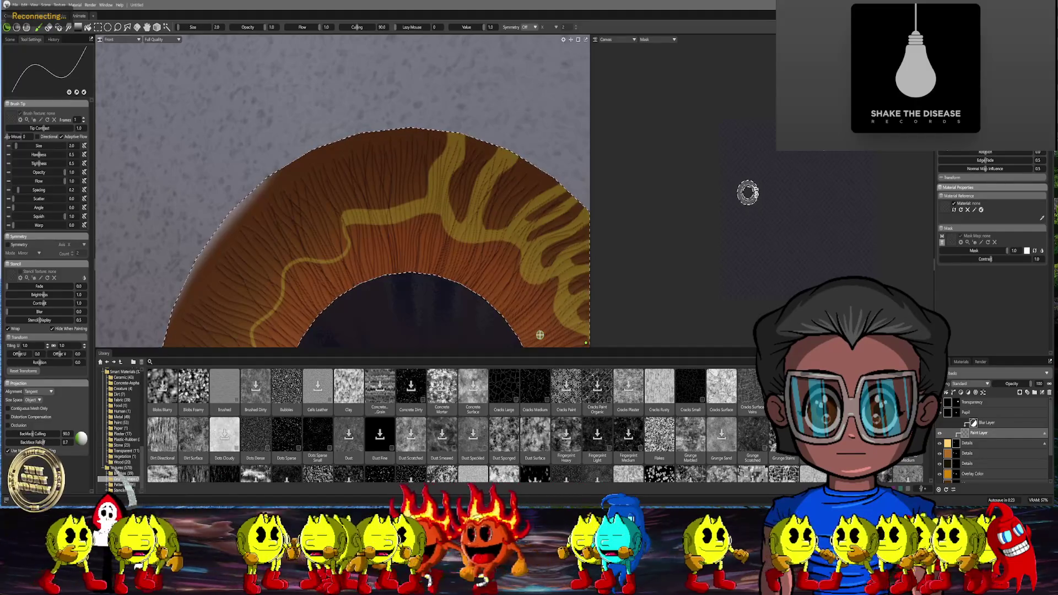
pyautogui.click(946, 426)
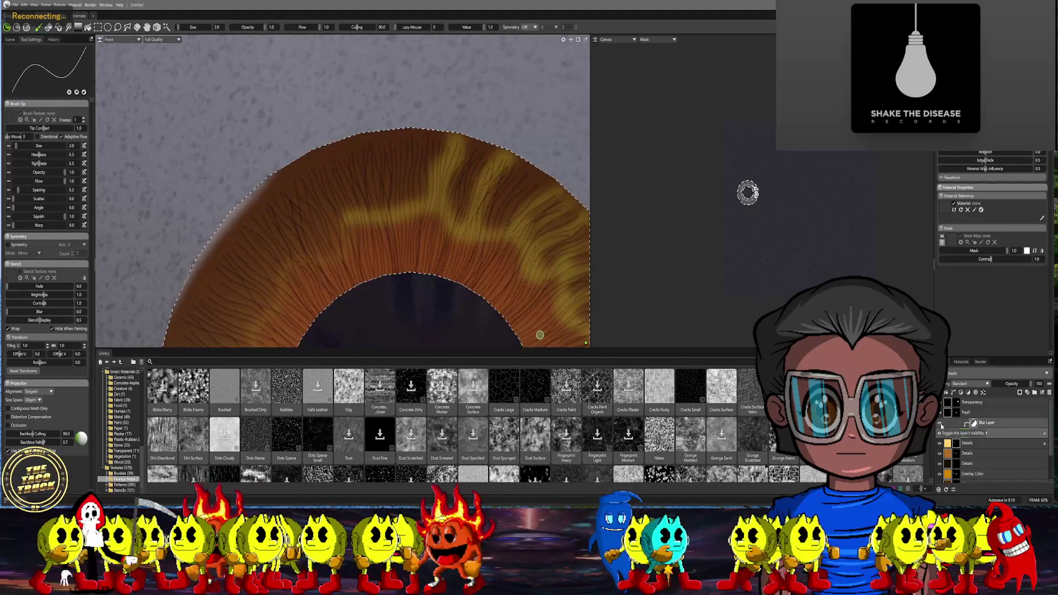
pyautogui.scroll(-5, 428, 259)
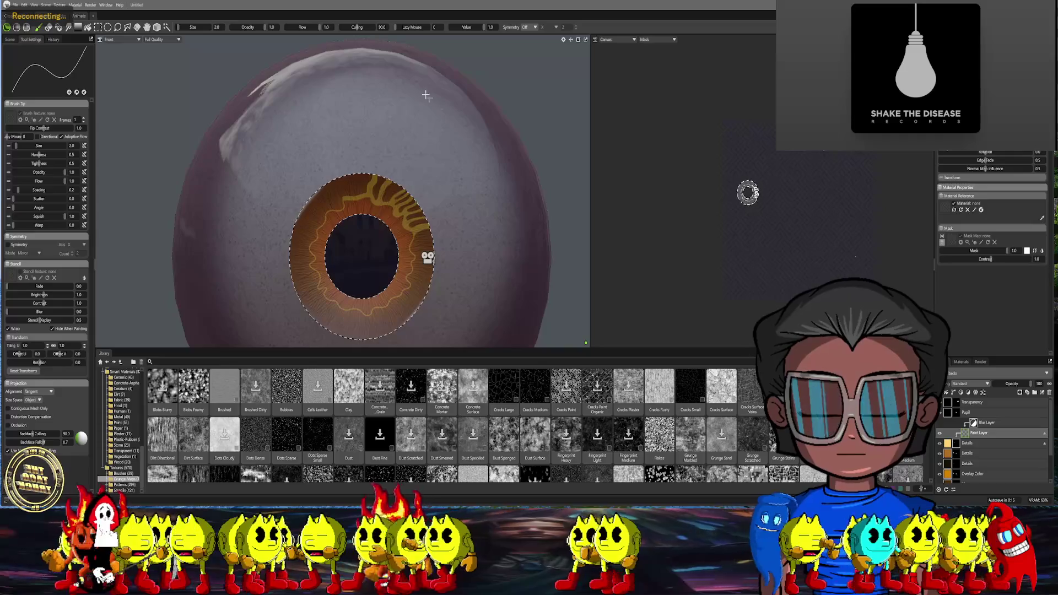
pyautogui.scroll(3, 428, 98)
pyautogui.scroll(3, 429, 99)
pyautogui.scroll(3, 421, 166)
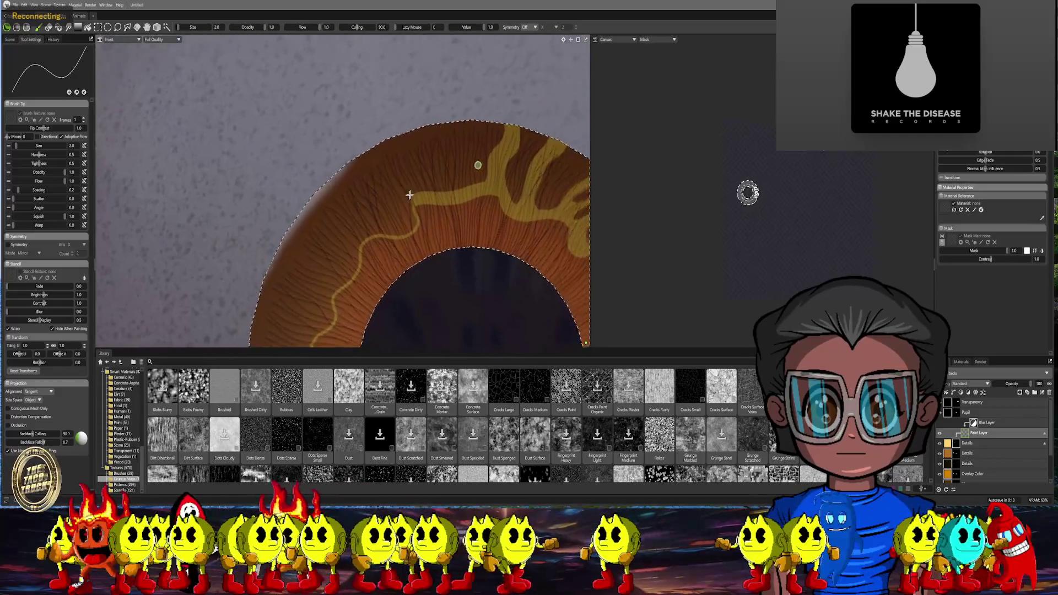
# Recentre on the upper iris and orbit the eyeball to view the iris from the side
pyautogui.moveTo(412, 194); pyautogui.dragTo(421, 215, button='middle')
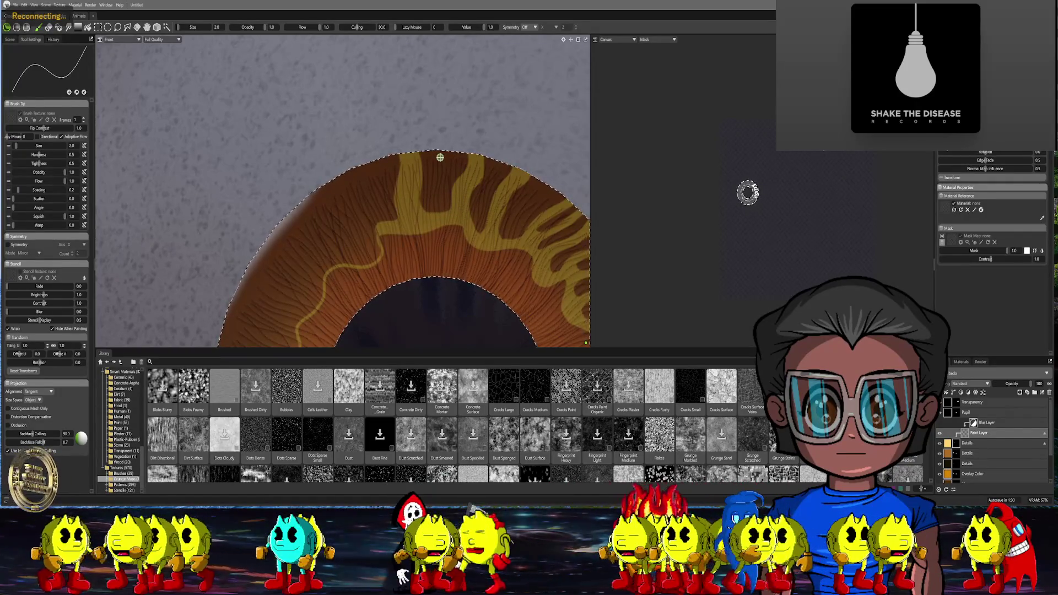
pyautogui.scroll(-5, 427, 86)
pyautogui.moveTo(426, 85); pyautogui.dragTo(439, 67, button='middle')
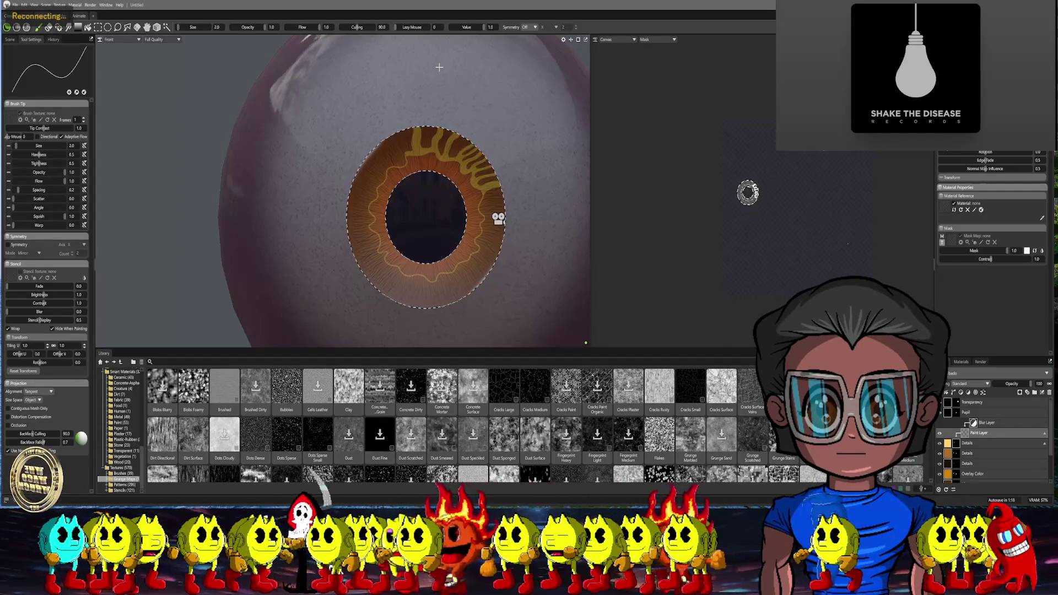
pyautogui.scroll(6, 499, 218)
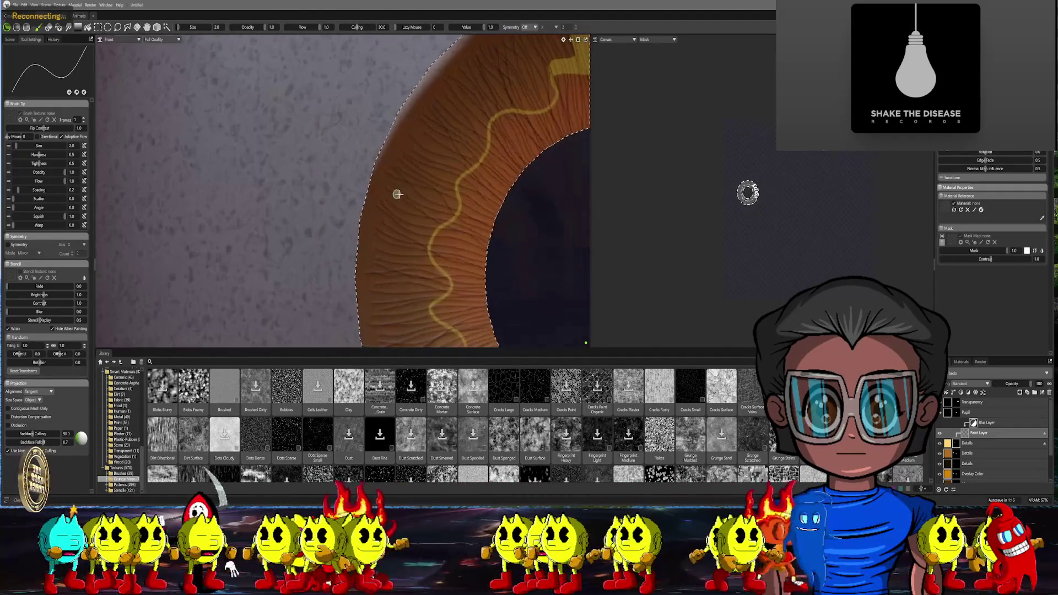
# Thicken the wavy line and paint three strokes linking it to the outer edge, then undo for comparison
pyautogui.keyDown('alt'); pyautogui.moveTo(433, 159); pyautogui.dragTo(378, 178); pyautogui.keyUp('alt')
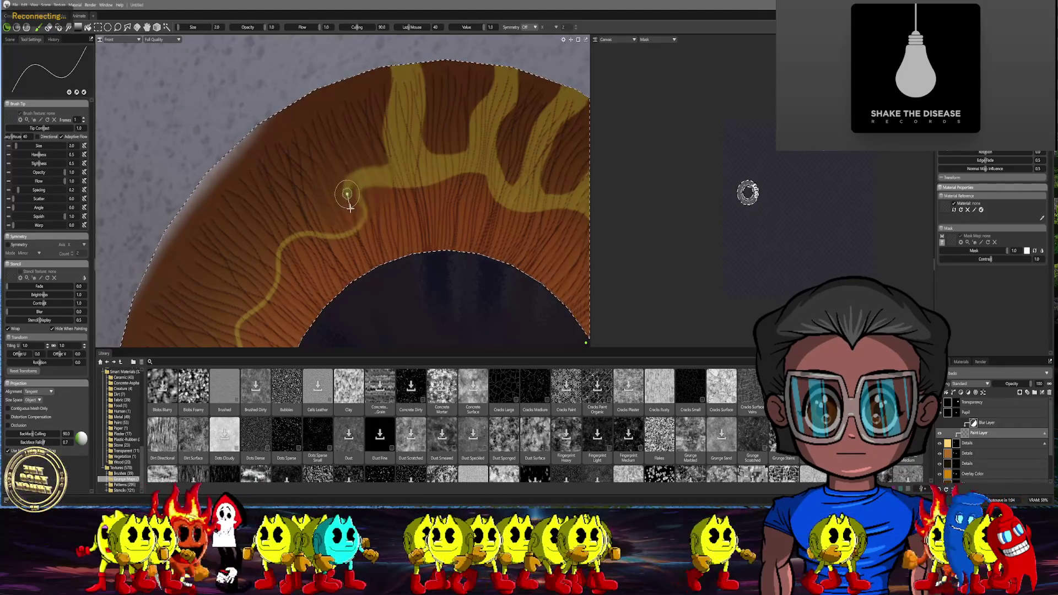
pyautogui.moveTo(329, 220); pyautogui.dragTo(277, 236)
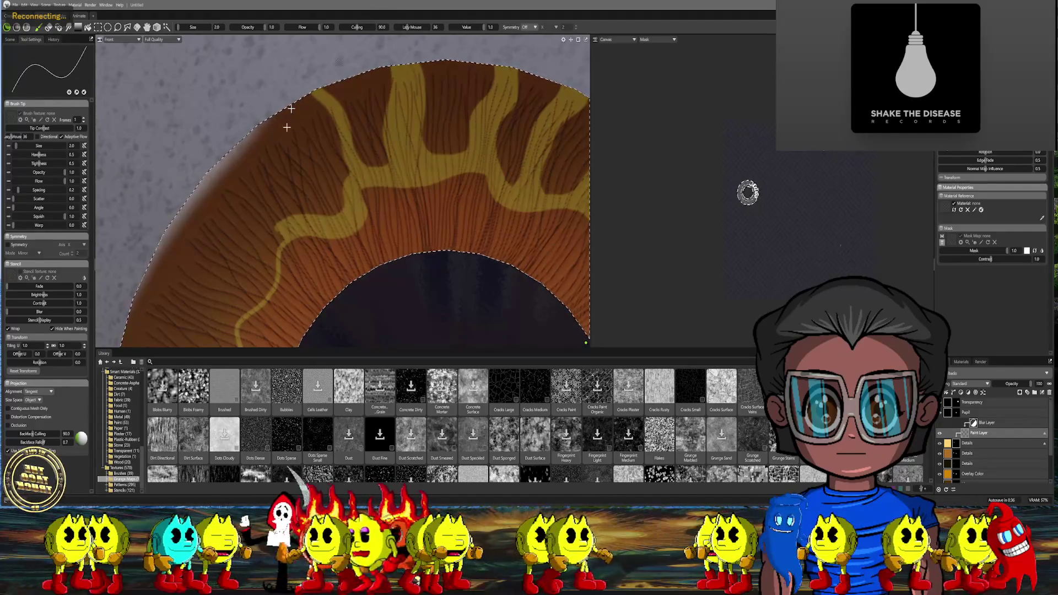
pyautogui.moveTo(304, 217); pyautogui.dragTo(253, 141)
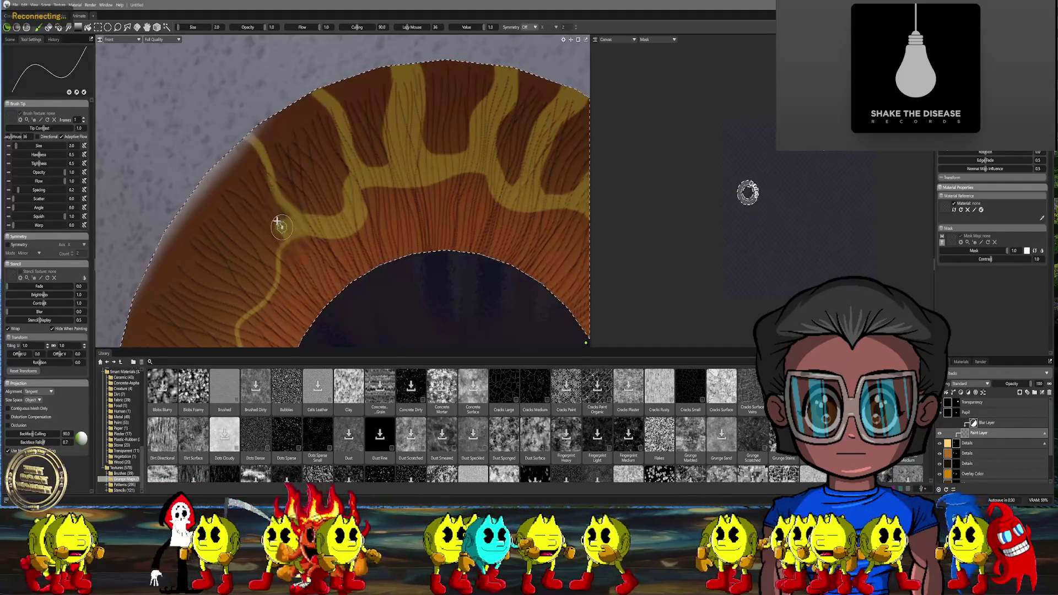
pyautogui.moveTo(281, 226); pyautogui.dragTo(243, 171)
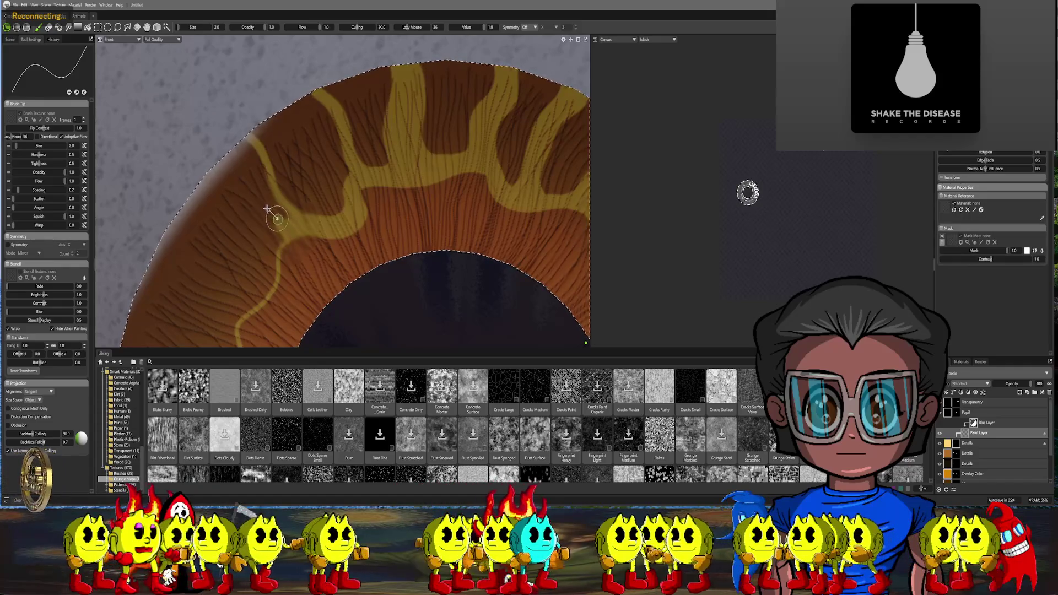
pyautogui.moveTo(261, 204); pyautogui.dragTo(236, 145)
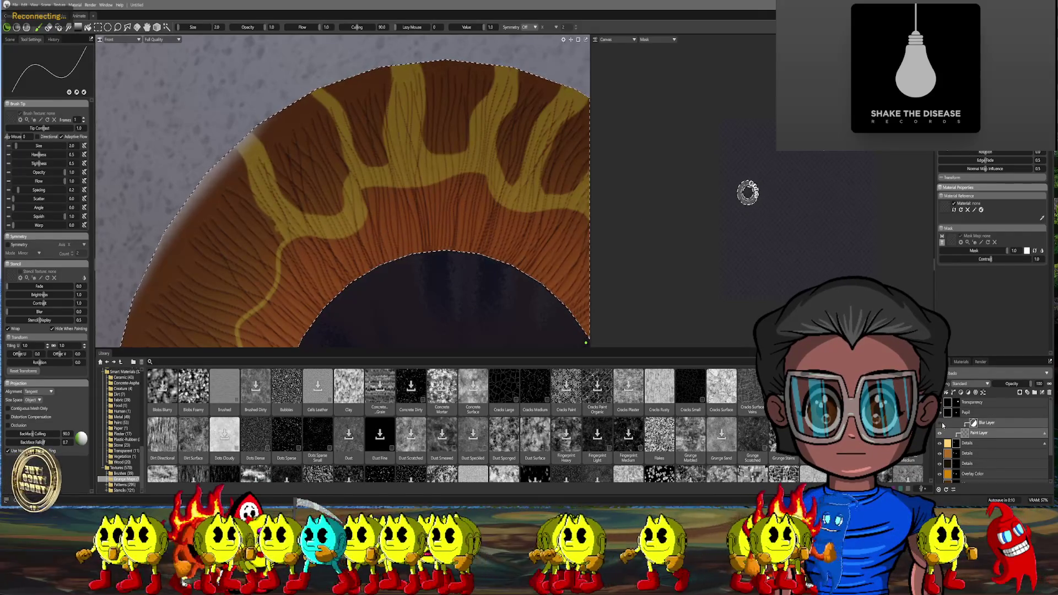
pyautogui.hotkey('ctrl', 'z')
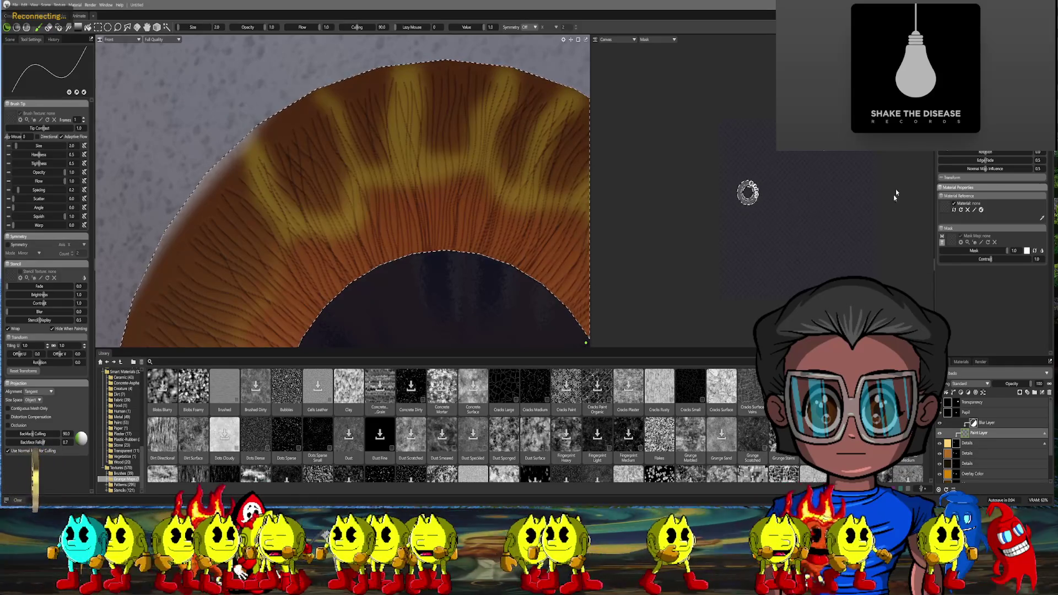
pyautogui.scroll(-5, 485, 212)
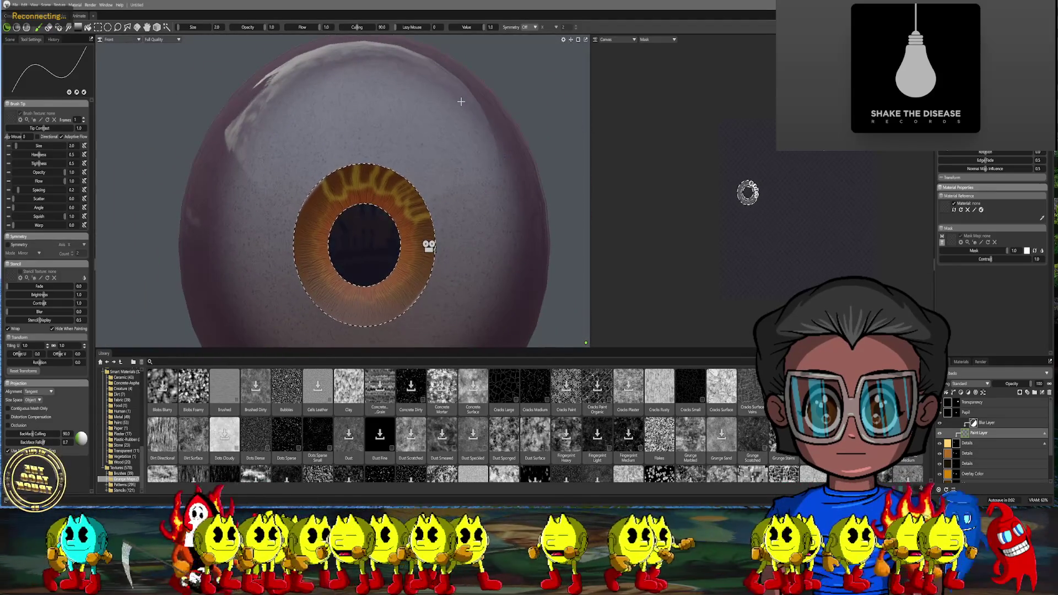